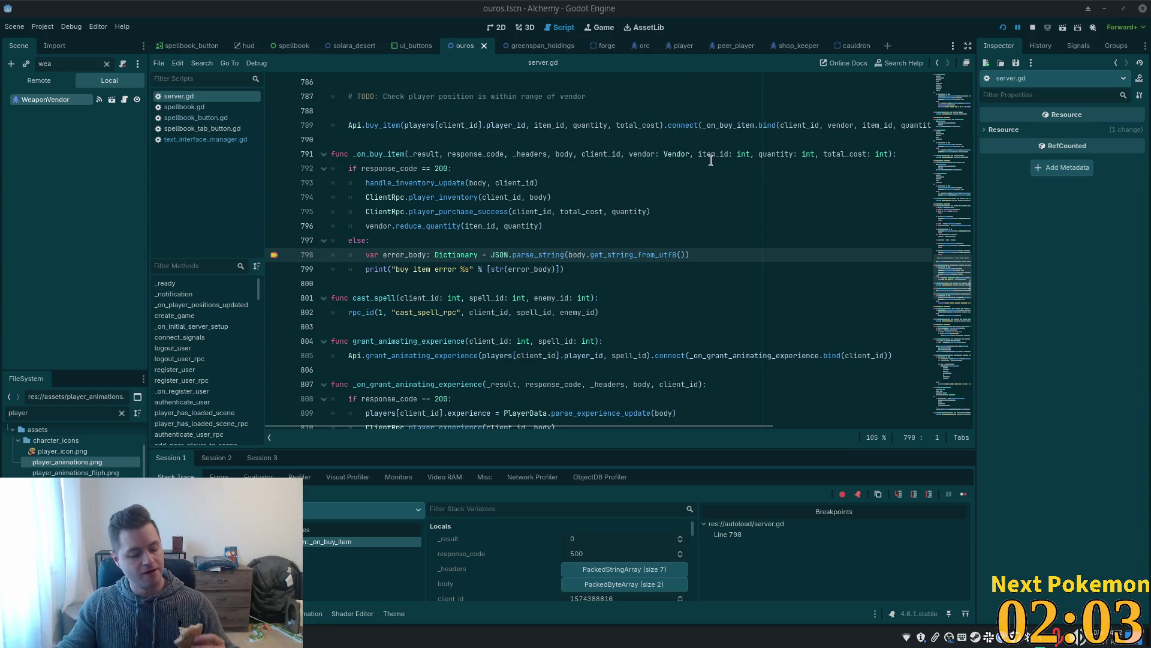
# Scroll server.gd near the line 798 breakpoint, stop the running game, and switch to Cursor.
pyautogui.moveTo(711, 160)
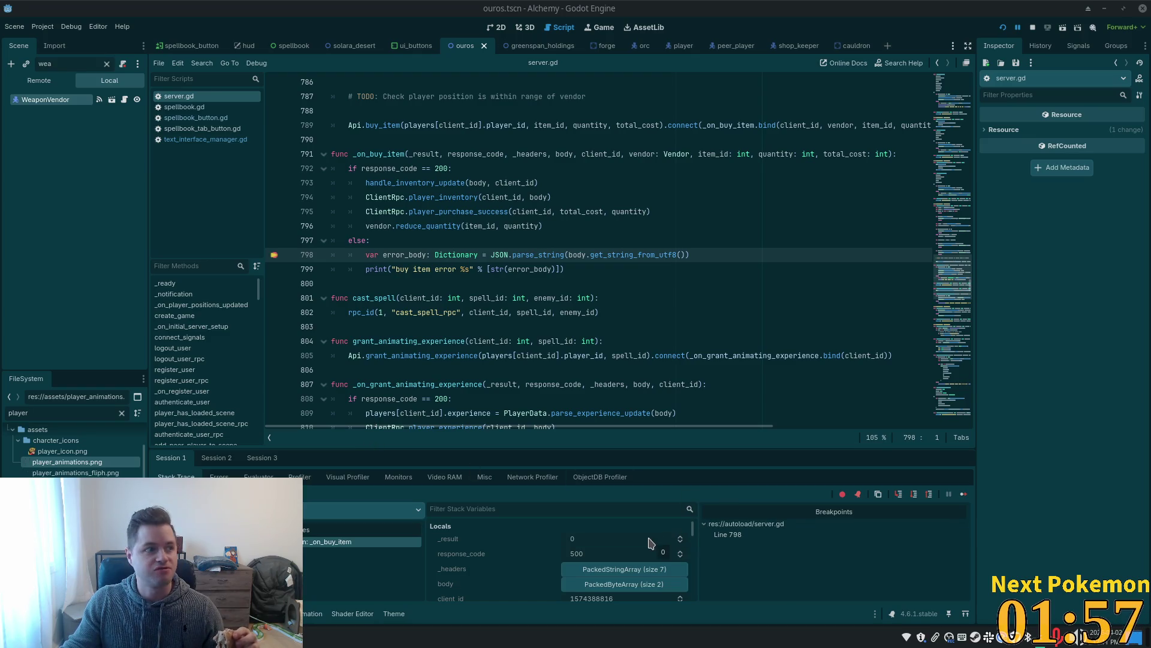
pyautogui.scroll(-2, 648, 543)
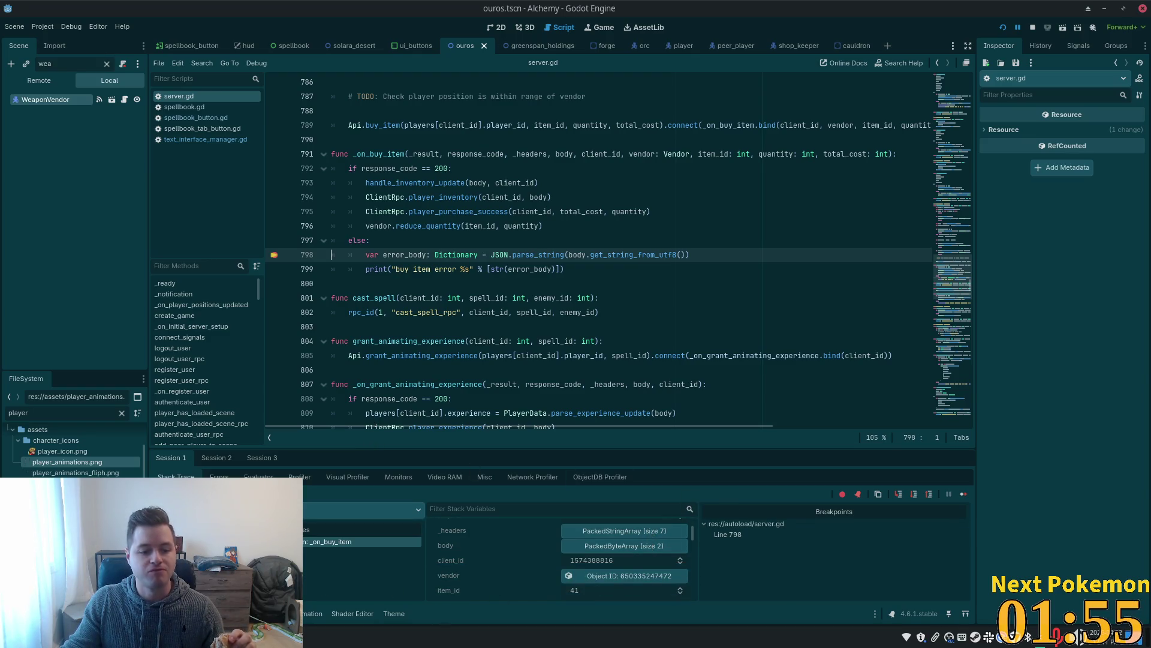
pyautogui.click(1033, 28)
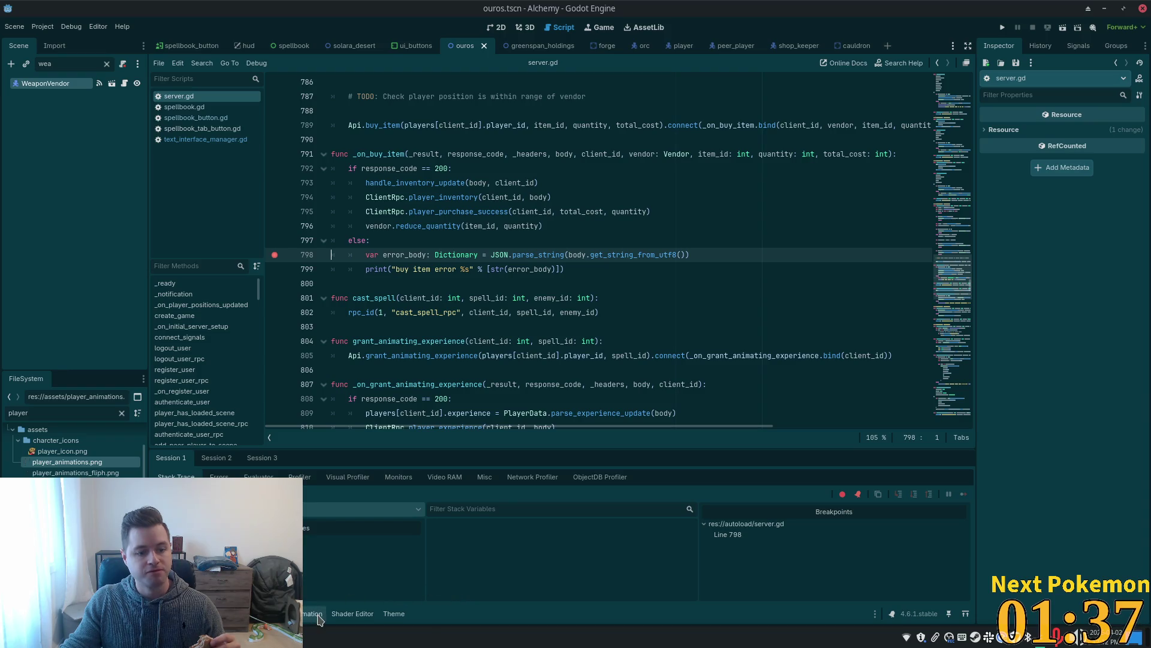
pyautogui.hotkey('alt', 'Tab')
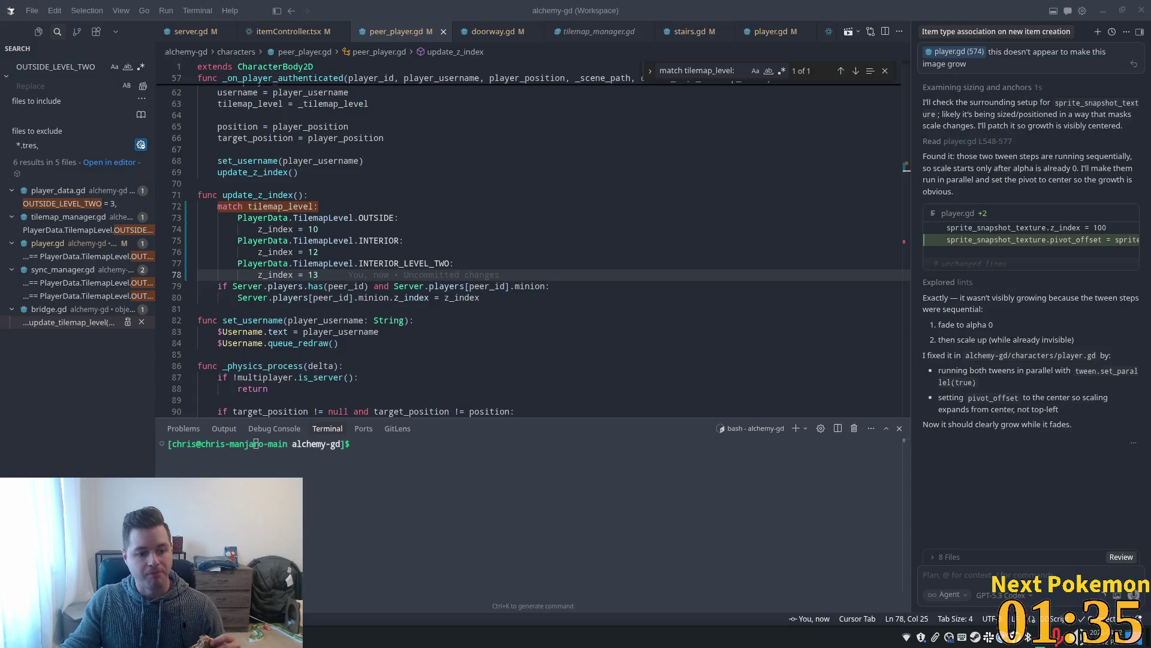
# Reload the Cursor editor window while staying on peer_player.gd.
pyautogui.click(432, 467)
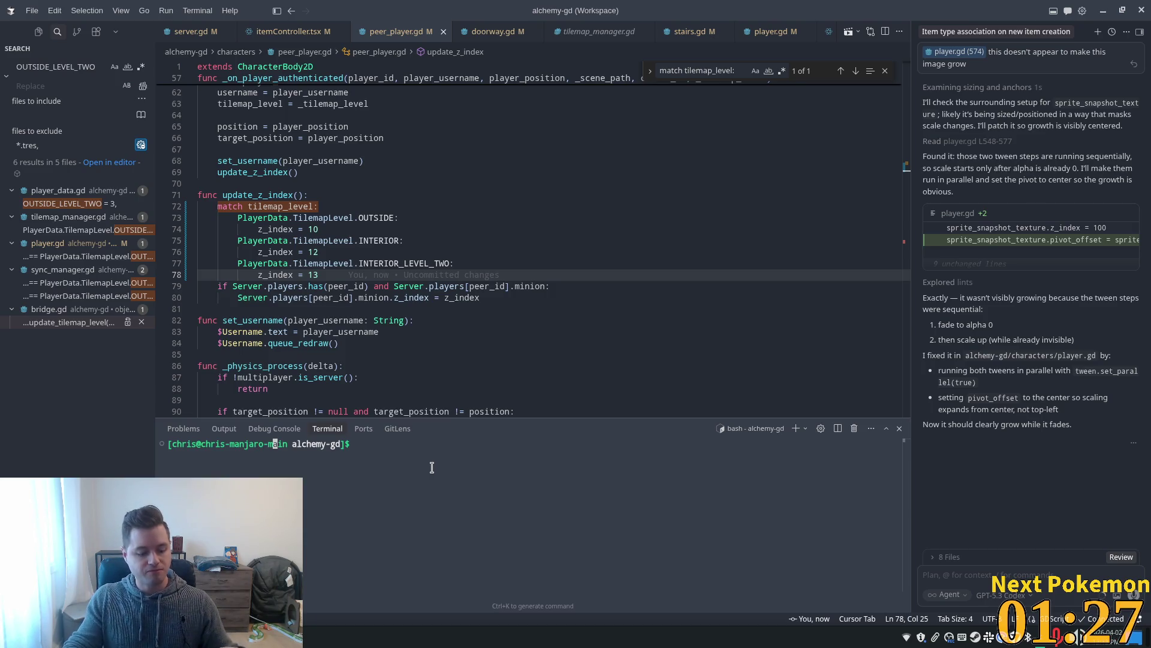
pyautogui.hotkey('ctrl', 'p')
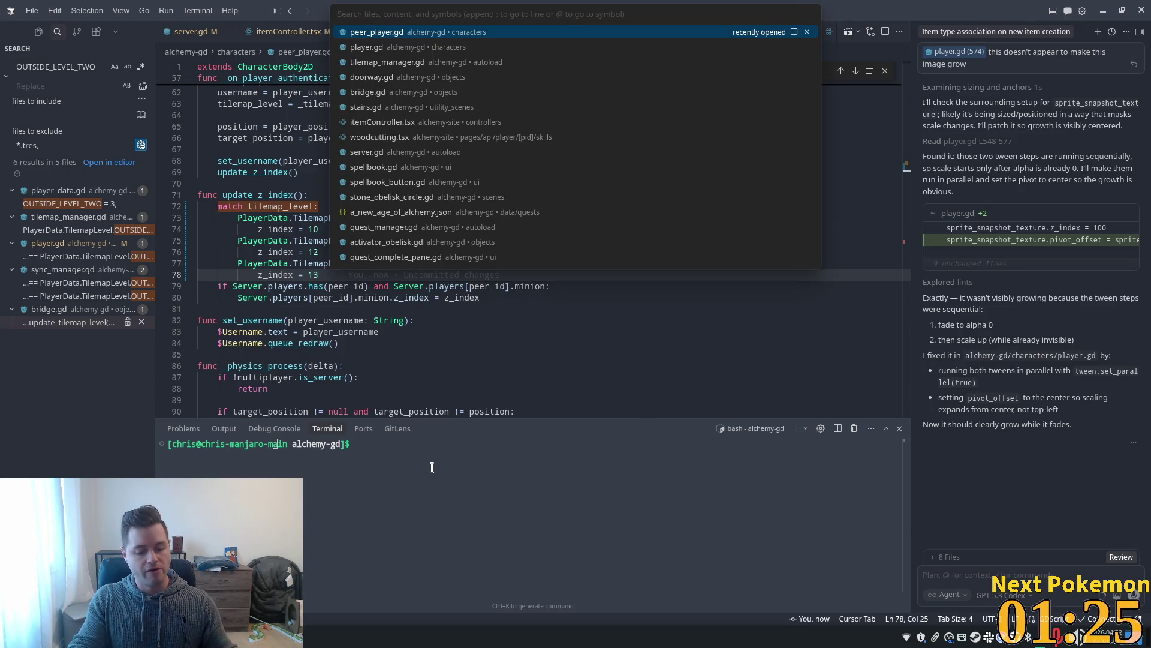
pyautogui.press('Return')
pyautogui.hotkey('ctrl', 'shift', 'p')
pyautogui.press('Return')
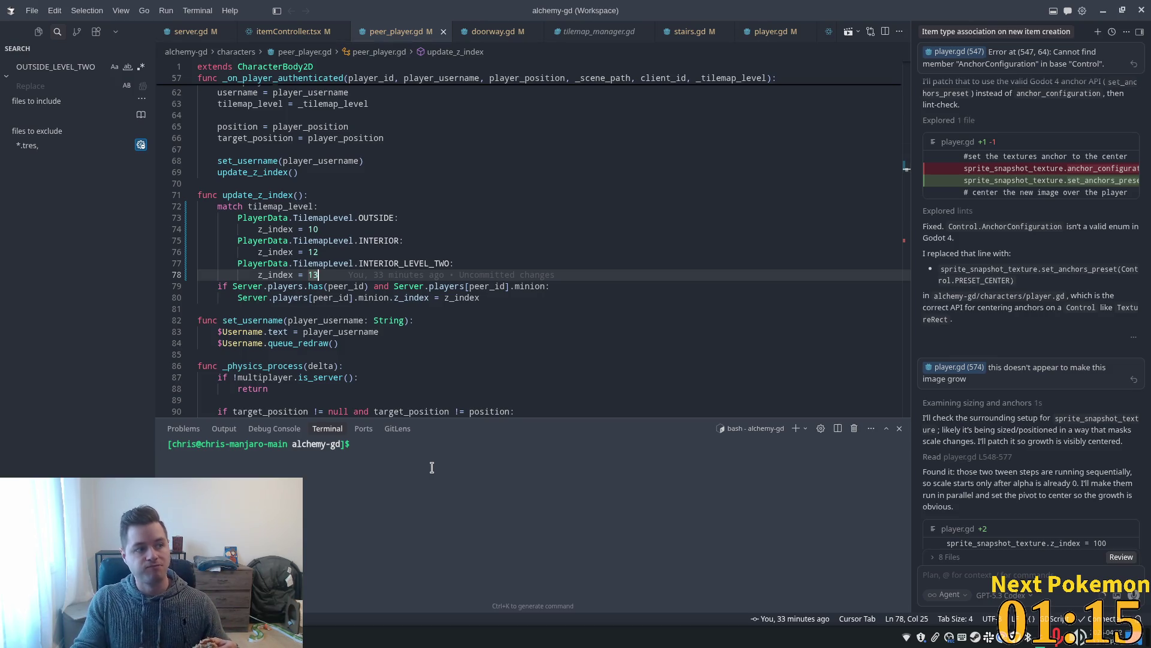
# Run docker ps in the terminal and select the web app container's ID.
pyautogui.click(430, 467)
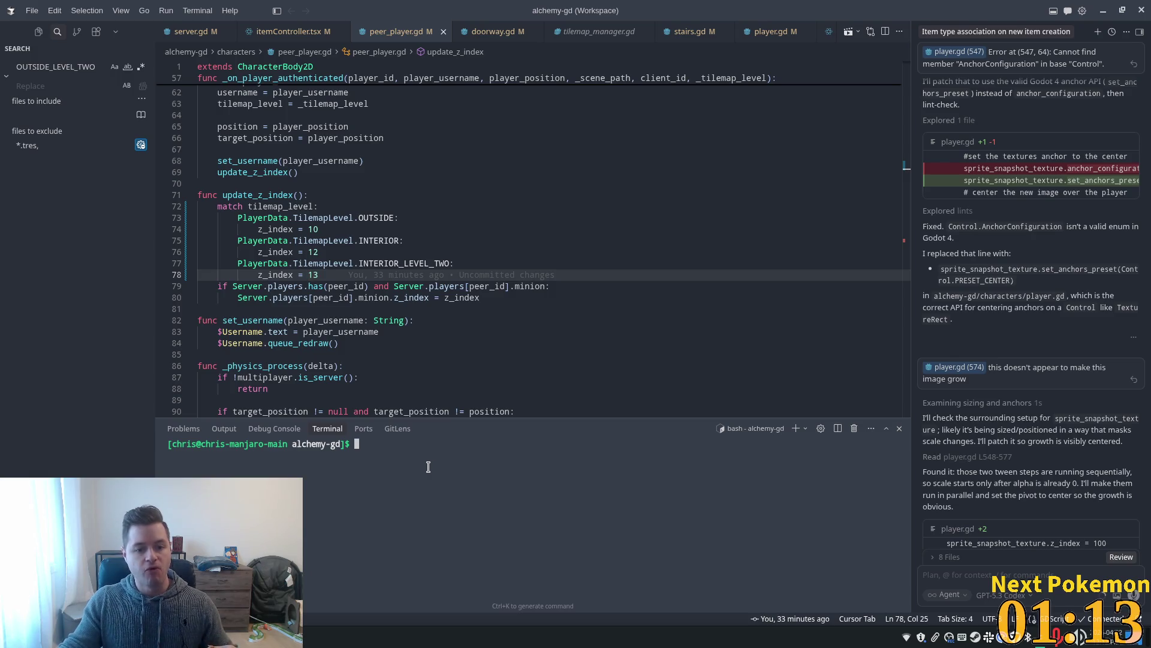
pyautogui.write('docker ps')
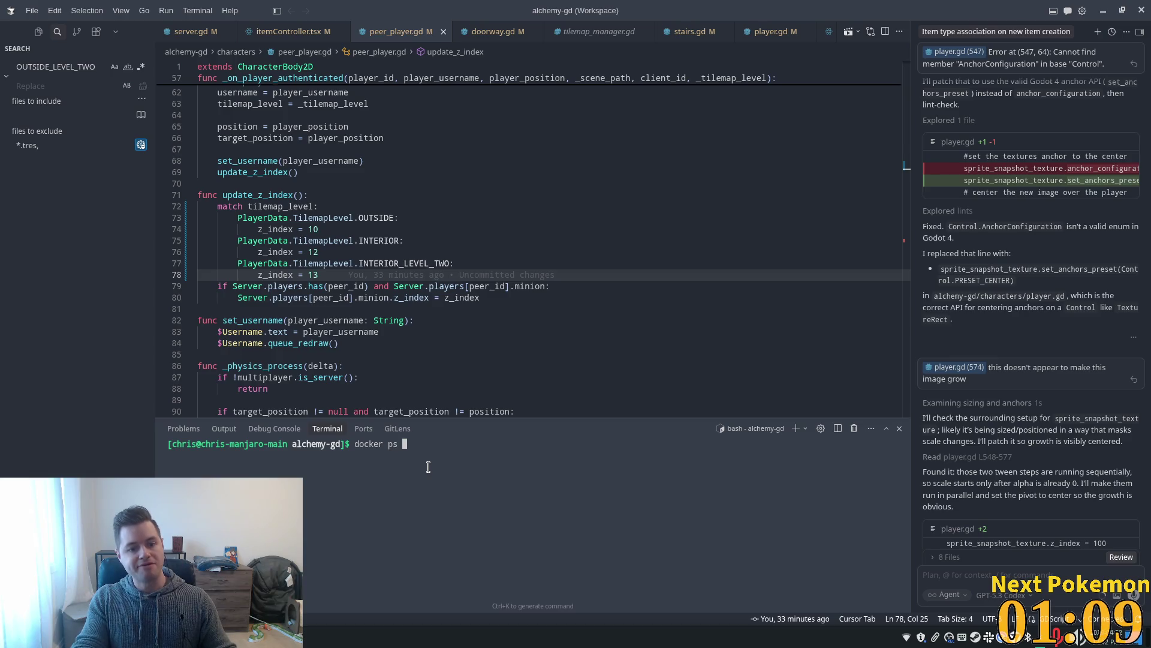
pyautogui.press('Return')
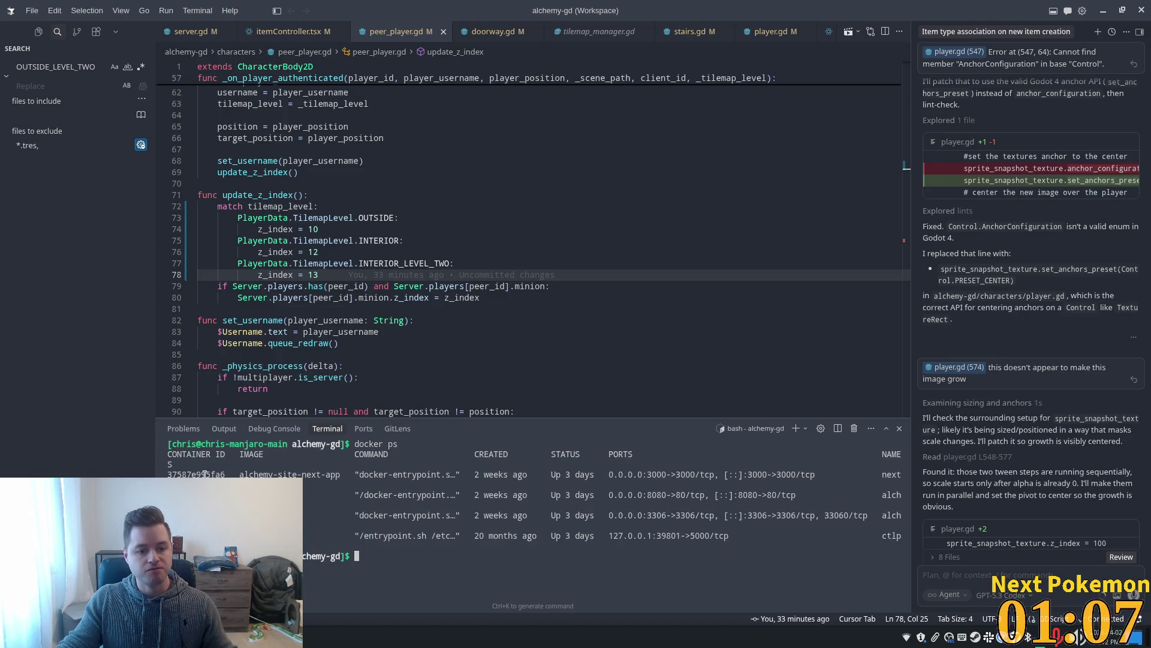
pyautogui.doubleClick(196, 473)
pyautogui.hotkey('ctrl', 'c')
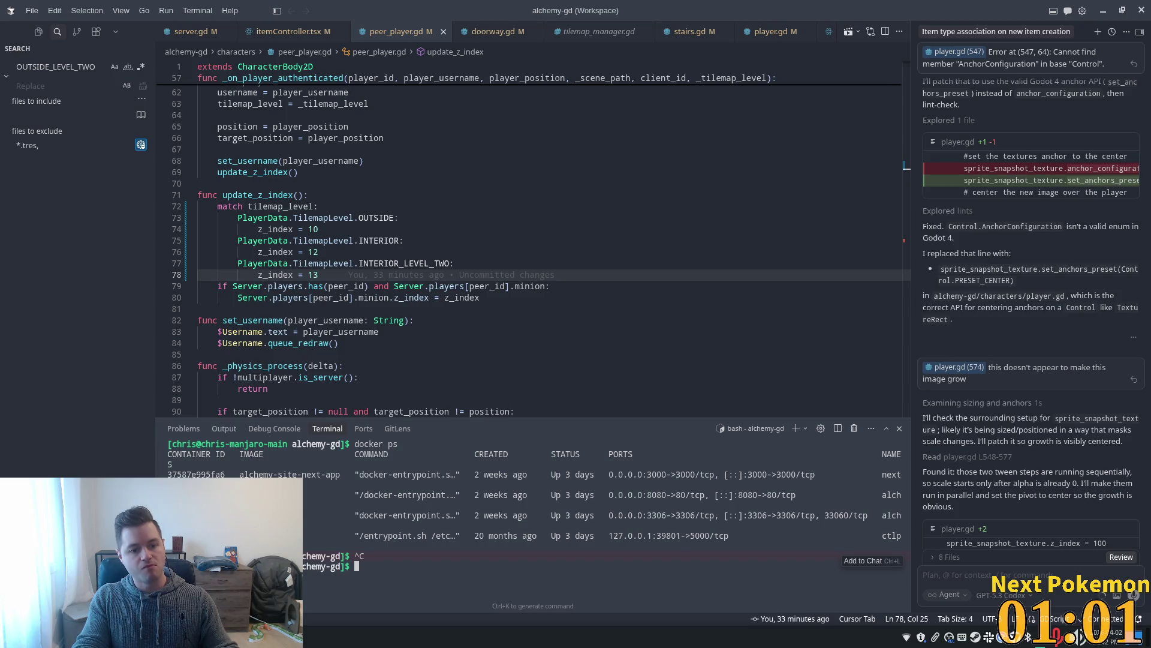
# Search the shell history for earlier log commands with history | grep log.
pyautogui.write('history log')
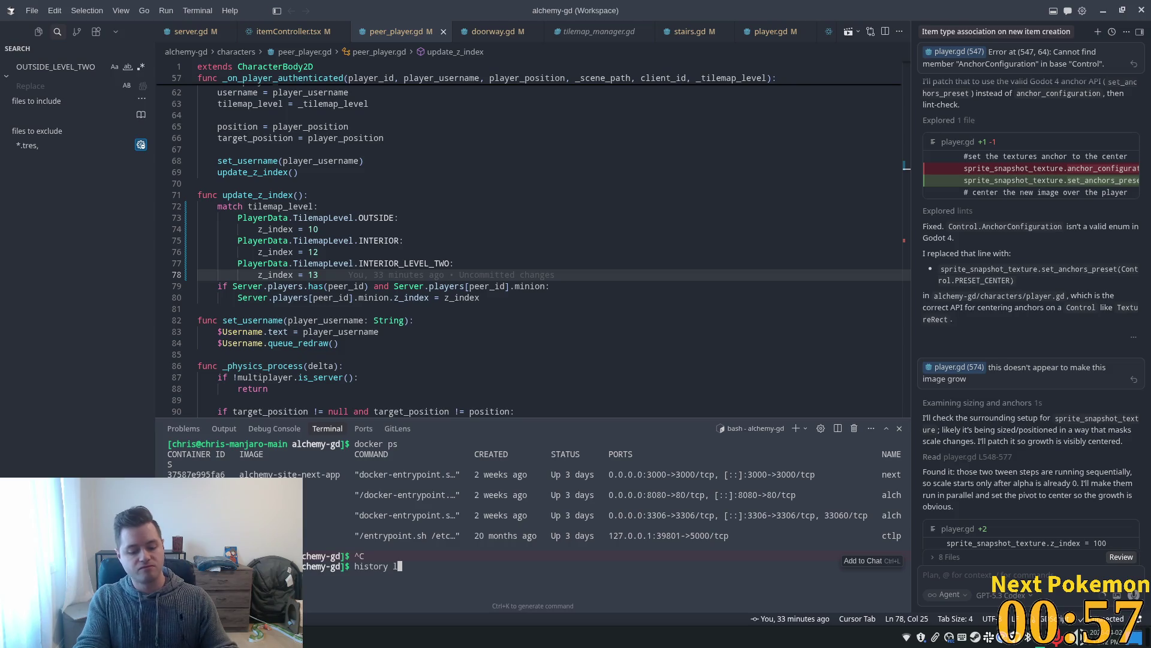
pyautogui.write('s')
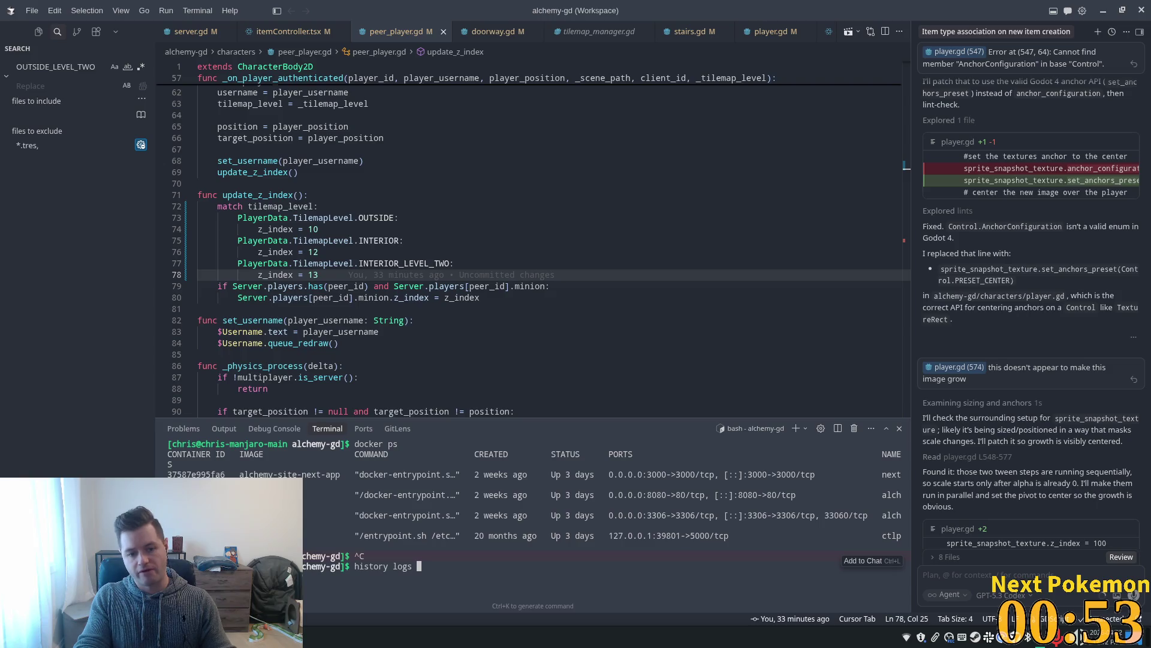
pyautogui.press('Return')
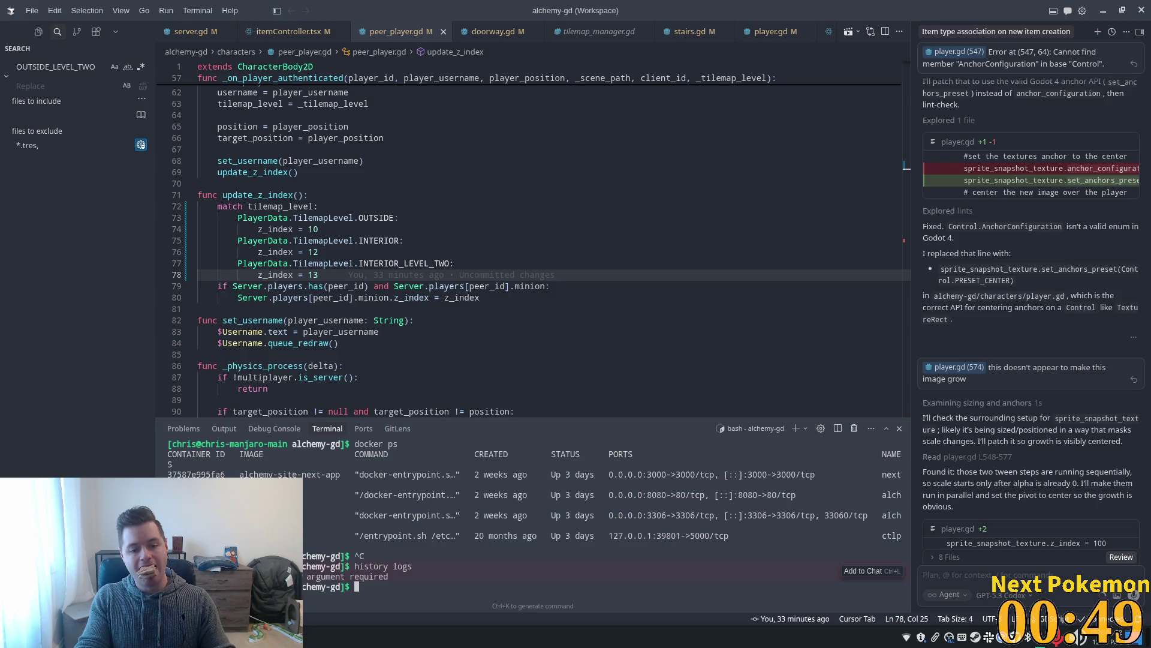
pyautogui.write('hist')
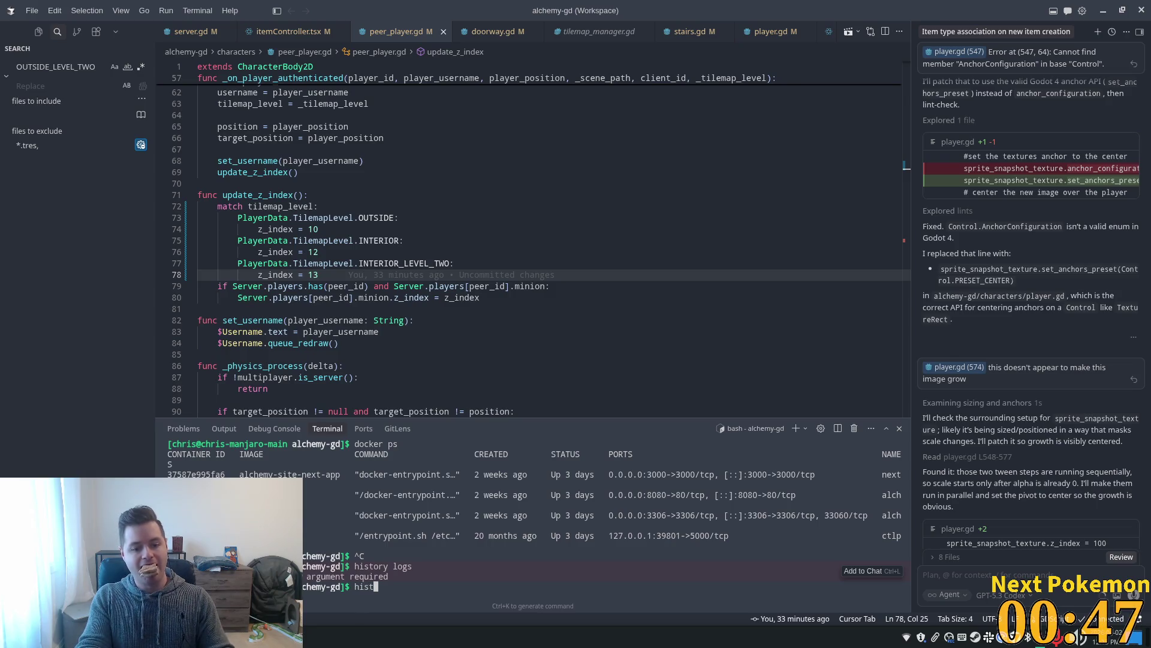
pyautogui.write('ory | g')
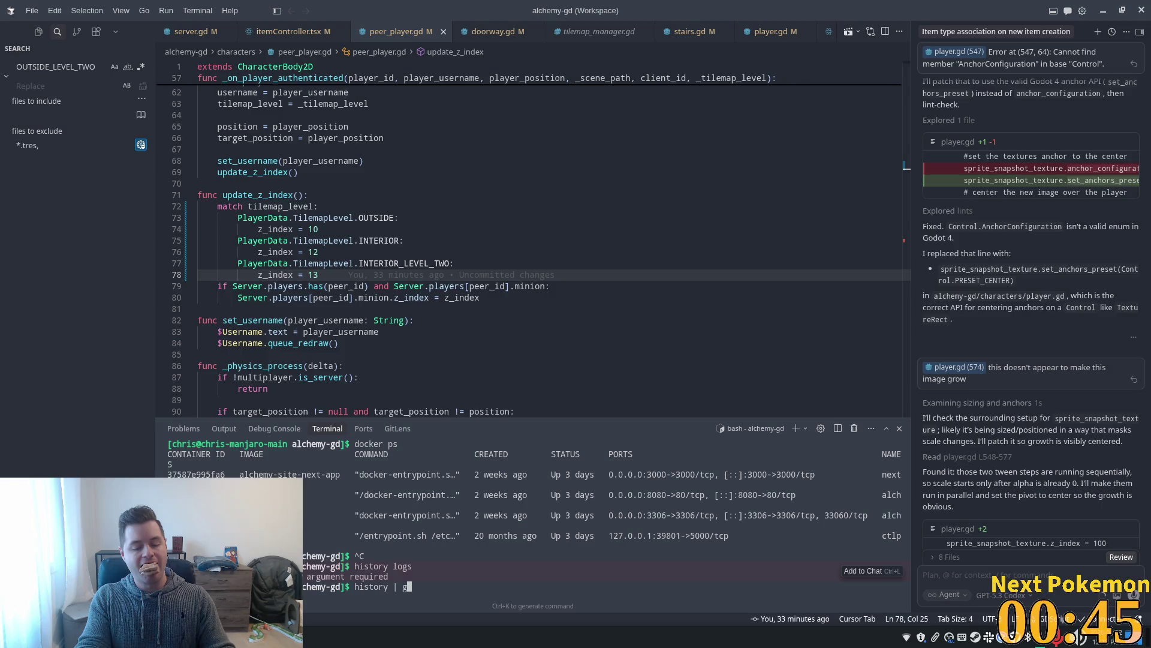
pyautogui.write('rep log')
pyautogui.press('Return')
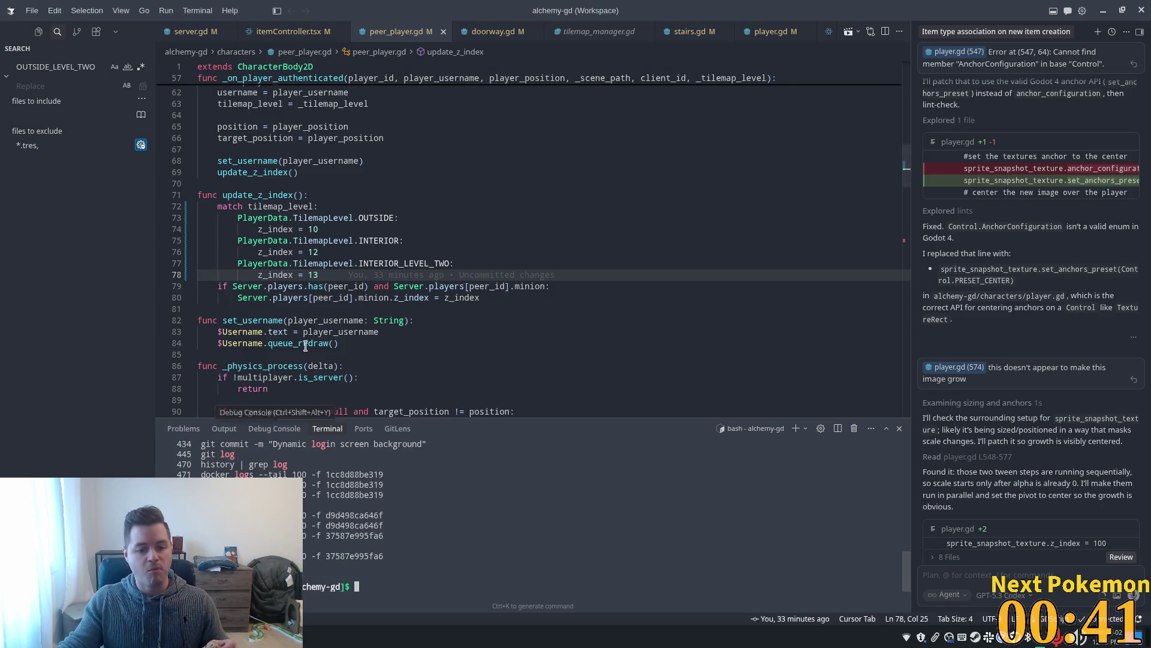
# Copy the earlier docker logs --tail 100 -f command, paste it at the prompt, and run it.
pyautogui.tripleClick(384, 555)
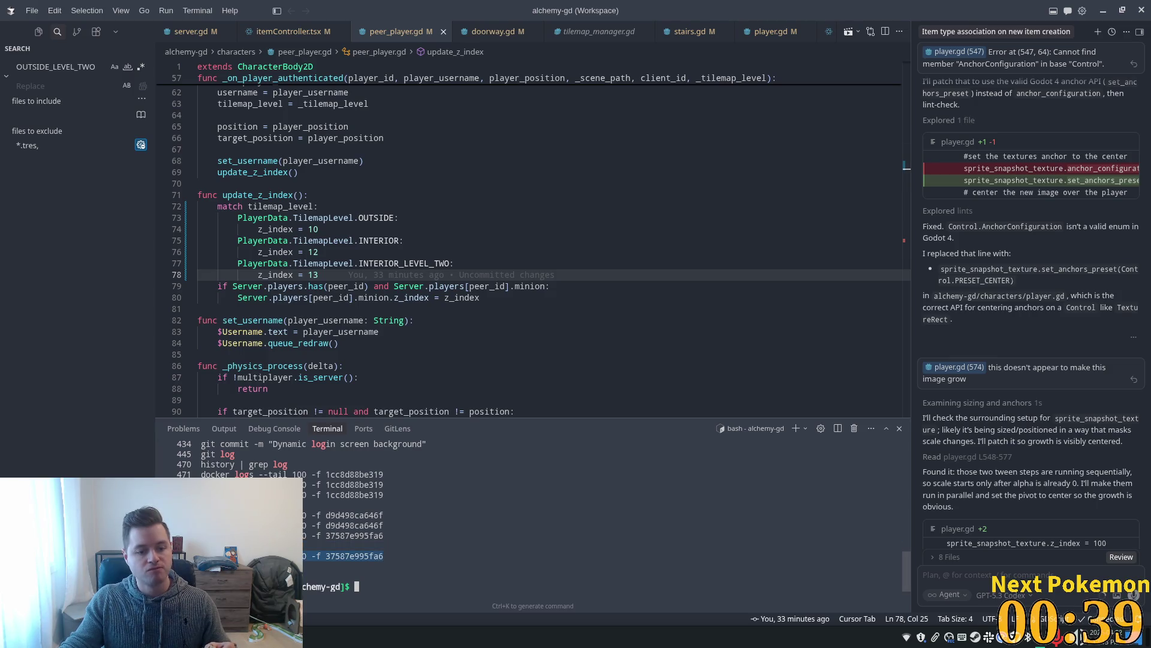
pyautogui.rightClick(218, 556)
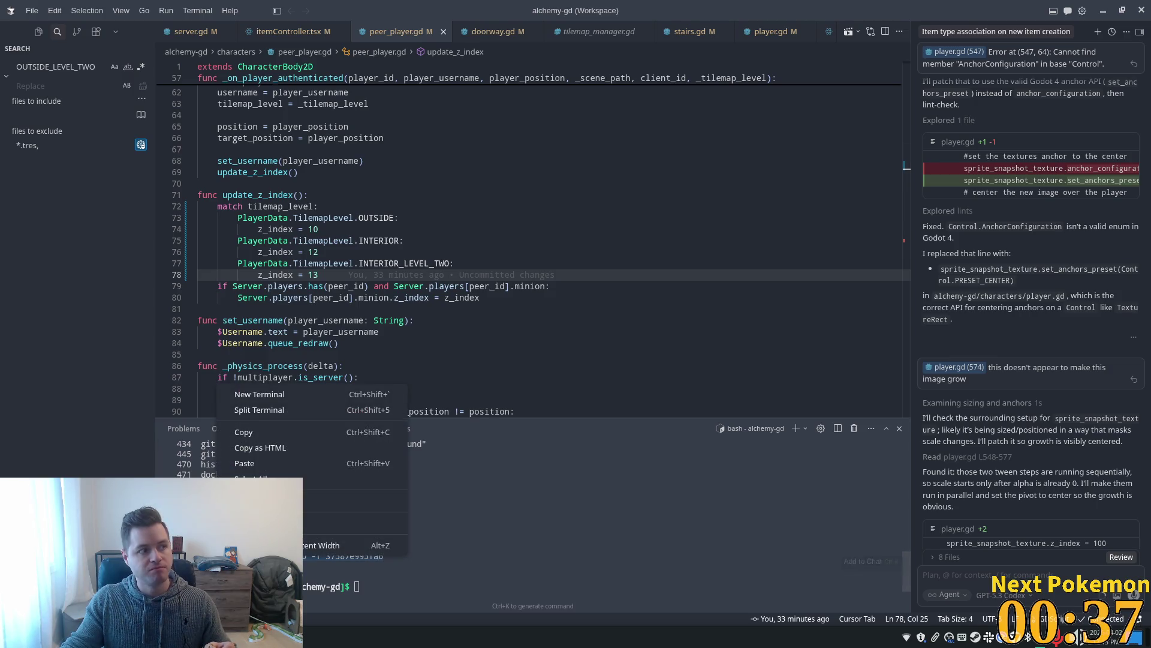
pyautogui.rightClick(537, 553)
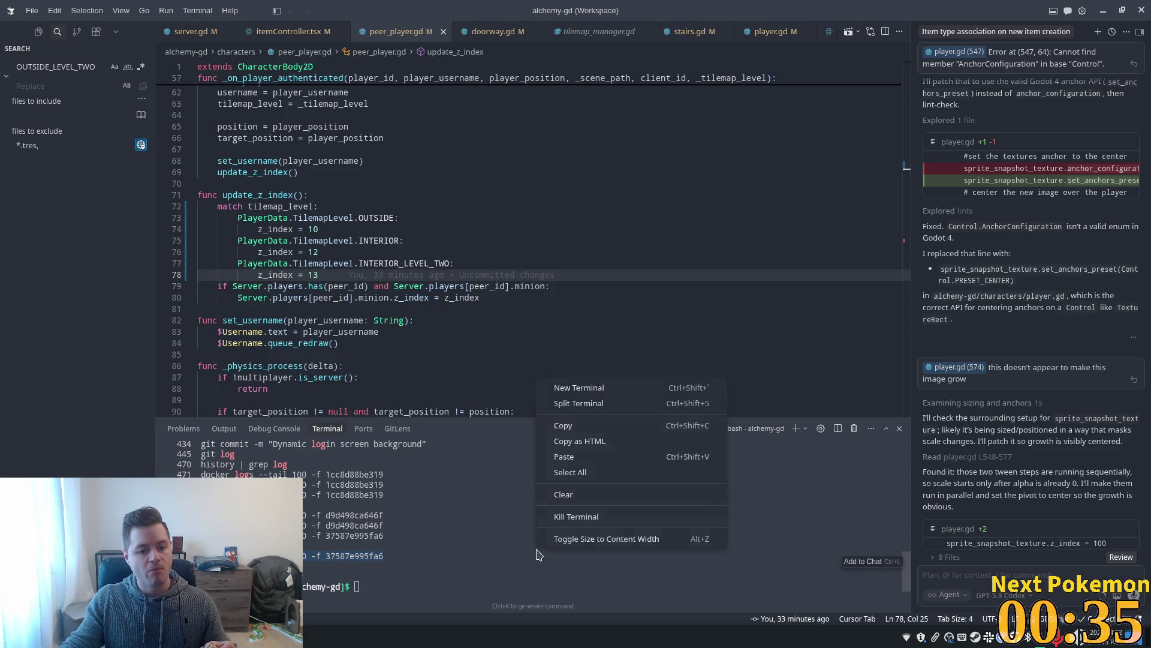
pyautogui.click(605, 458)
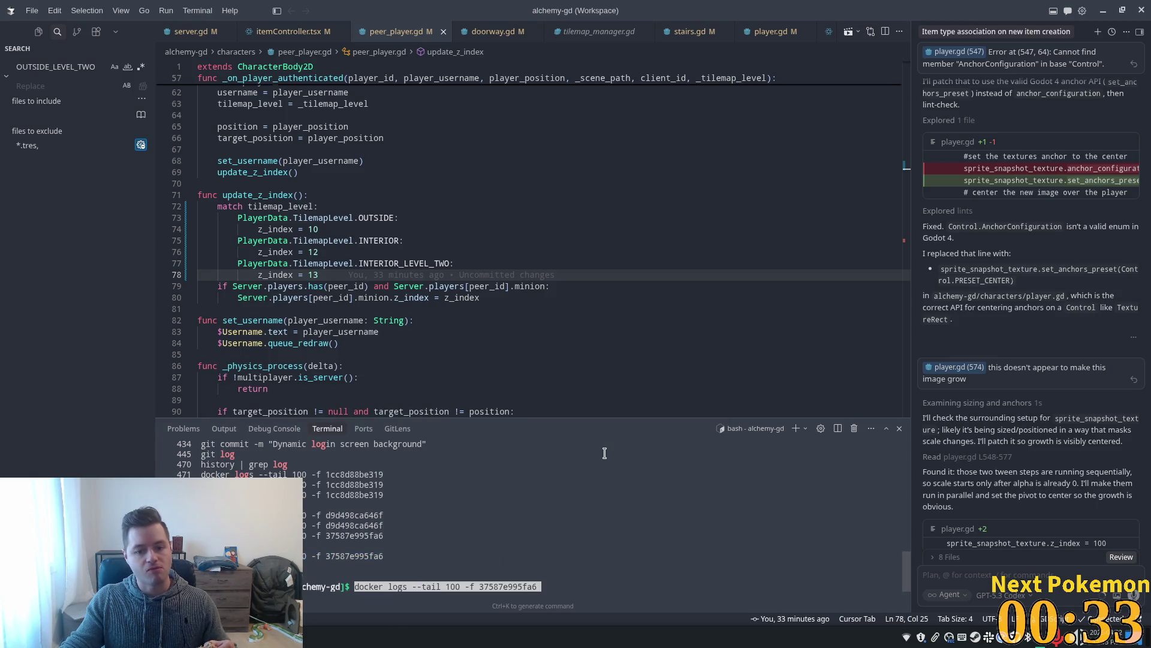
pyautogui.press('Return')
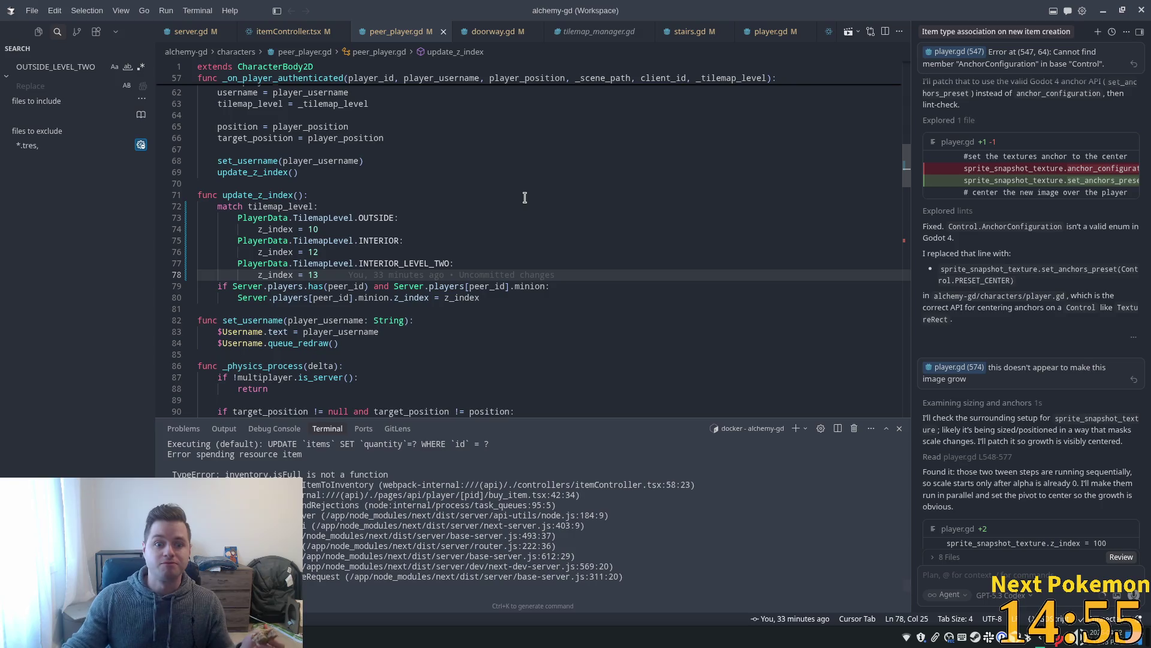
pyautogui.moveTo(483, 276)
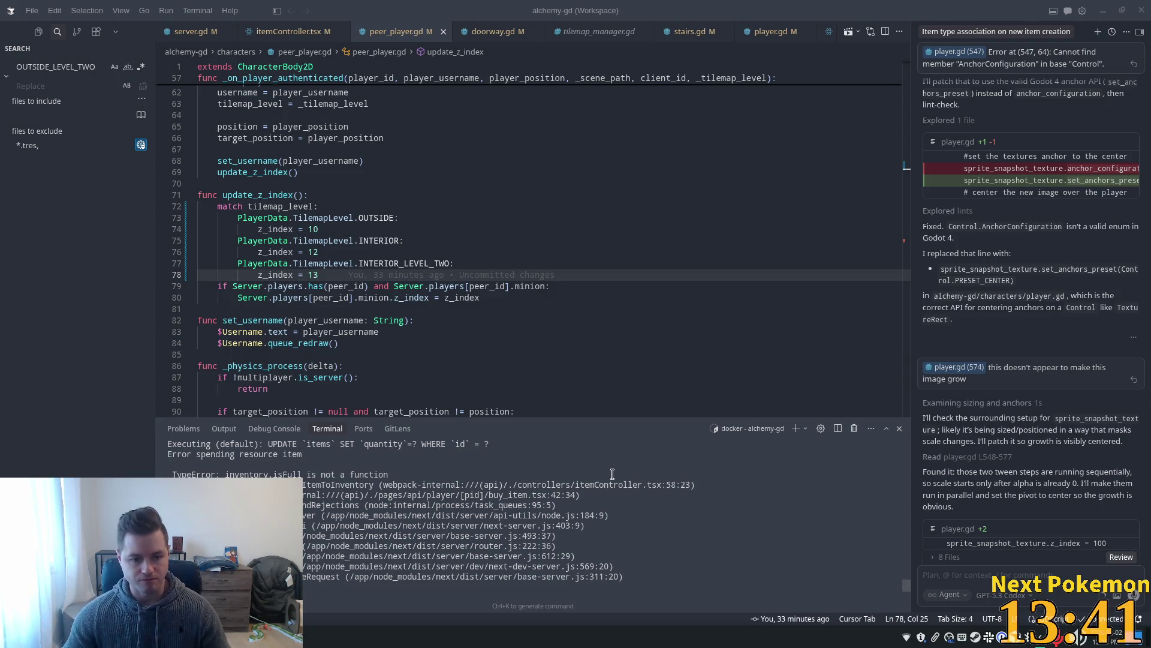
pyautogui.doubleClick(265, 474)
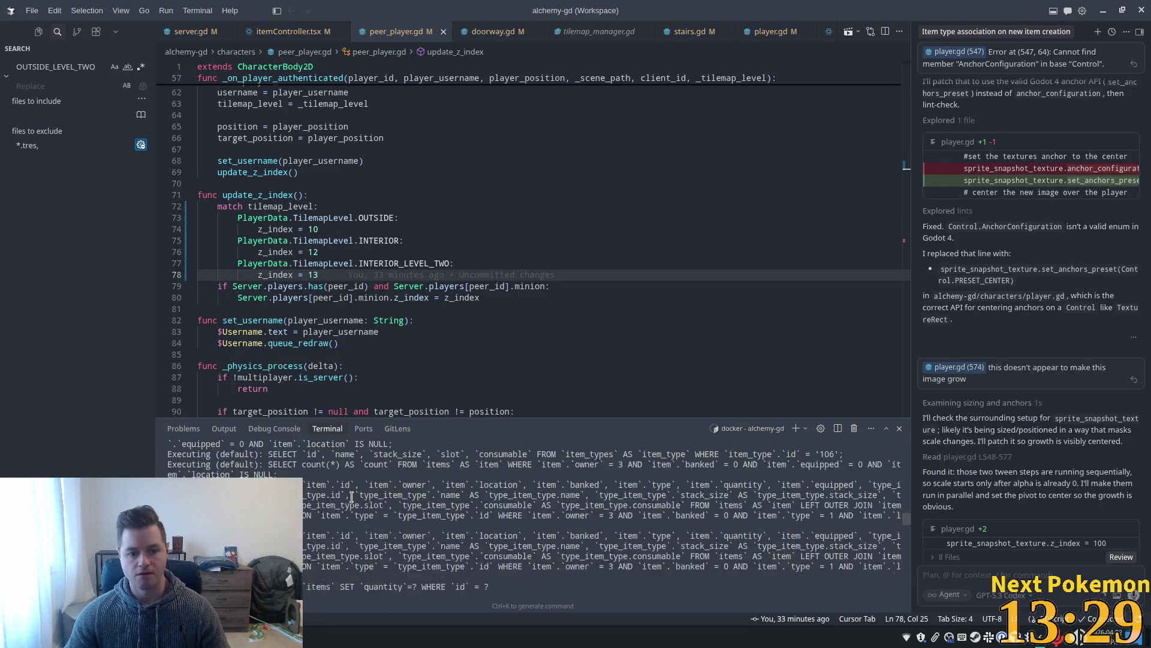
pyautogui.scroll(10, 353, 496)
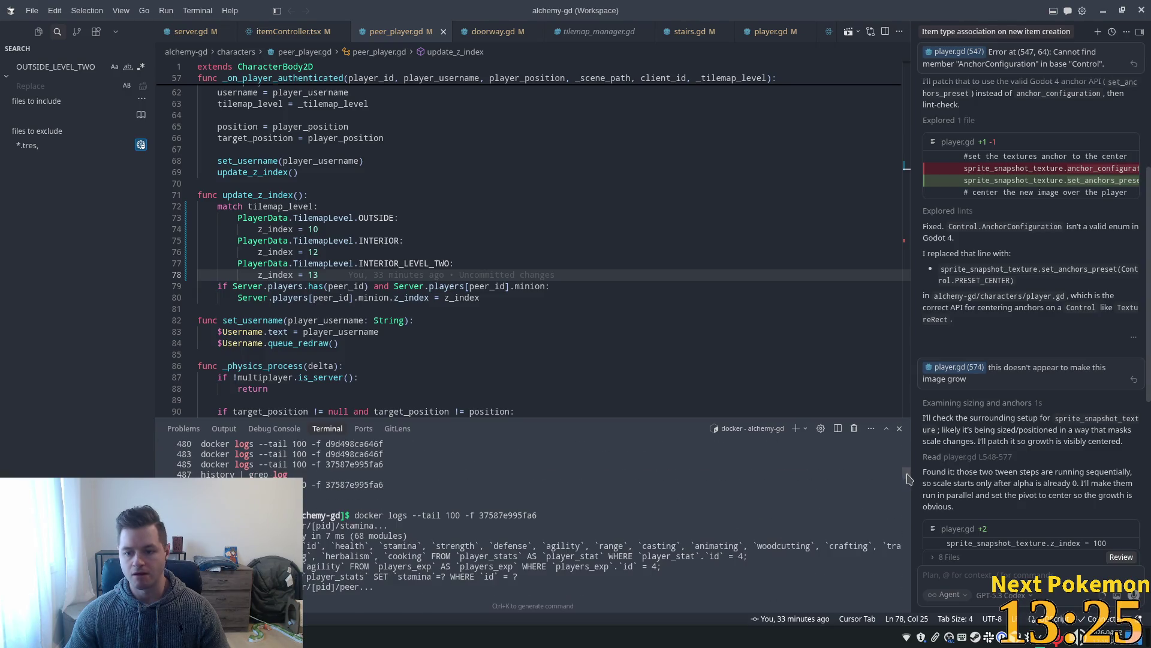
pyautogui.scroll(-10, 818, 530)
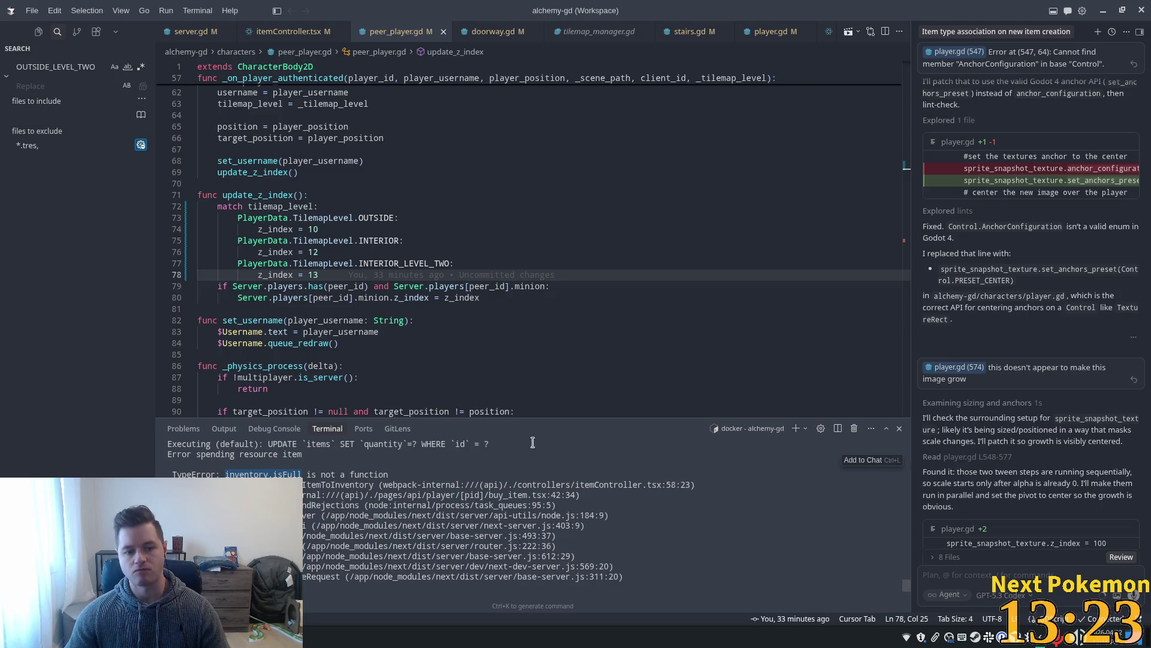
pyautogui.scroll(-2, 488, 444)
pyautogui.click(302, 252)
# Change the sidebar search to isFull and open itemController.tsx at 58:23 from the stack trace.
pyautogui.doubleClick(55, 68)
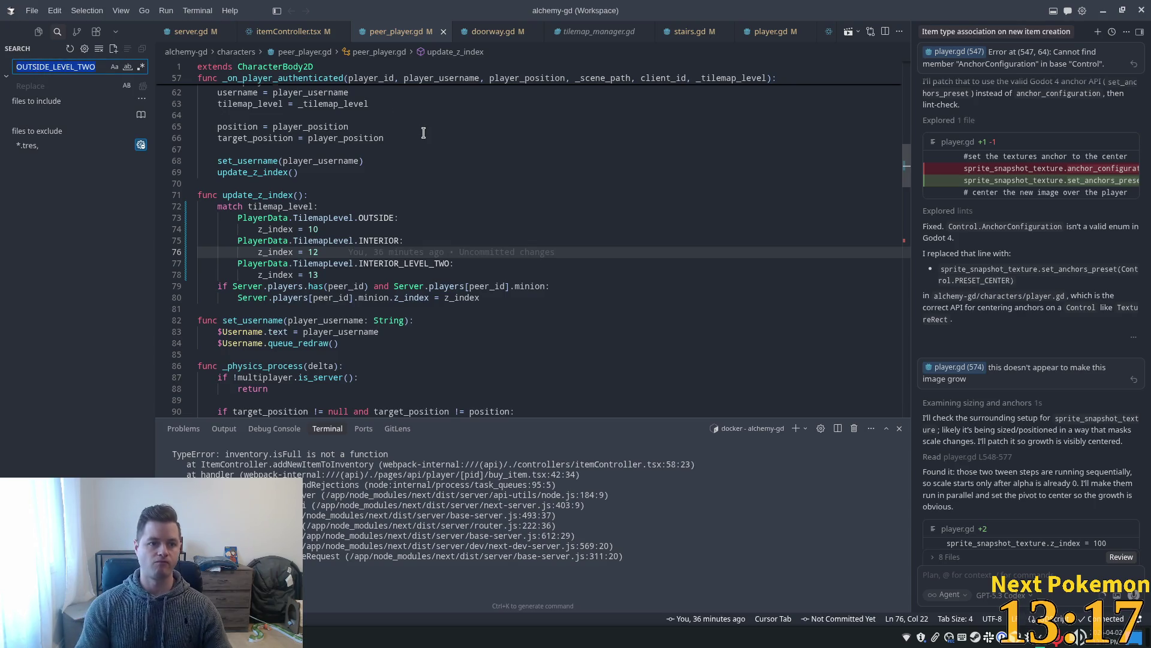
pyautogui.write('is')
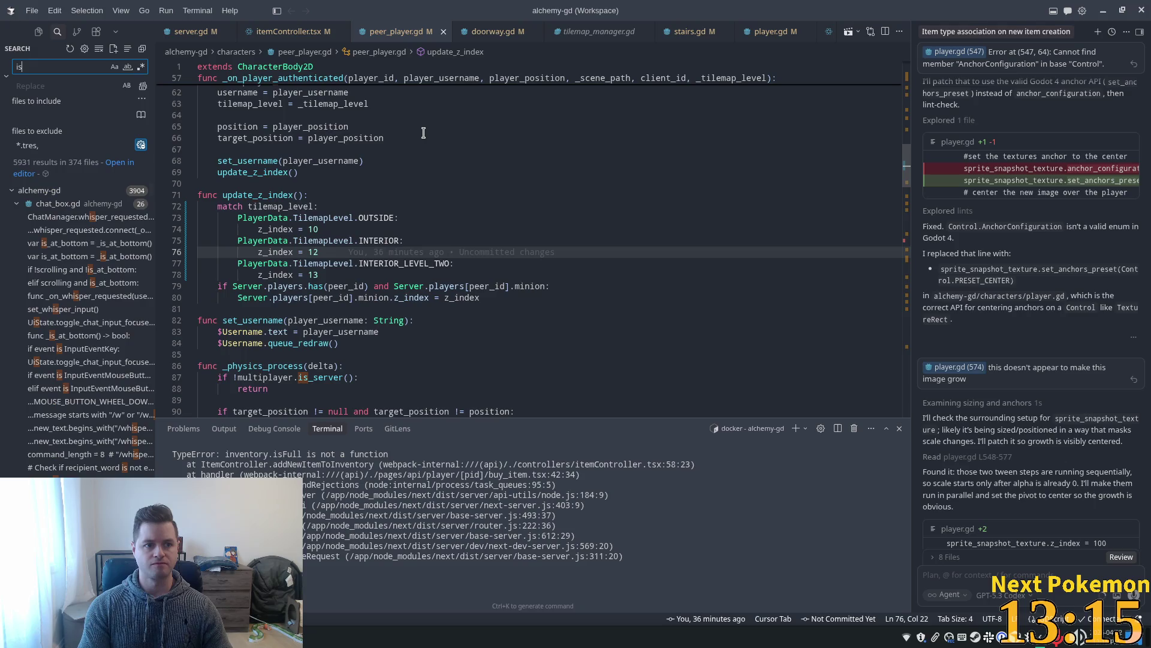
pyautogui.write('Full')
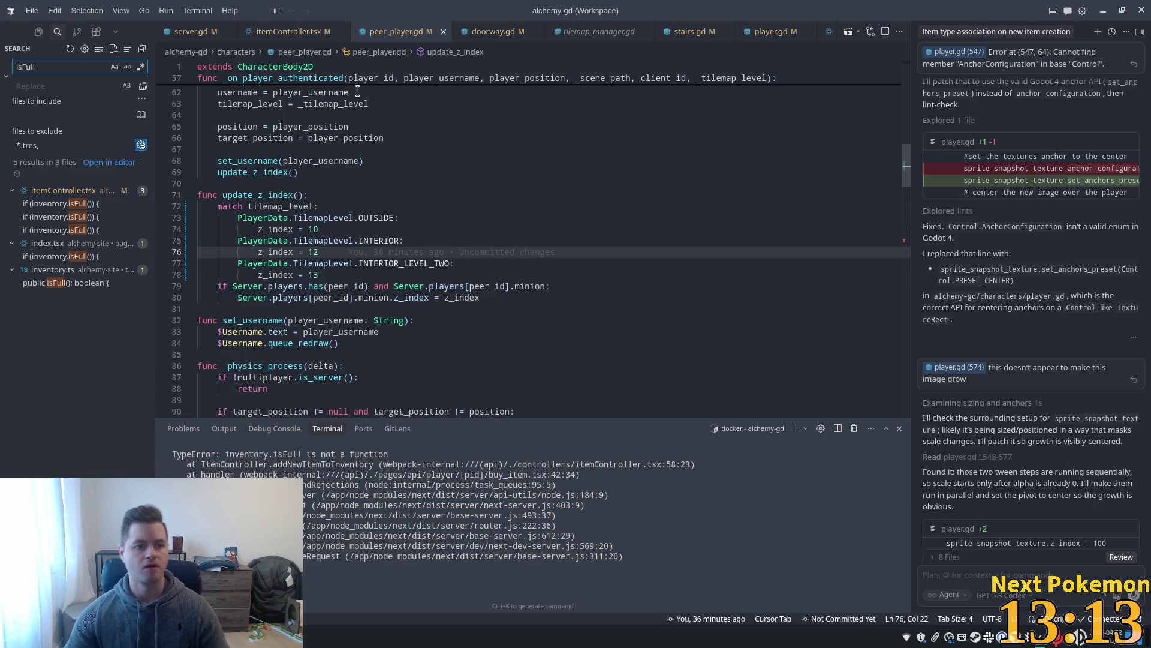
pyautogui.keyDown('ctrl'); pyautogui.click(606, 467); pyautogui.keyUp('ctrl')
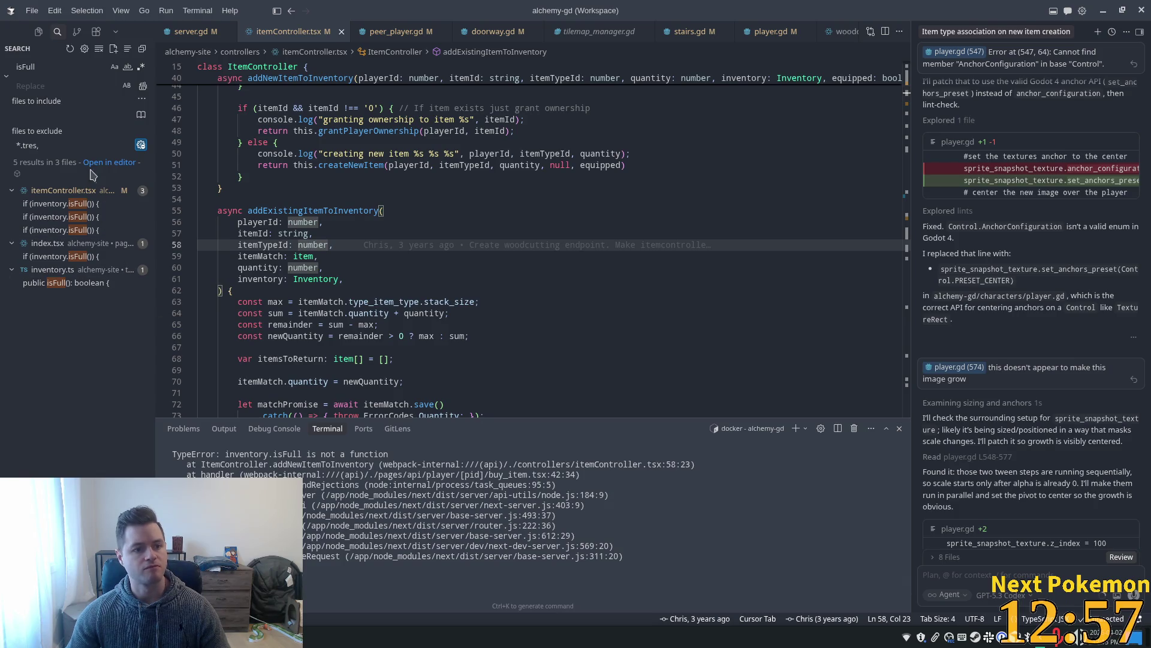
# Jump to line 58 from the error trace and restart the docker dev server.
pyautogui.click(70, 204)
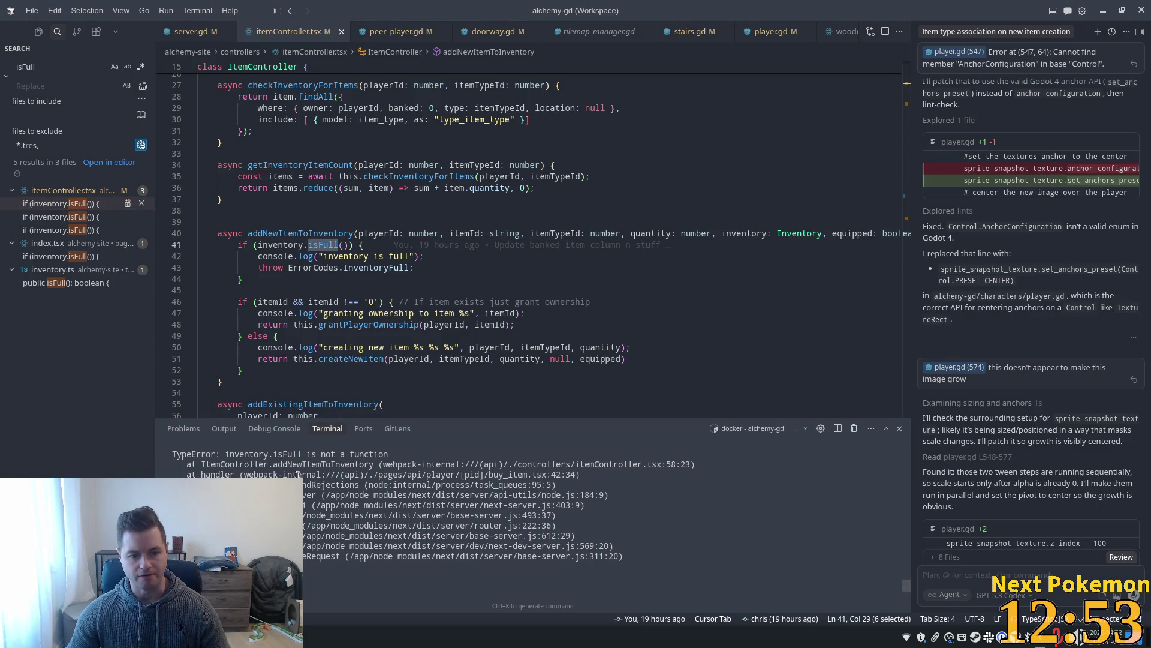
pyautogui.keyDown('ctrl'); pyautogui.click(314, 466); pyautogui.keyUp('ctrl')
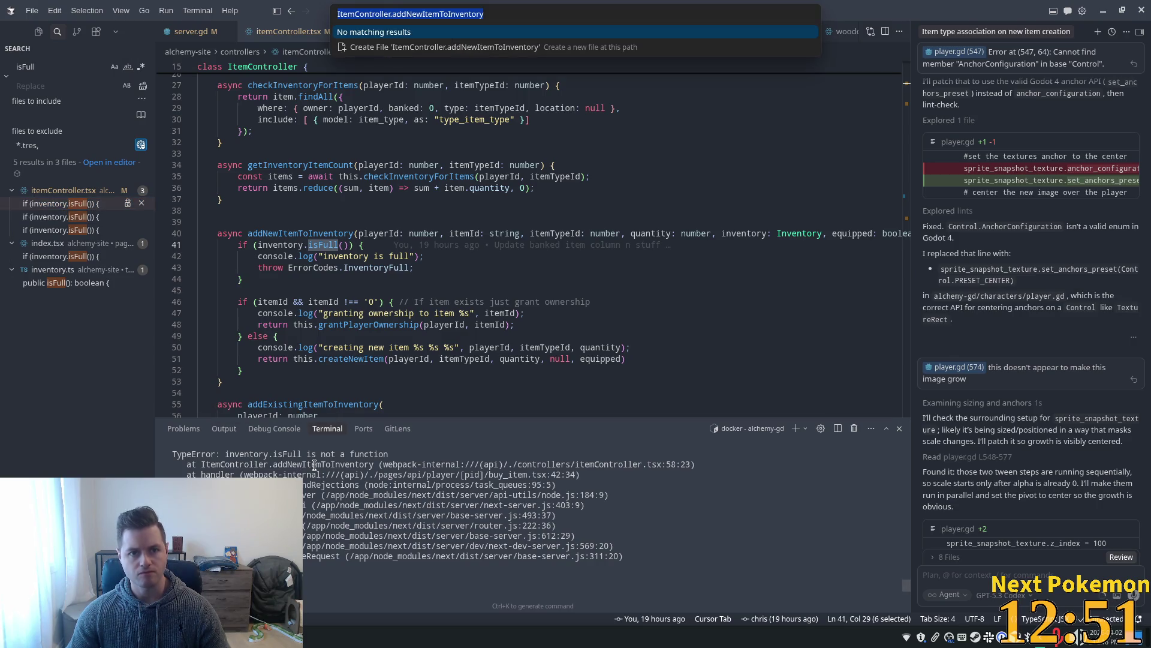
pyautogui.keyDown('ctrl'); pyautogui.click(624, 465); pyautogui.keyUp('ctrl')
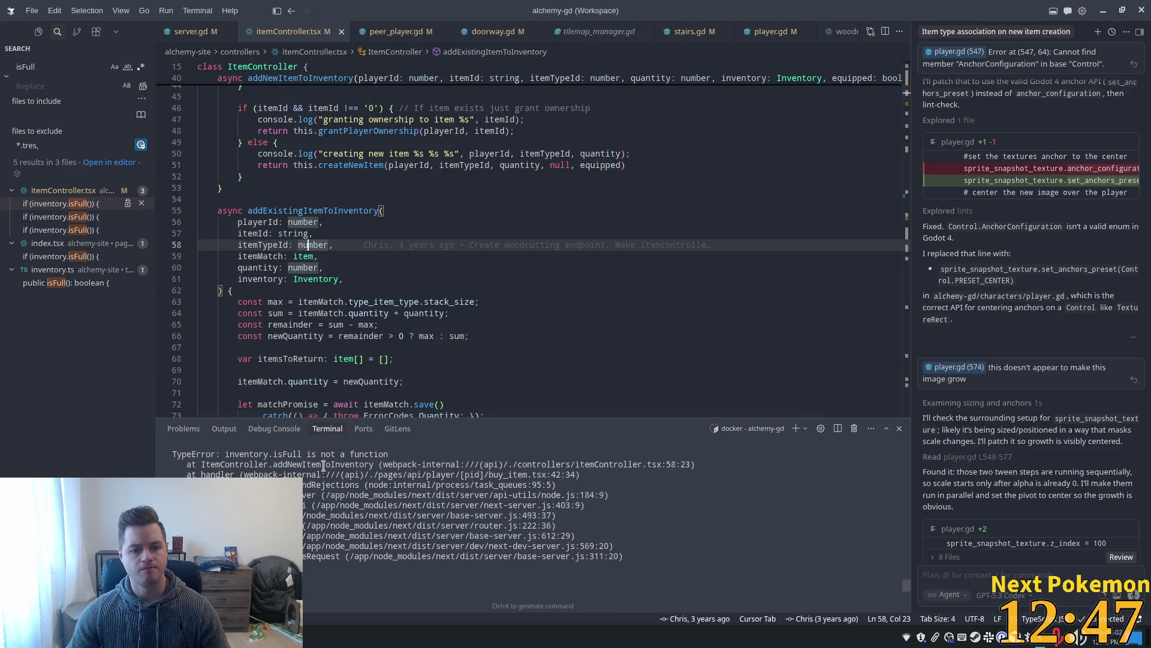
pyautogui.doubleClick(288, 465)
pyautogui.hotkey('ctrl', 'c')
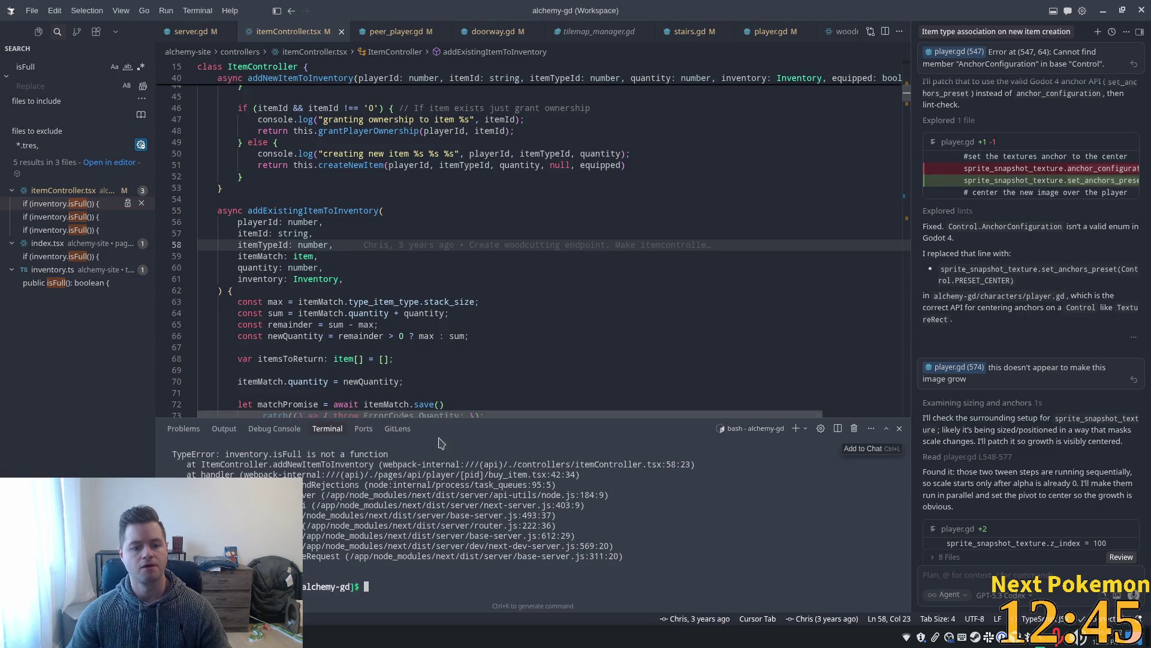
pyautogui.press('Up')
pyautogui.press('Return')
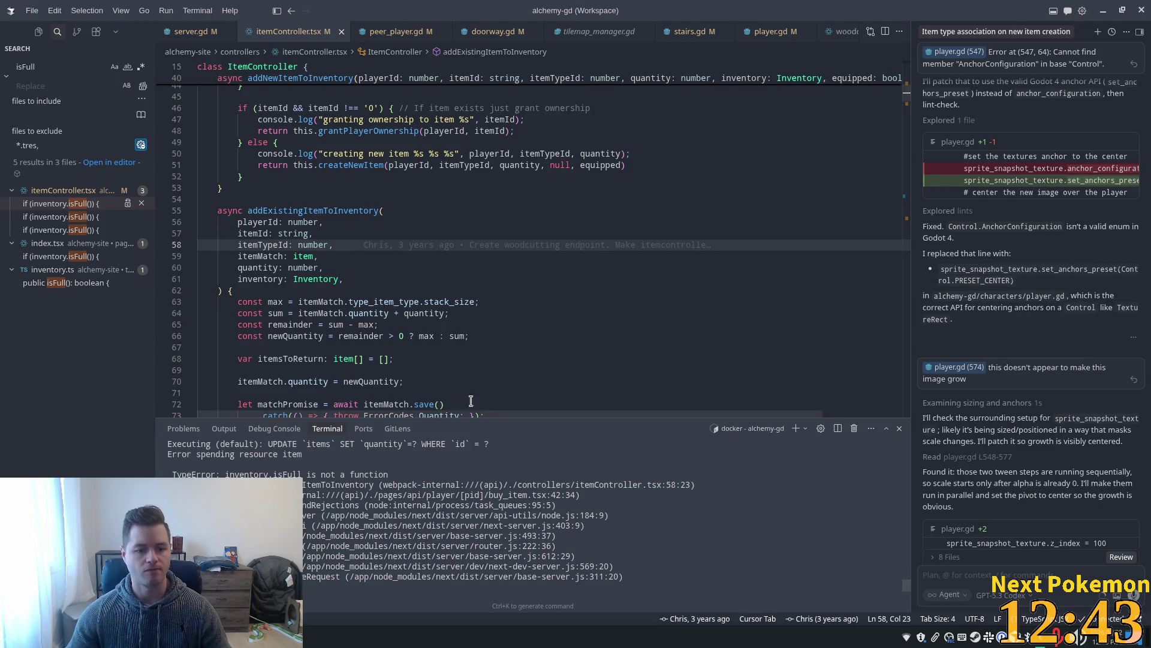
pyautogui.moveTo(375, 487); pyautogui.dragTo(302, 486)
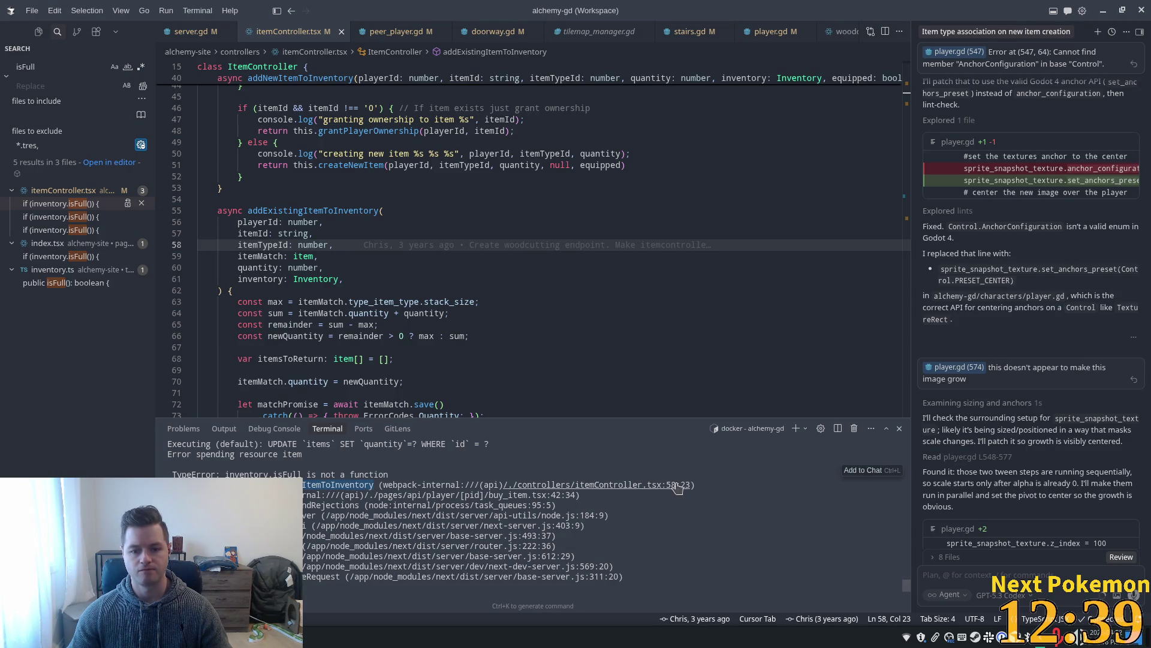
# Search itemController.tsx for addNew to find addNewItemToInventory.
pyautogui.click(528, 267)
pyautogui.hotkey('ctrl', 'f')
pyautogui.write('add')
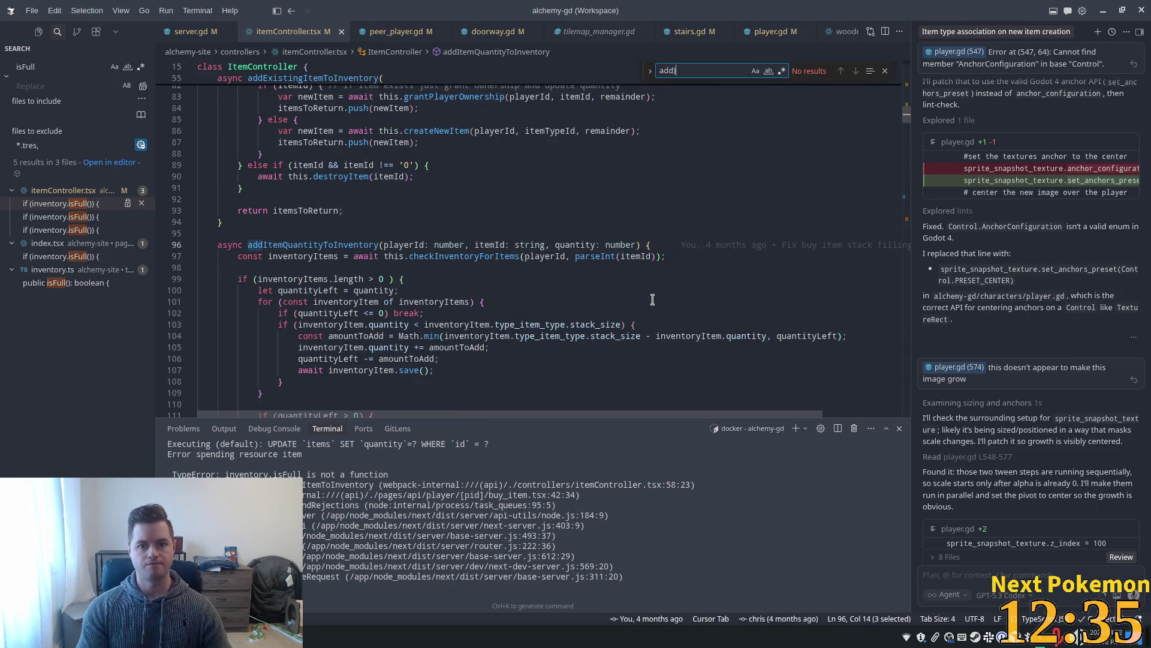
pyautogui.press('BackSpace')
pyautogui.write('New')
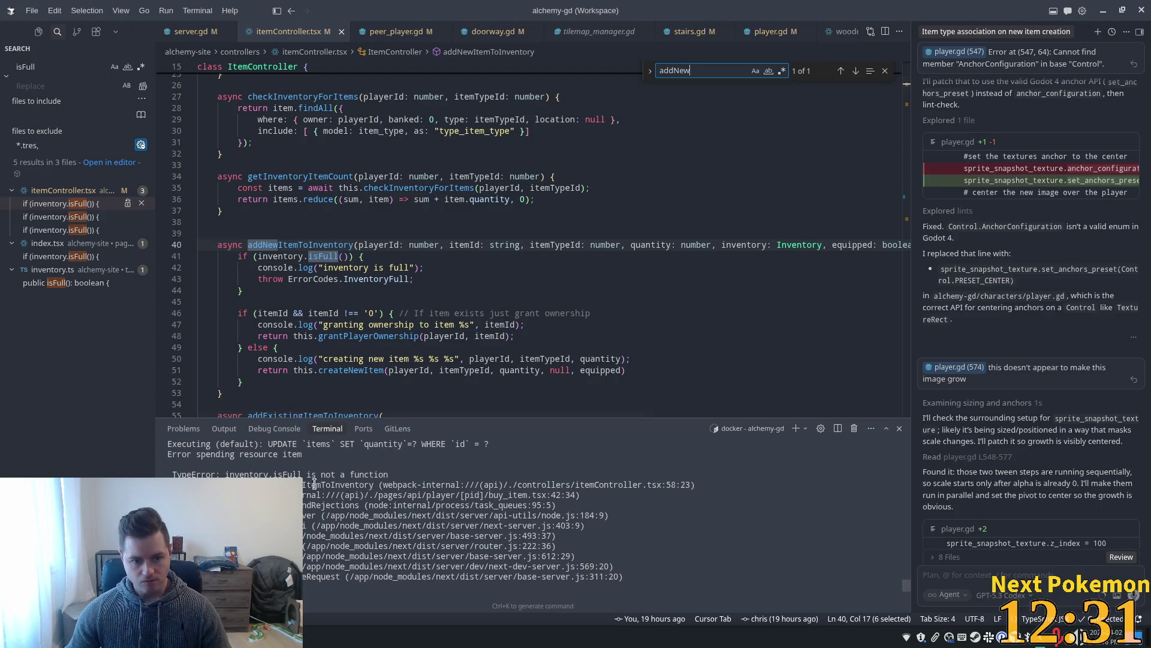
# Follow the isFull call on line 41 to inventory.ts, then return to itemController.tsx.
pyautogui.doubleClick(336, 245)
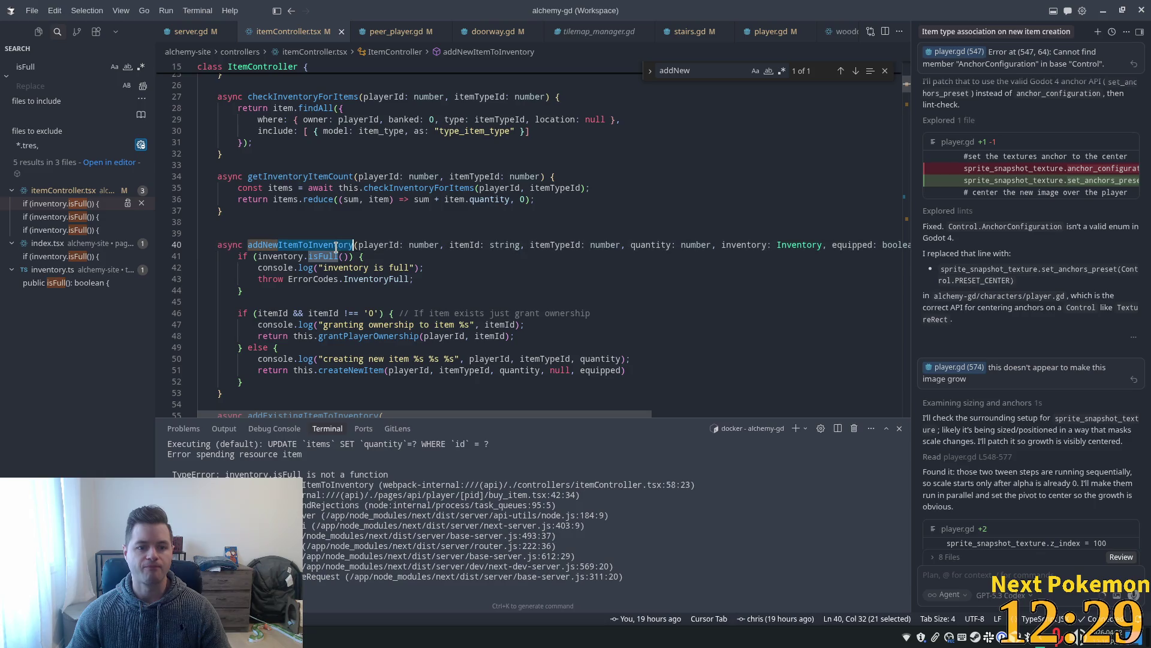
pyautogui.doubleClick(337, 257)
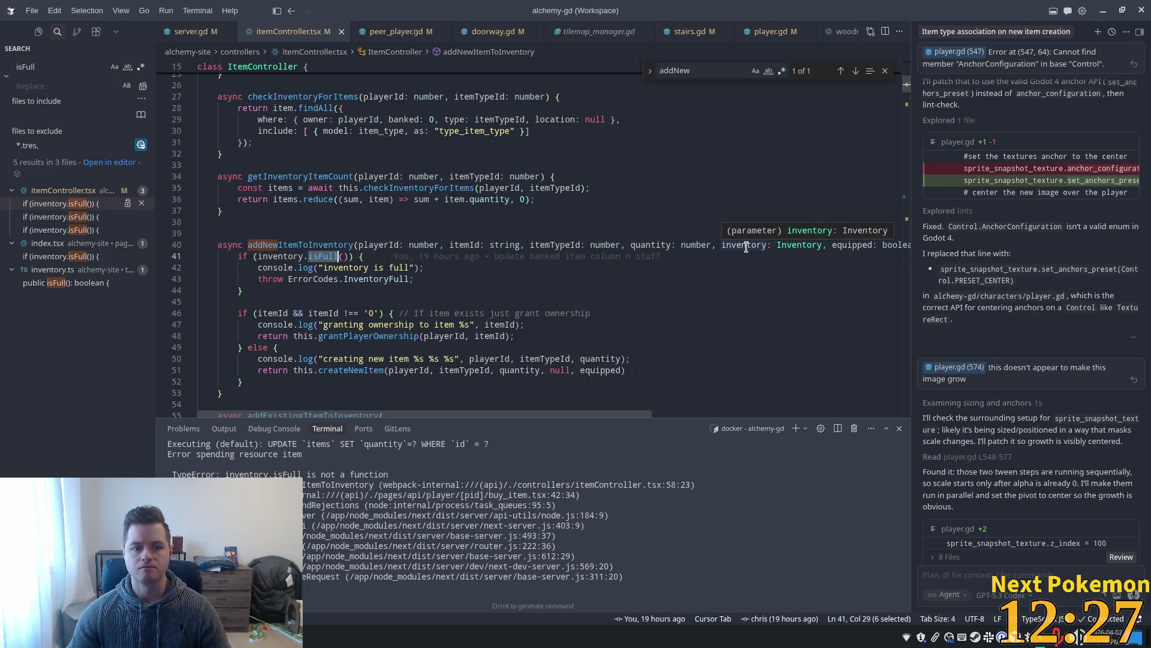
pyautogui.keyDown('ctrl'); pyautogui.click(799, 246); pyautogui.keyUp('ctrl')
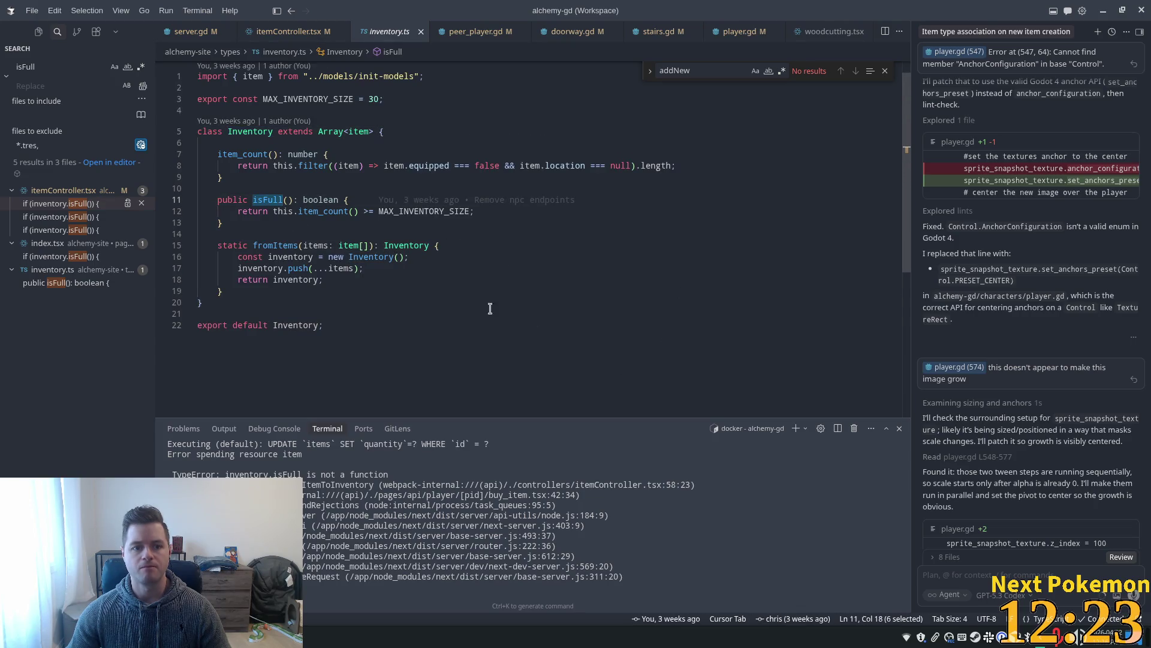
pyautogui.click(324, 33)
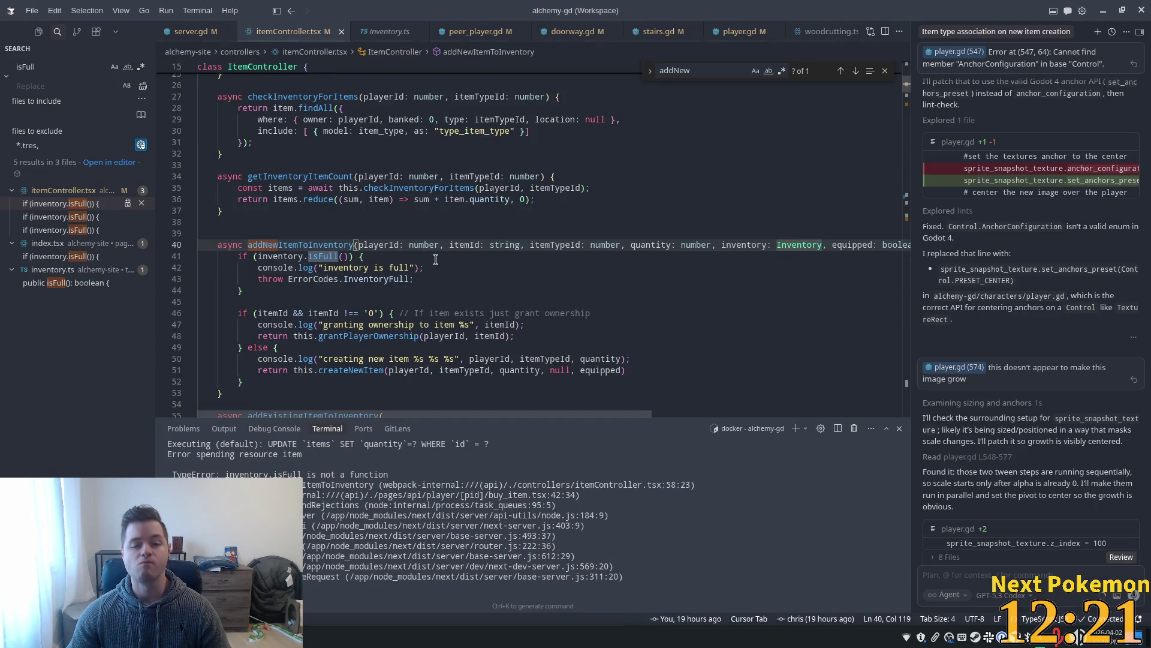
pyautogui.doubleClick(341, 247)
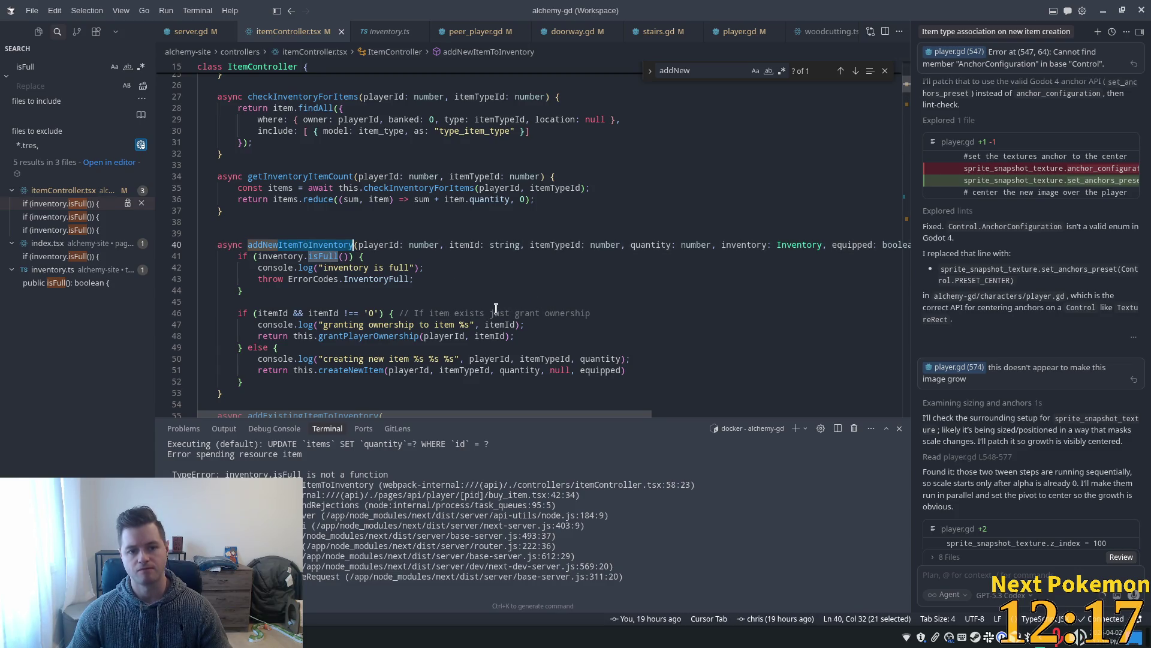
# Search the project for .addNewItemToInventory, open the buy_item.tsx call, then return to Godot.
pyautogui.hotkey('ctrl', 'shift', 'f')
pyautogui.hotkey('ctrl', 'v')
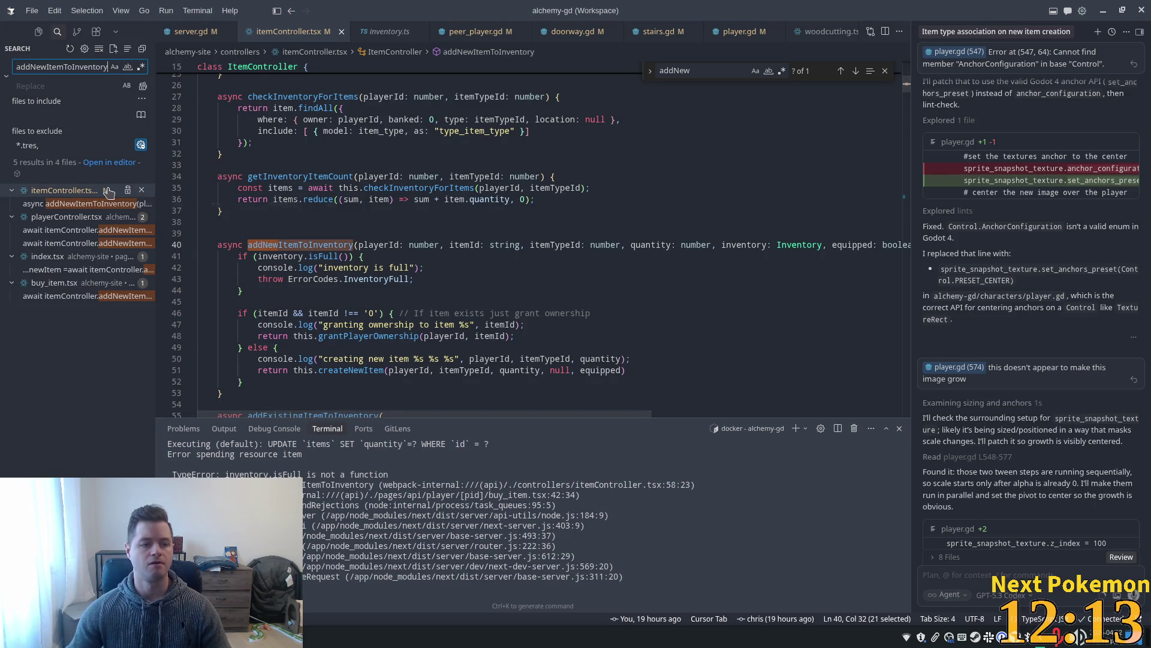
pyautogui.press('Home')
pyautogui.write('.')
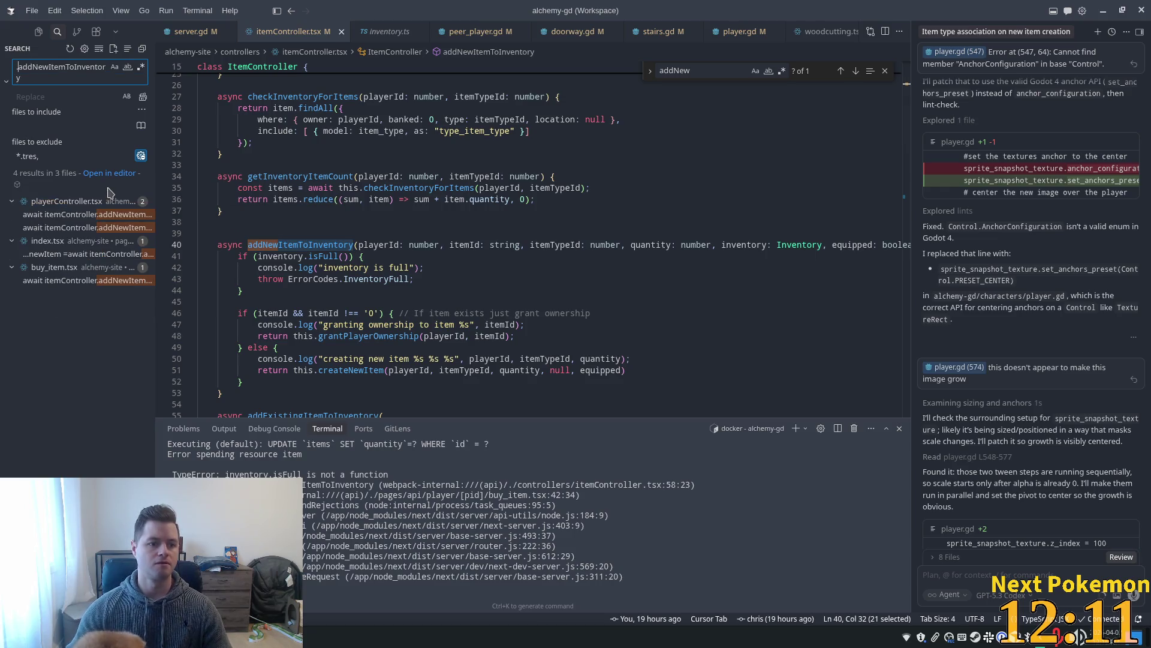
pyautogui.press('BackSpace')
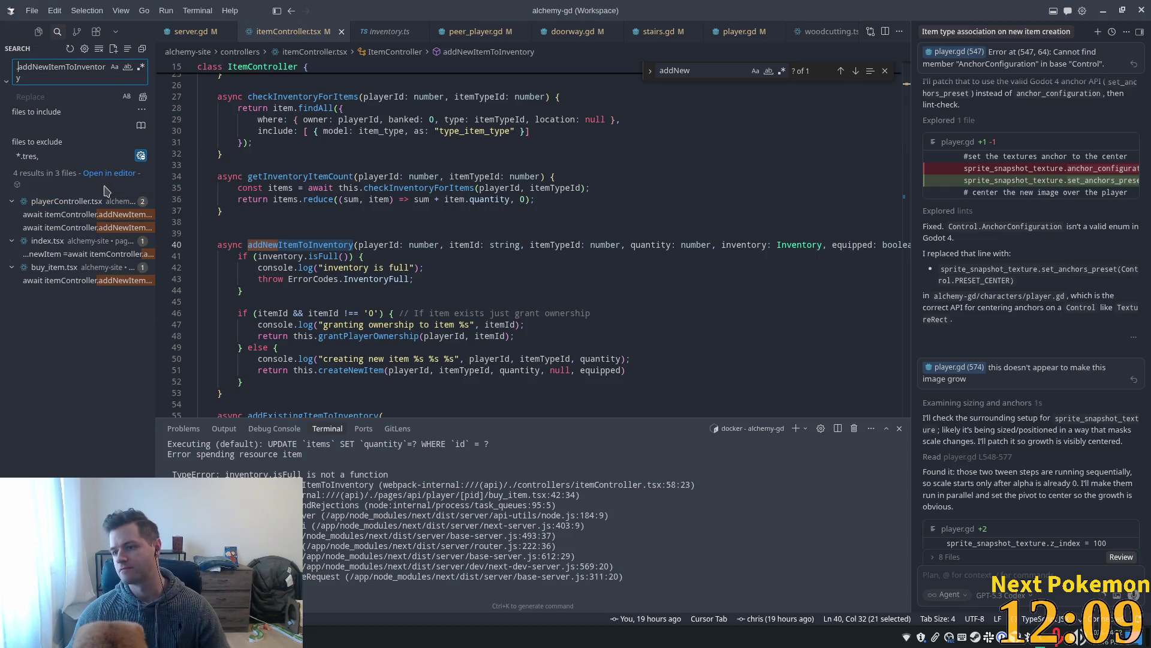
pyautogui.write('.')
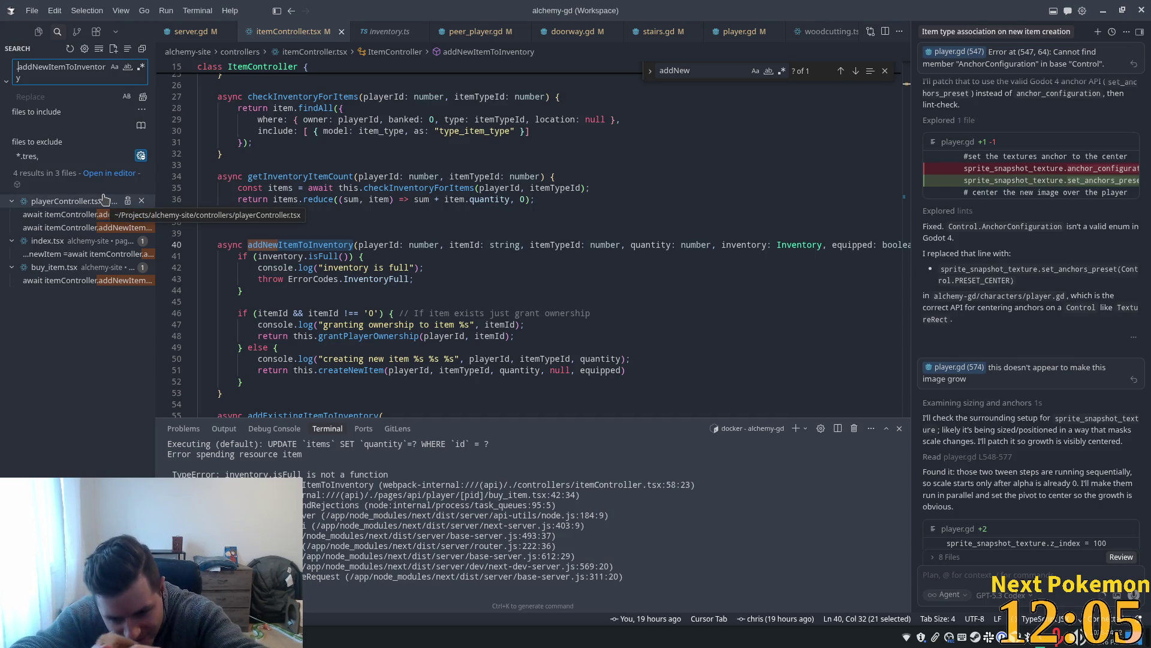
pyautogui.click(88, 280)
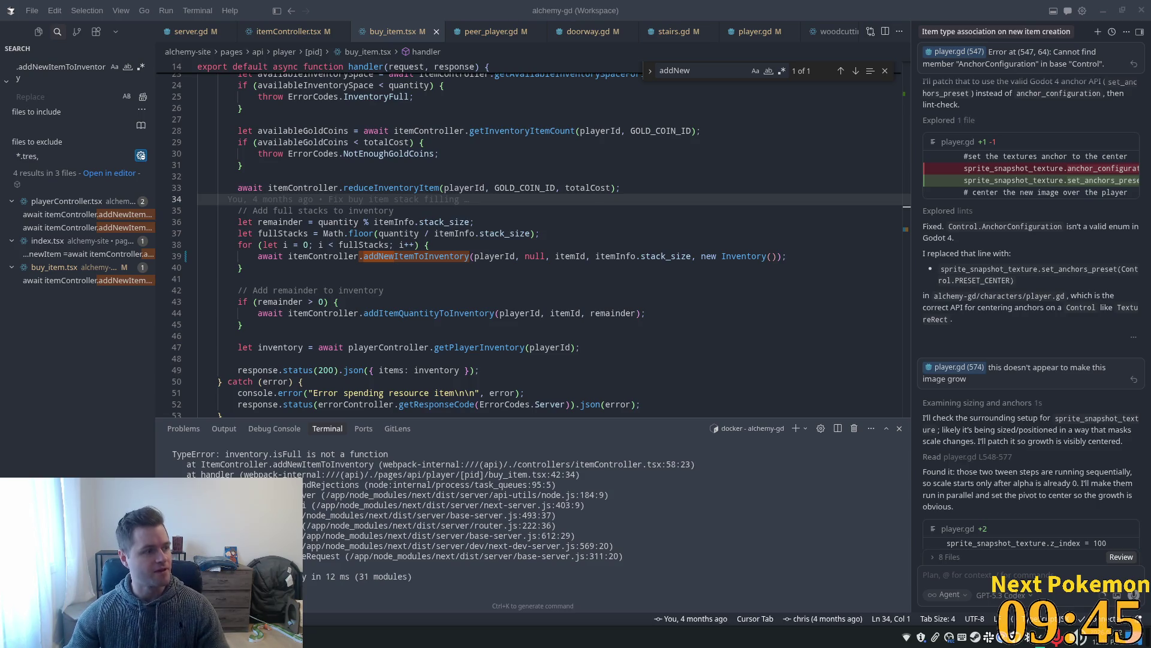
pyautogui.hotkey('alt', 'Tab')
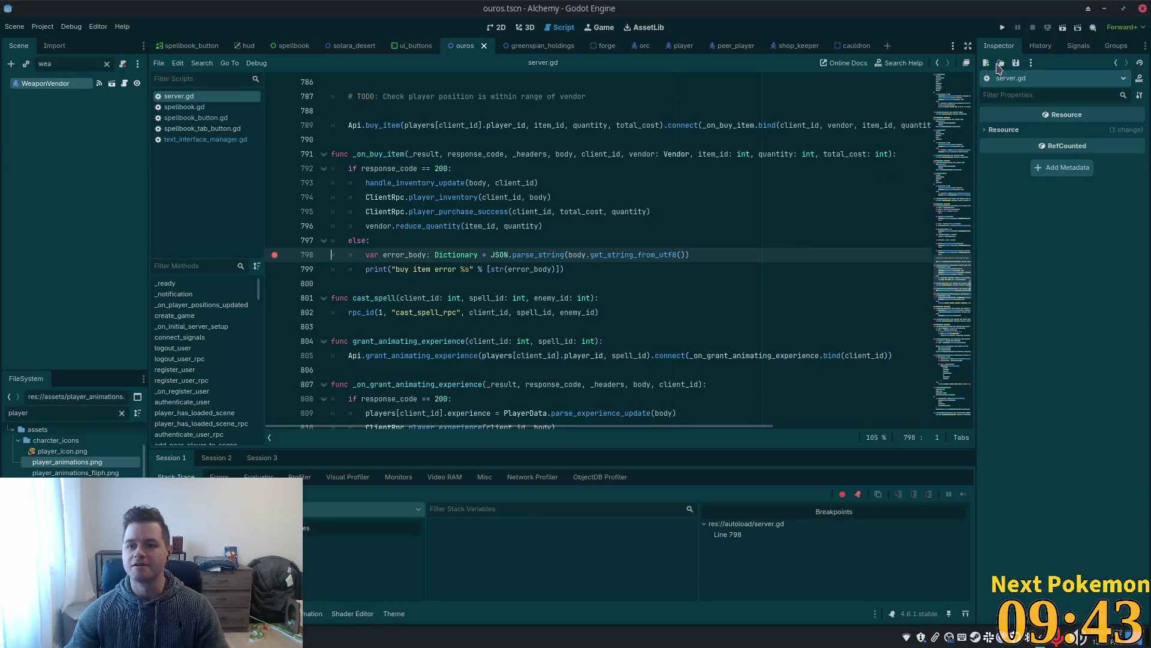
# Launch the game, log in, and walk north into the Ouros weapon vendor's shop.
pyautogui.click(1003, 28)
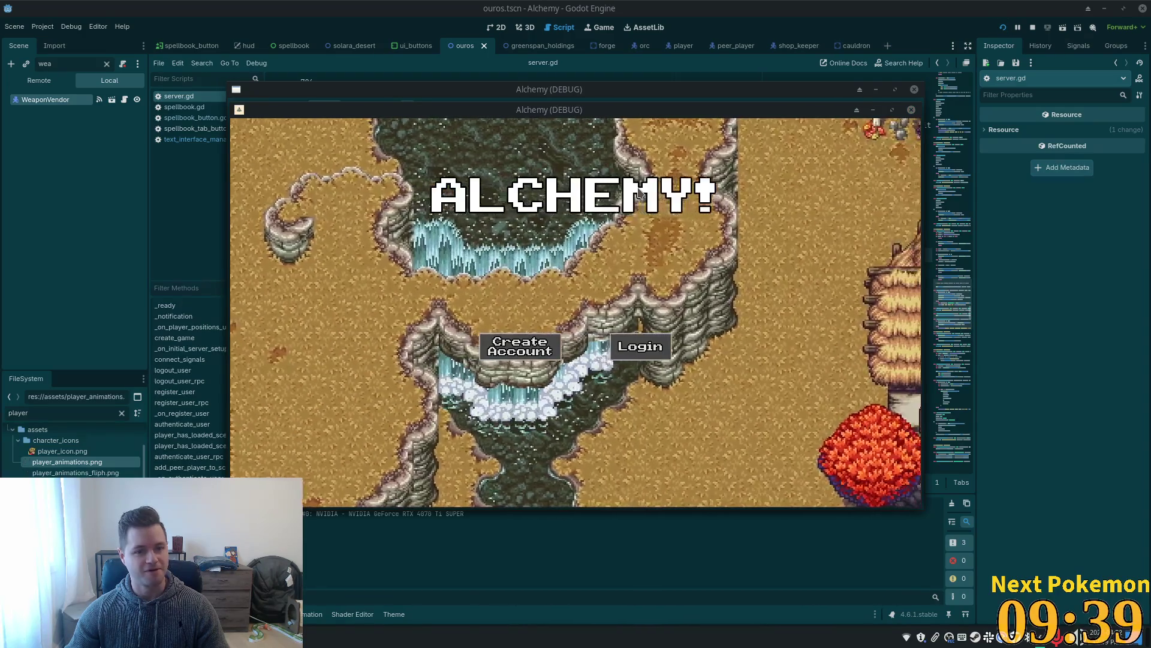
pyautogui.moveTo(646, 111); pyautogui.dragTo(441, 100)
pyautogui.click(434, 331)
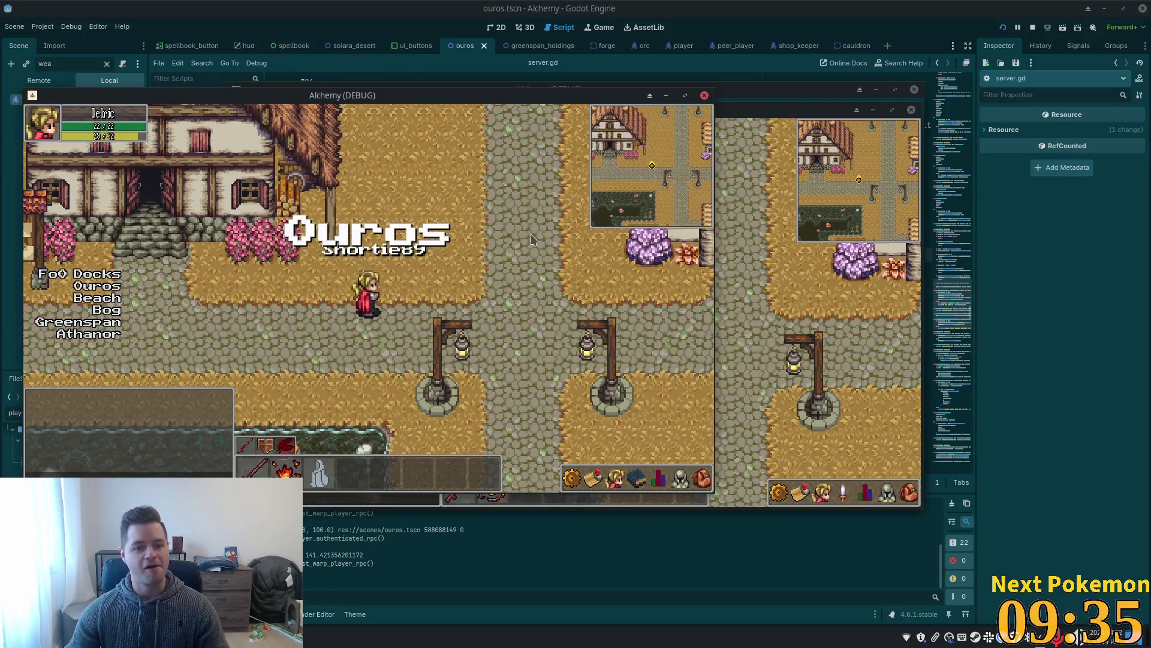
pyautogui.press('w')
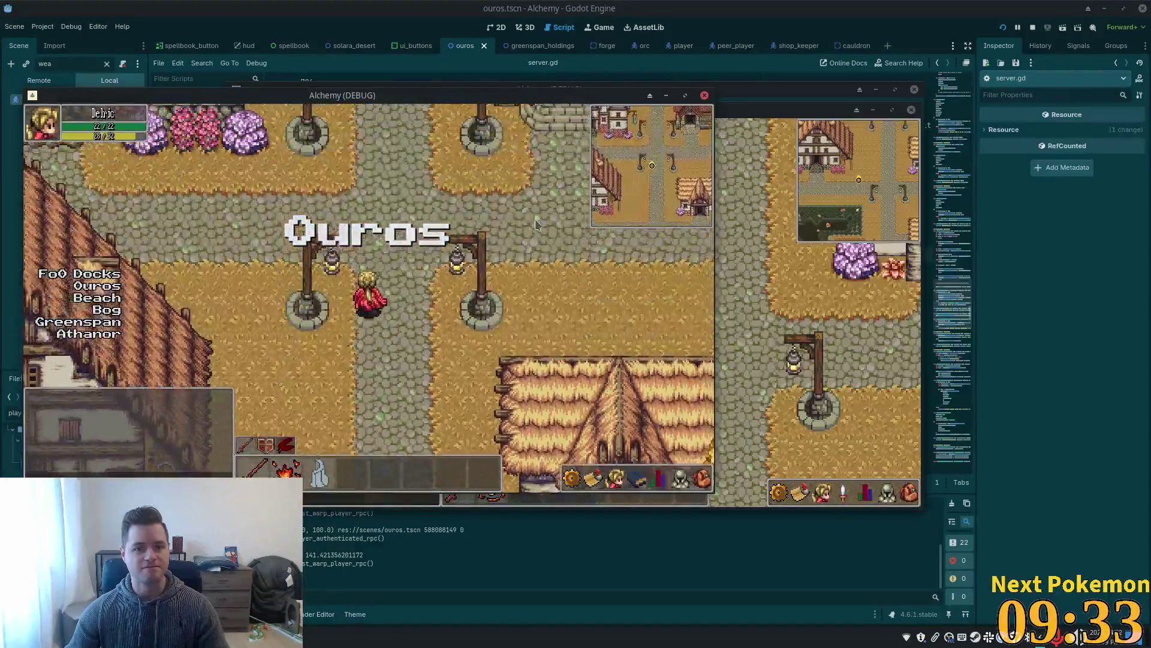
pyautogui.press('w')
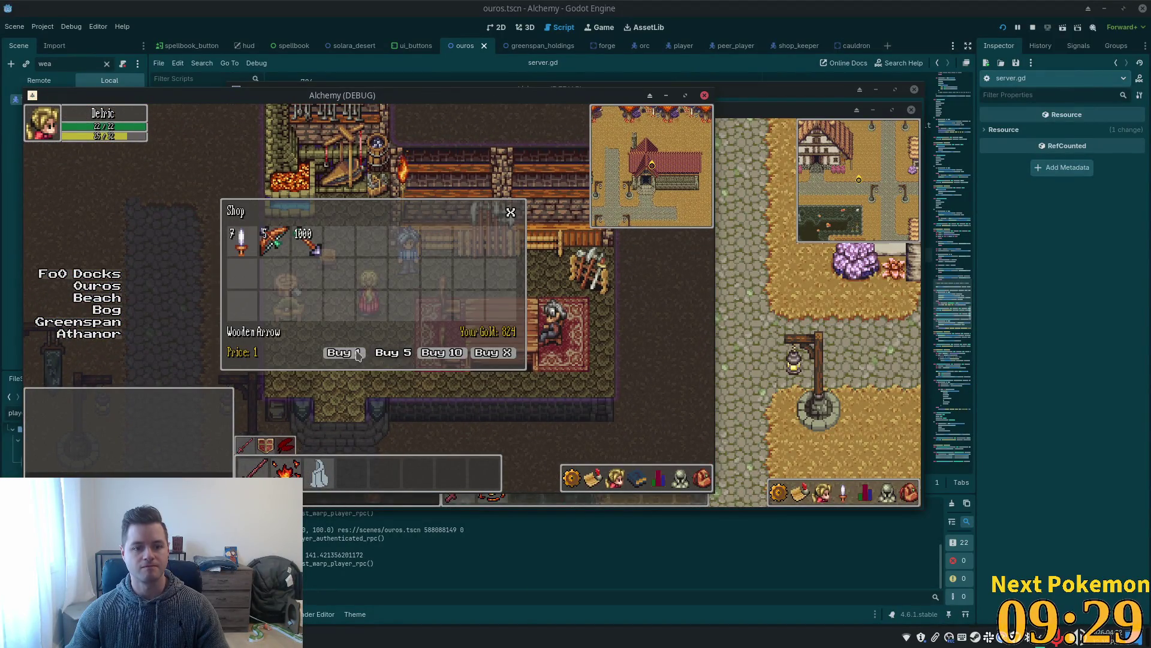
# Buy five Wooden Arrows and one Wooden Dagger from the vendor.
pyautogui.click(411, 359)
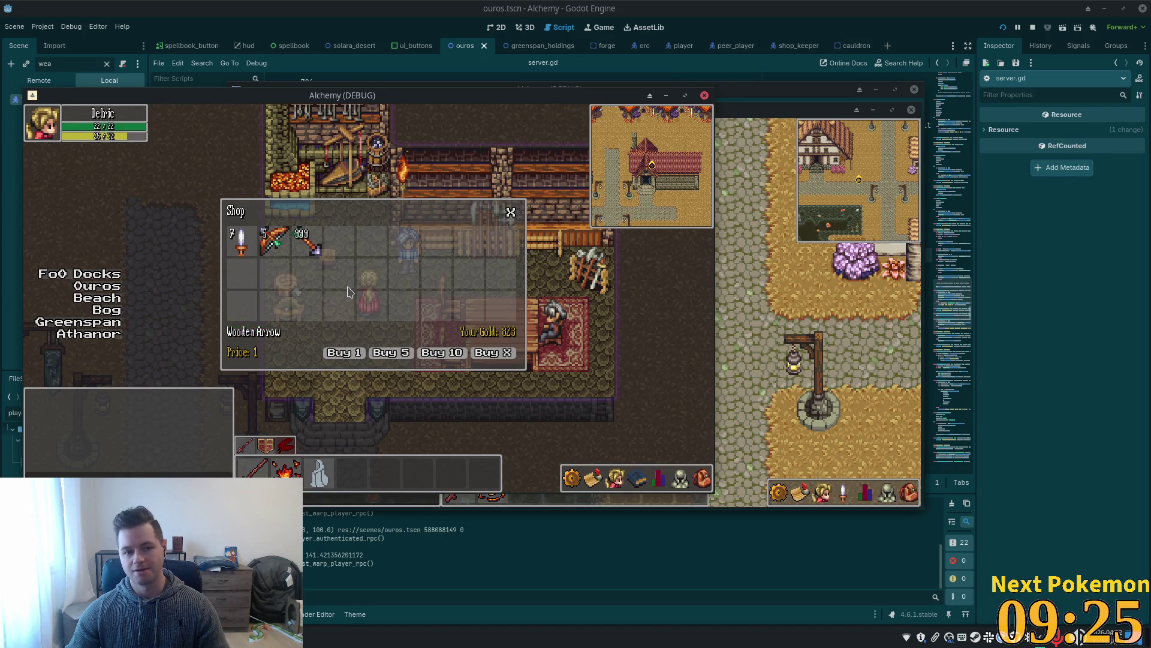
pyautogui.click(389, 355)
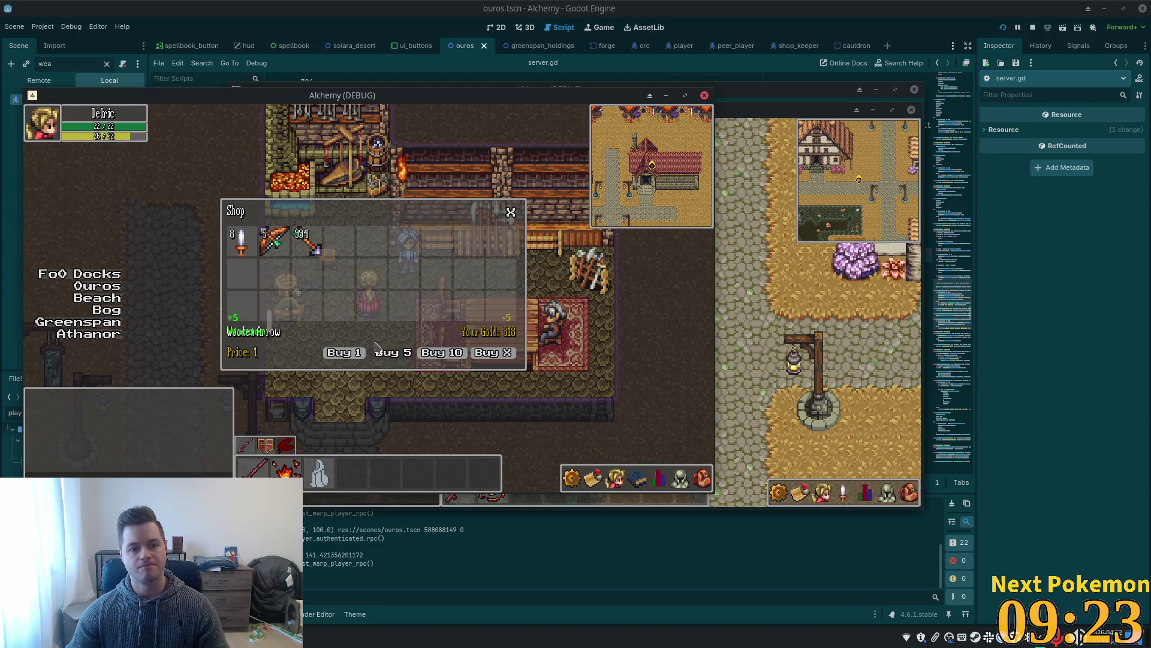
pyautogui.click(241, 239)
pyautogui.click(659, 478)
pyautogui.click(701, 478)
pyautogui.click(701, 478)
pyautogui.click(341, 352)
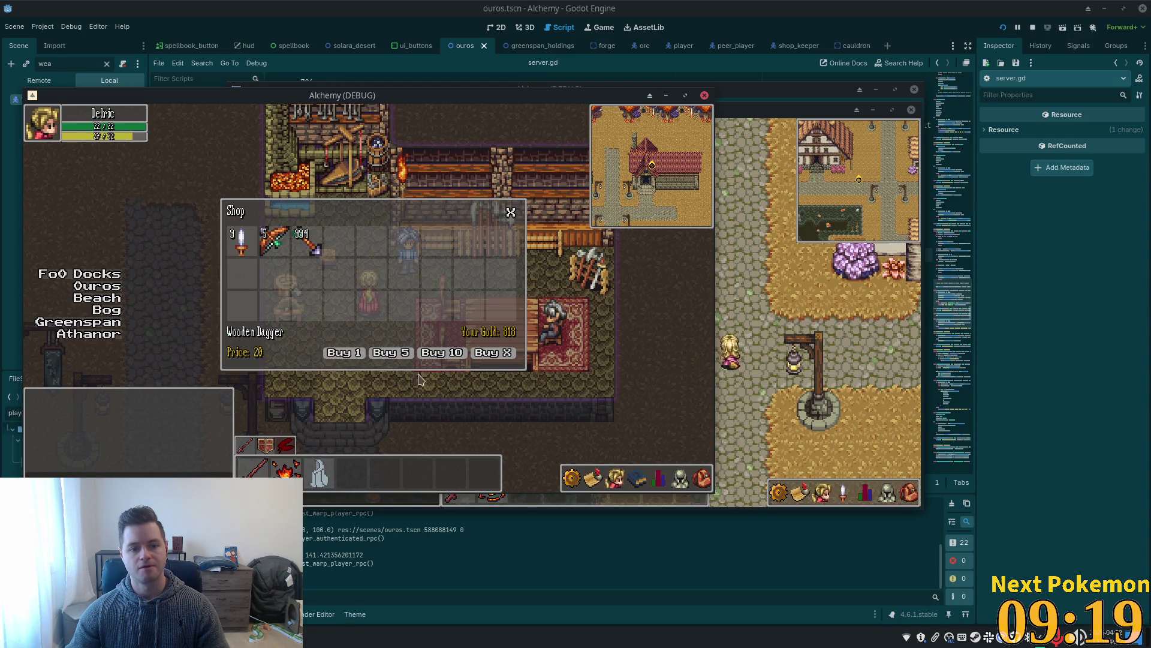
# Close the shop, walk out to the street, and check the inventory and equipment panels.
pyautogui.click(701, 478)
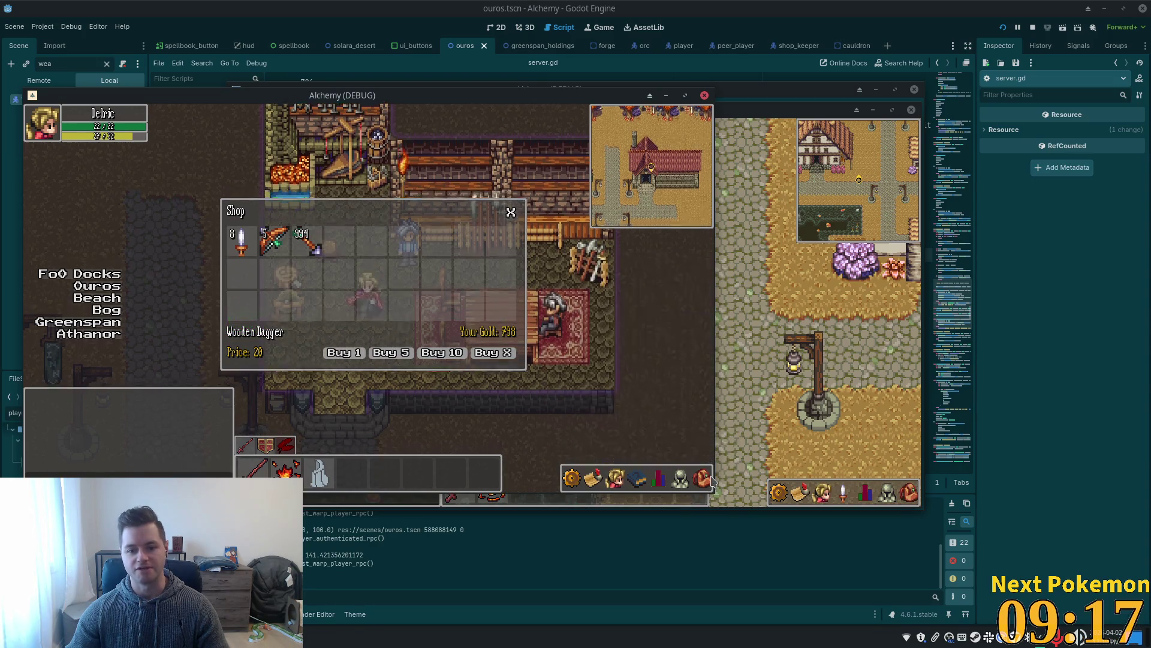
pyautogui.press('Down')
pyautogui.click(680, 478)
pyautogui.click(701, 478)
pyautogui.press('Down')
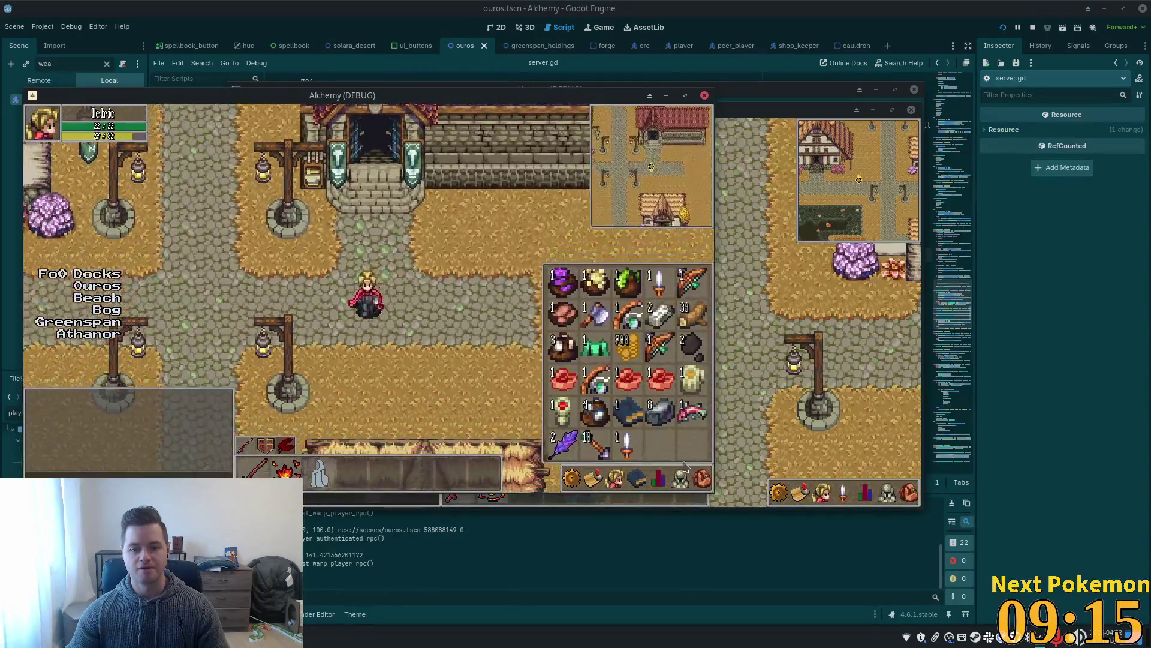
# Toggle repeatedly between the in-game inventory grid and equipment panel.
pyautogui.click(681, 478)
pyautogui.click(702, 477)
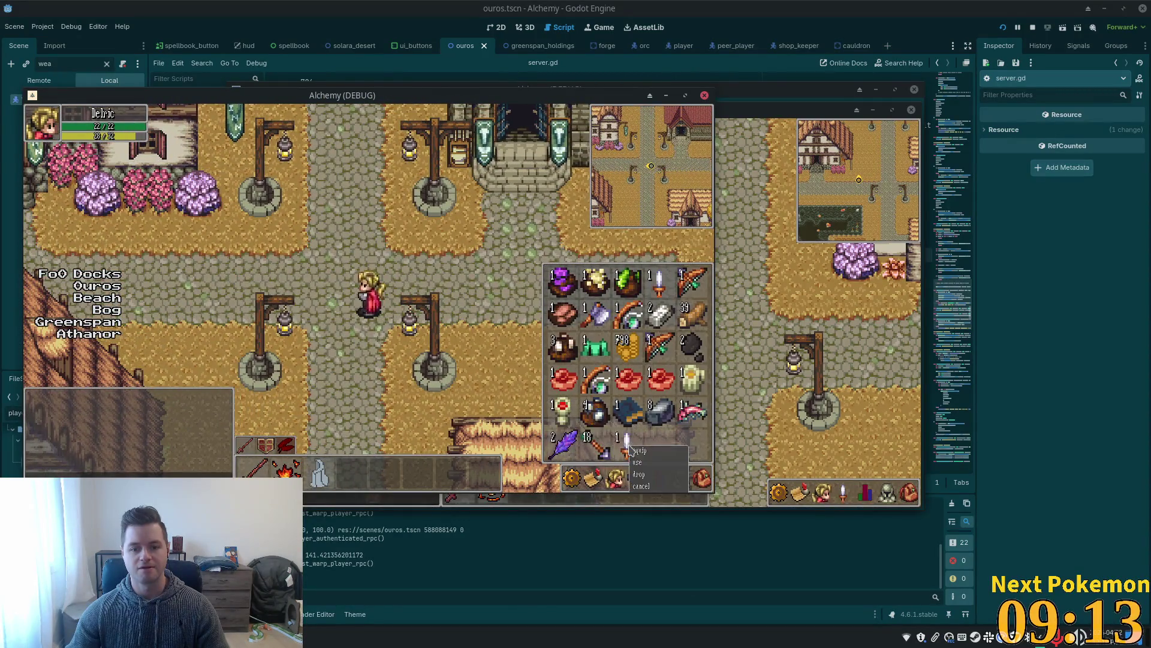
pyautogui.press('Escape')
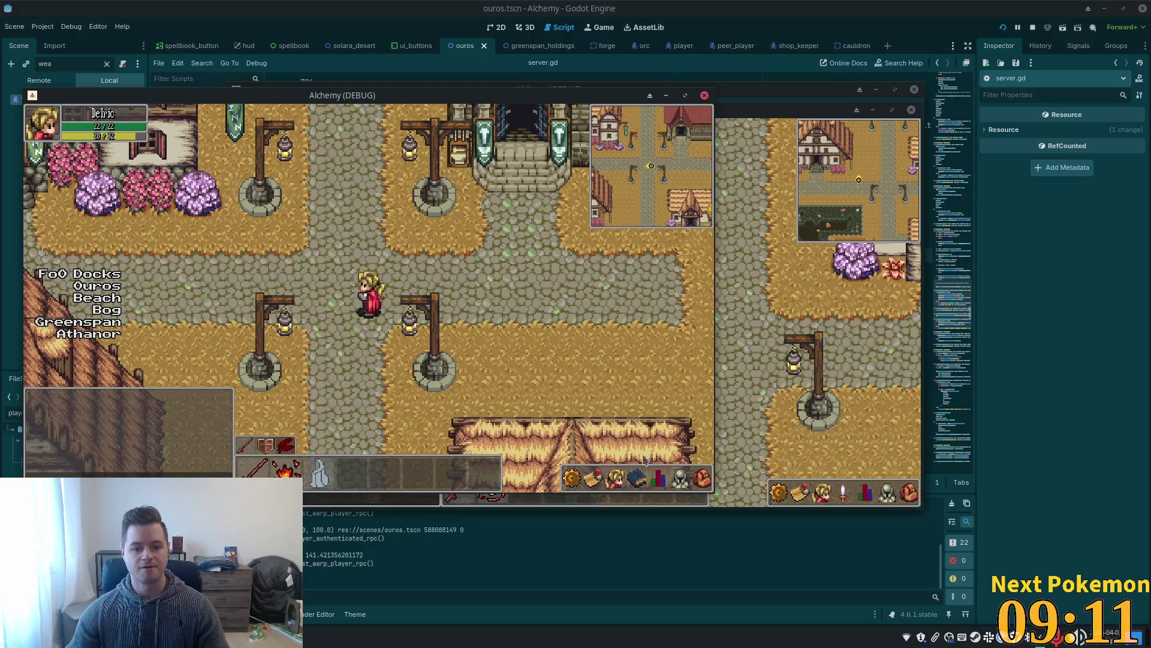
pyautogui.click(701, 479)
pyautogui.click(680, 478)
pyautogui.click(700, 479)
pyautogui.click(681, 478)
pyautogui.click(701, 479)
pyautogui.click(680, 478)
pyautogui.click(700, 478)
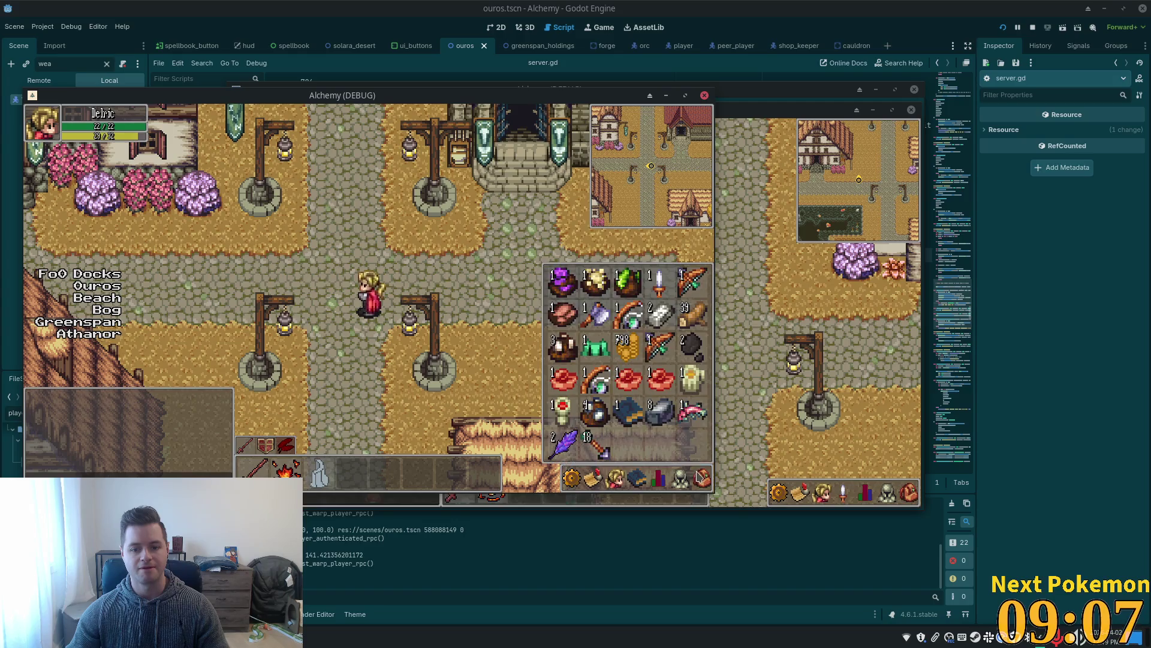
# Open the Wooden Arrow stack's actions, drop the arrows, and close the inventory.
pyautogui.click(602, 445)
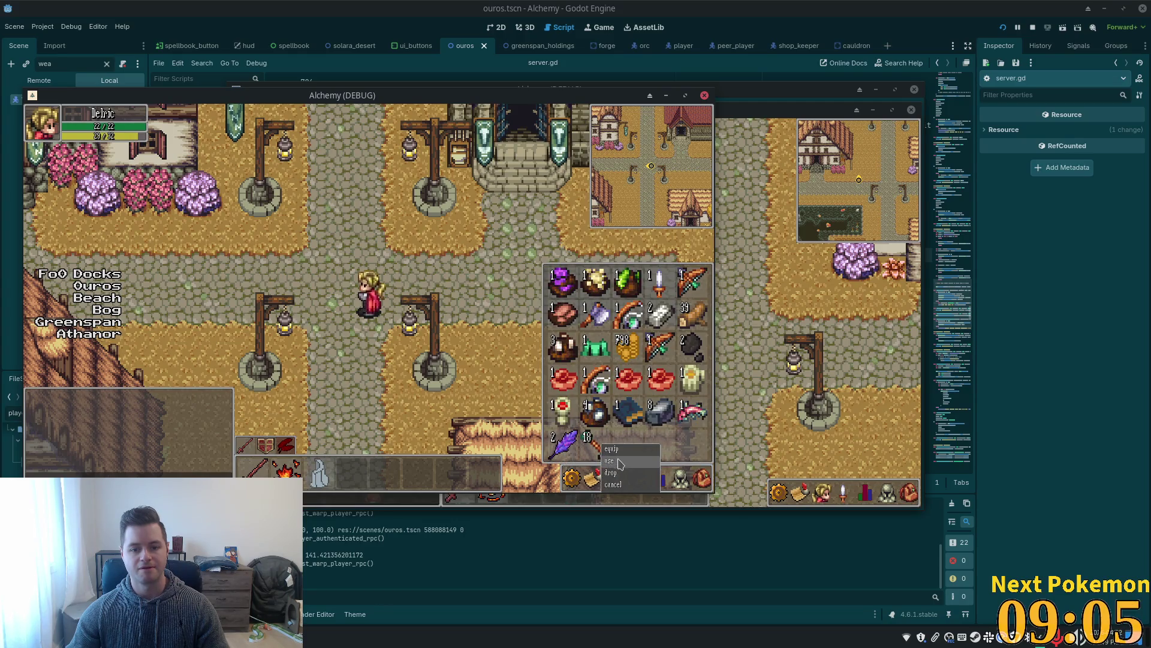
pyautogui.click(618, 474)
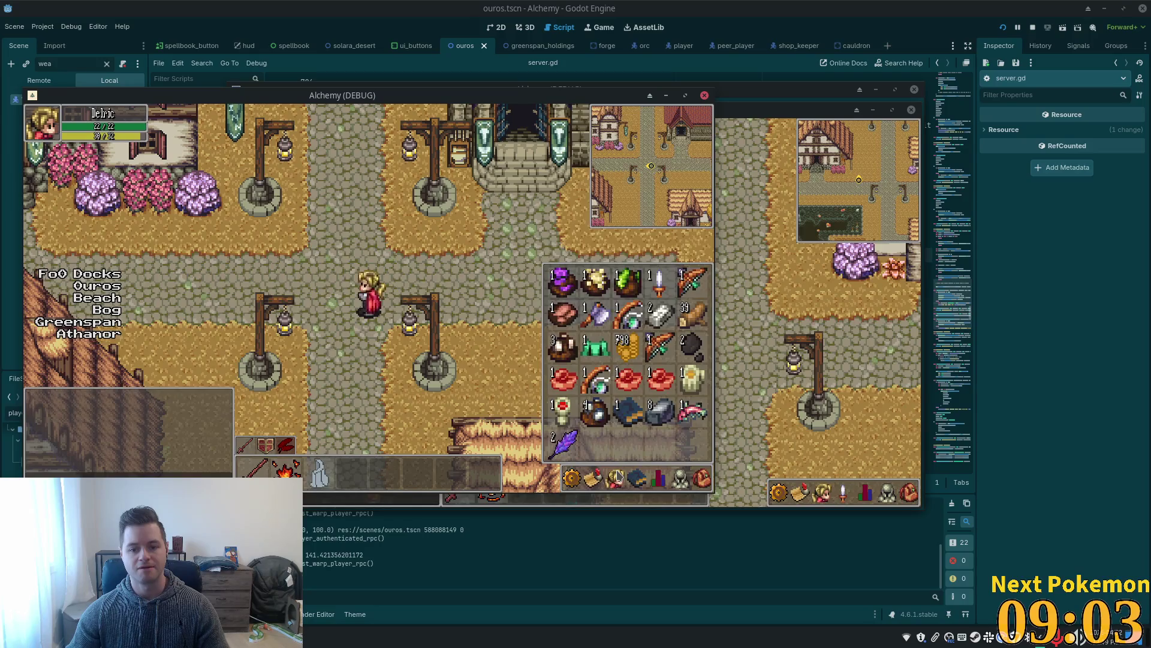
pyautogui.click(388, 326)
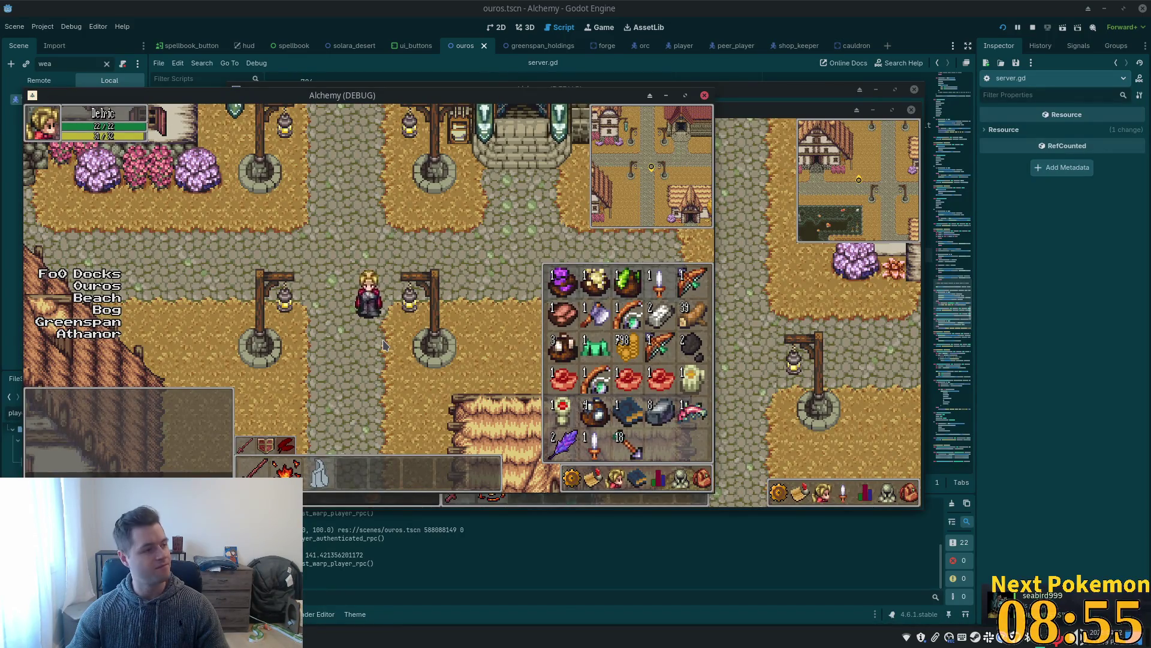
pyautogui.press('i')
# Reopen the inventory, right-click the arrow stack for its actions, and open the stats panel.
pyautogui.click(702, 480)
pyautogui.click(681, 476)
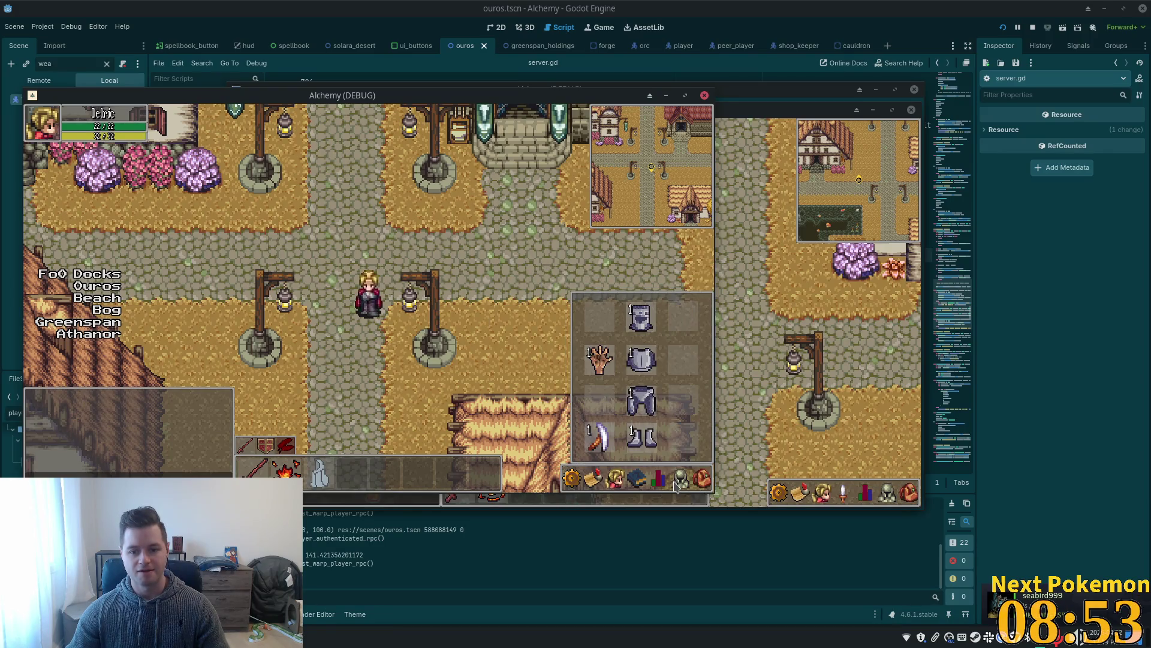
pyautogui.click(698, 477)
pyautogui.rightClick(628, 451)
pyautogui.click(618, 483)
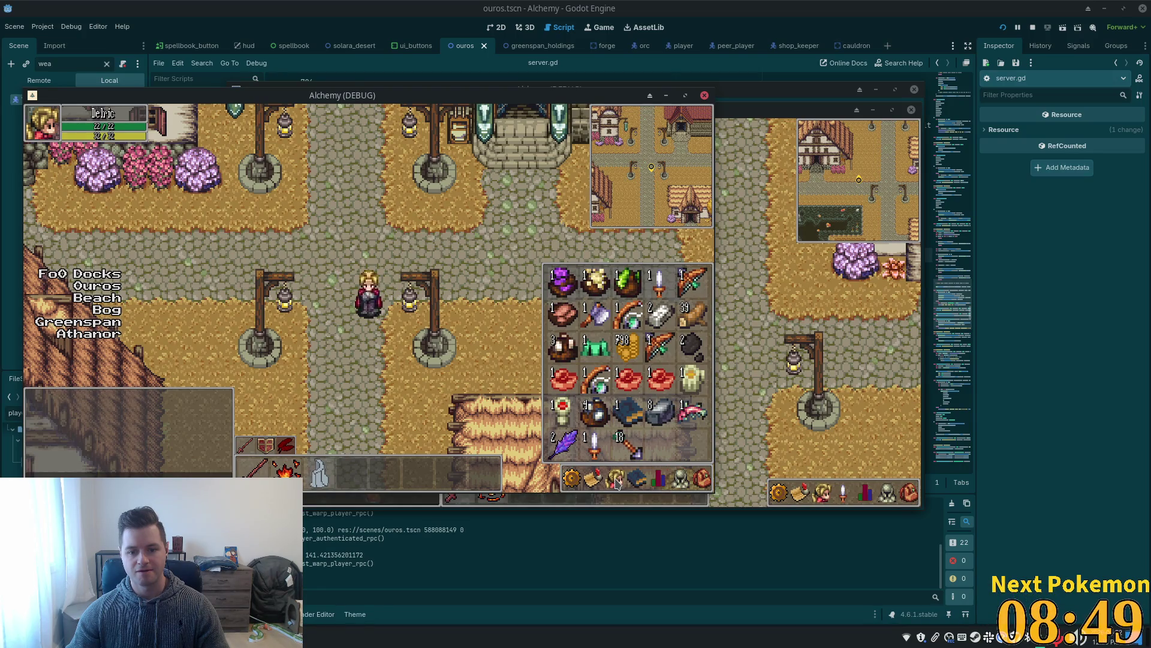
pyautogui.click(659, 480)
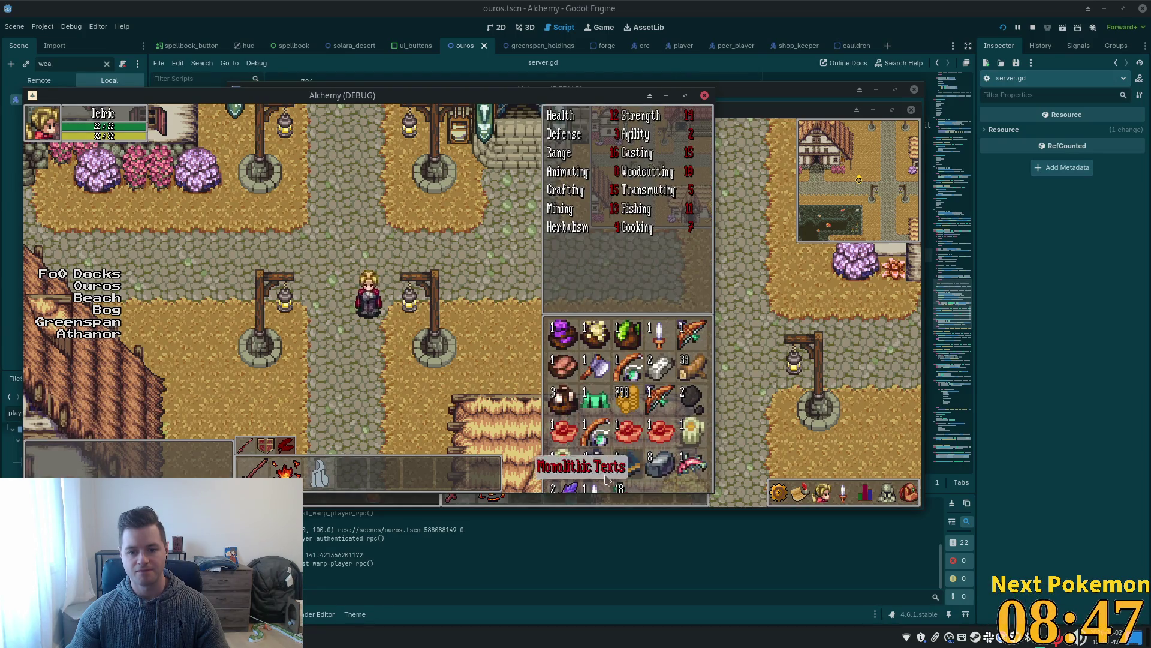
pyautogui.click(660, 483)
# Cycle through equipment, friends, inventory and stats panels using the buttons and the i/e hotkeys.
pyautogui.click(615, 478)
pyautogui.click(630, 480)
pyautogui.click(701, 480)
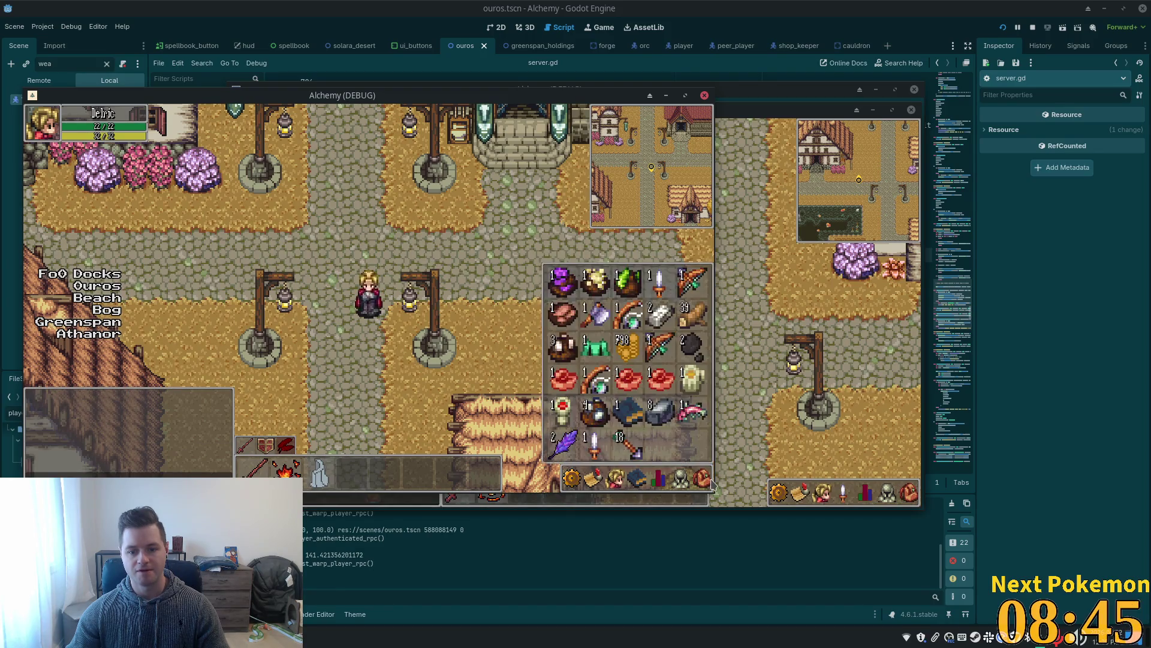
pyautogui.click(614, 478)
pyautogui.click(659, 478)
pyautogui.press('i')
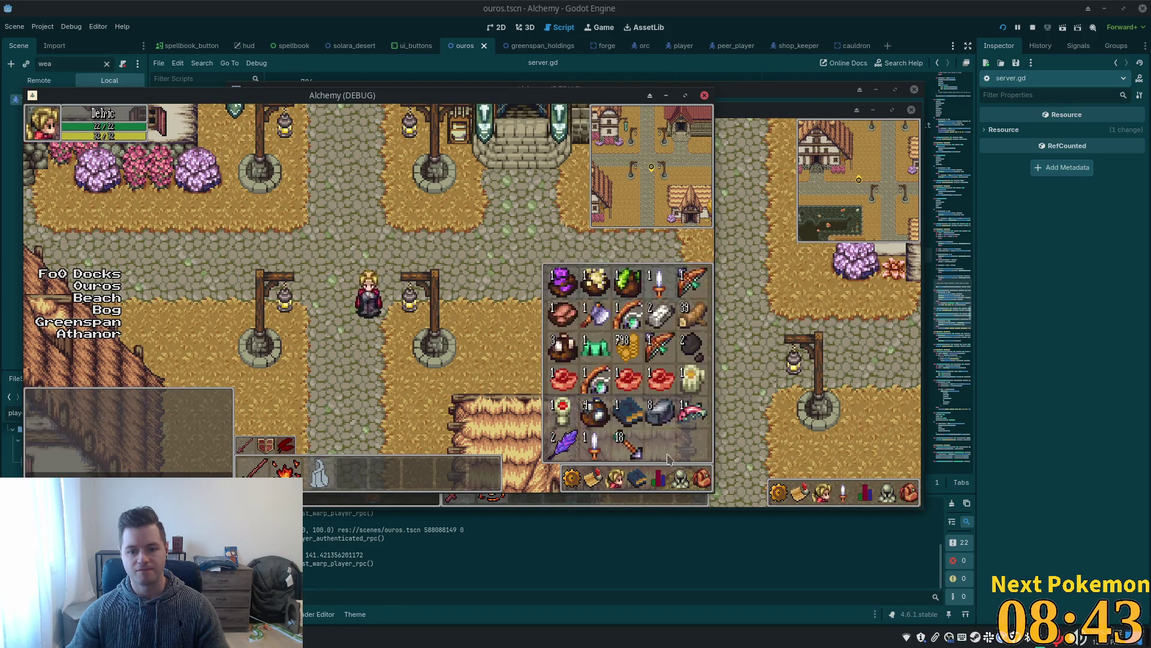
pyautogui.press('e')
pyautogui.press('e')
pyautogui.press('i')
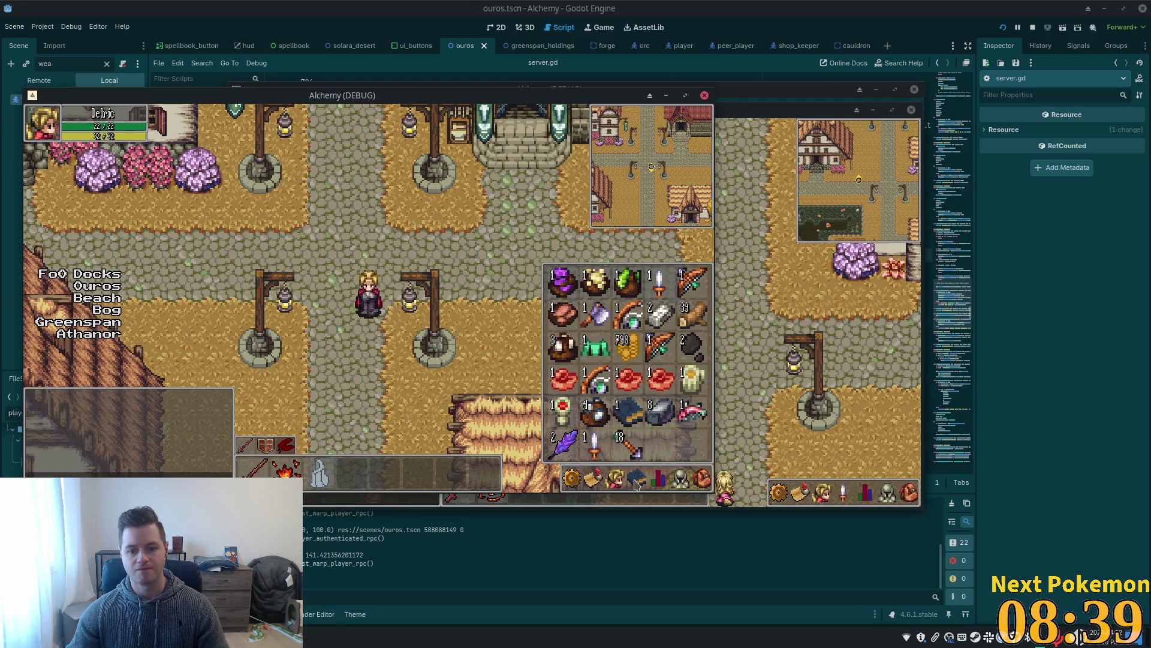
# Close the inventory and walk the player up-left, then down-left under a roof.
pyautogui.press('w')
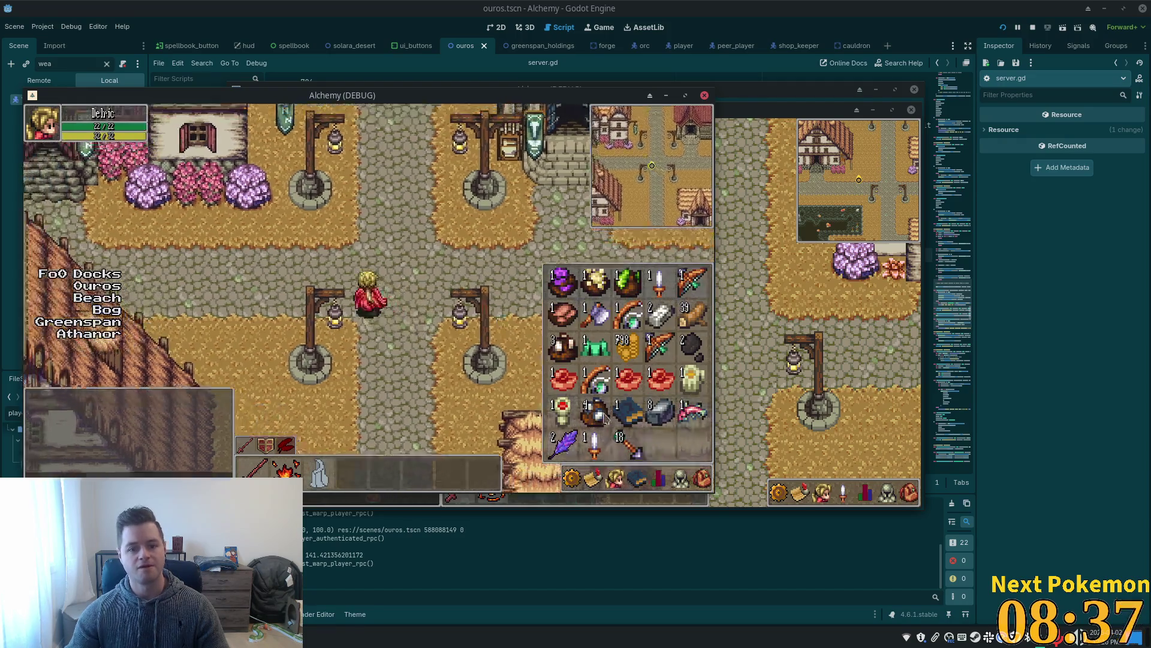
pyautogui.press('i')
pyautogui.press('a')
pyautogui.press('s')
pyautogui.press('a')
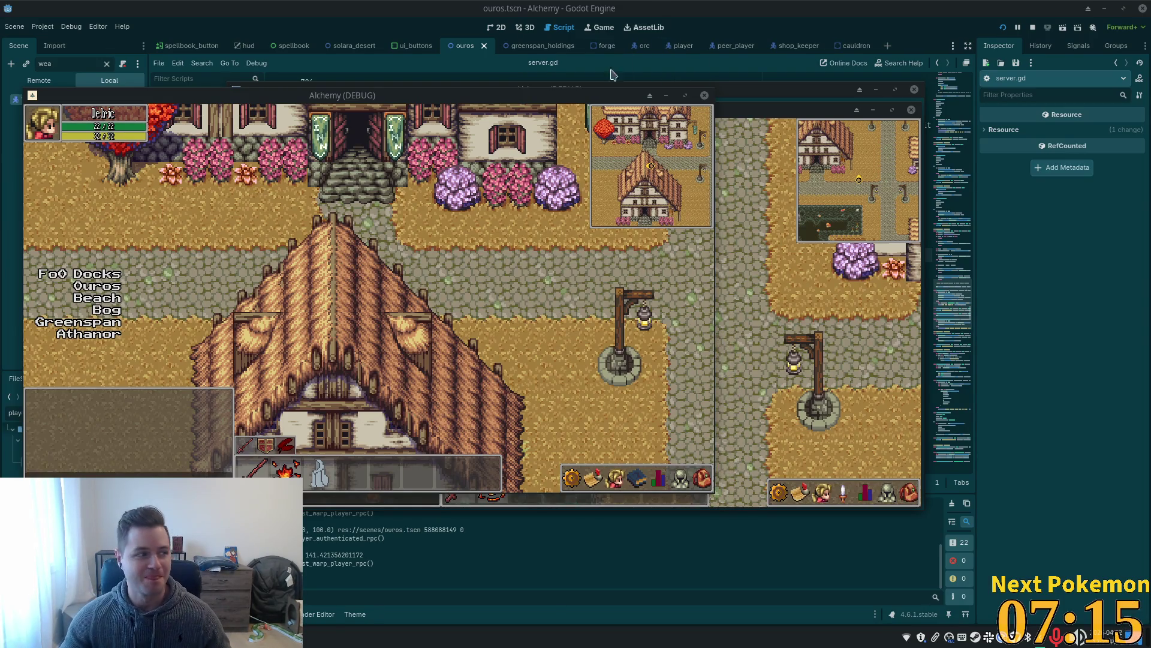
# Walk the character through the shop doorway and around its furniture, then return to the editor.
pyautogui.click(494, 289)
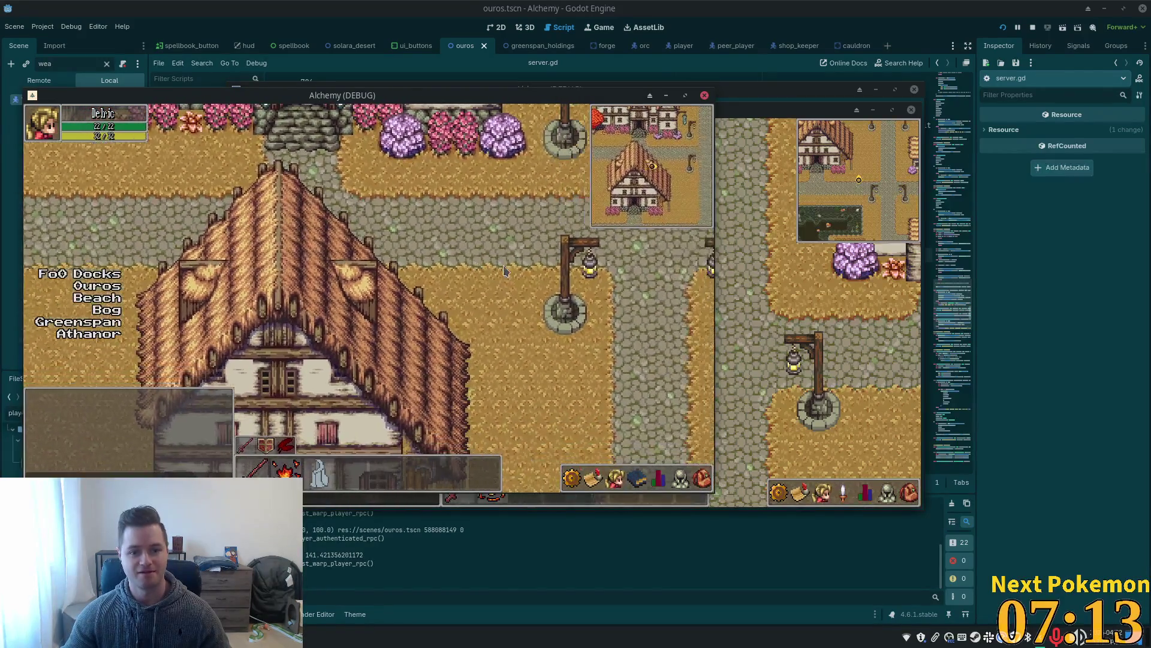
pyautogui.press('Up')
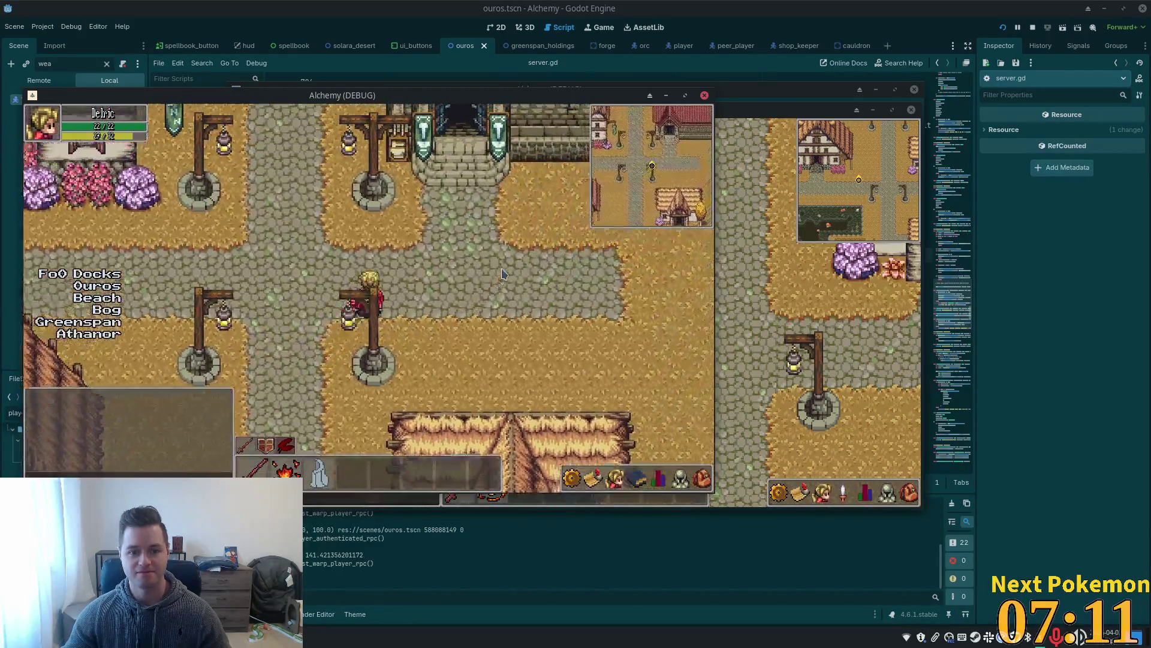
pyautogui.press('Up')
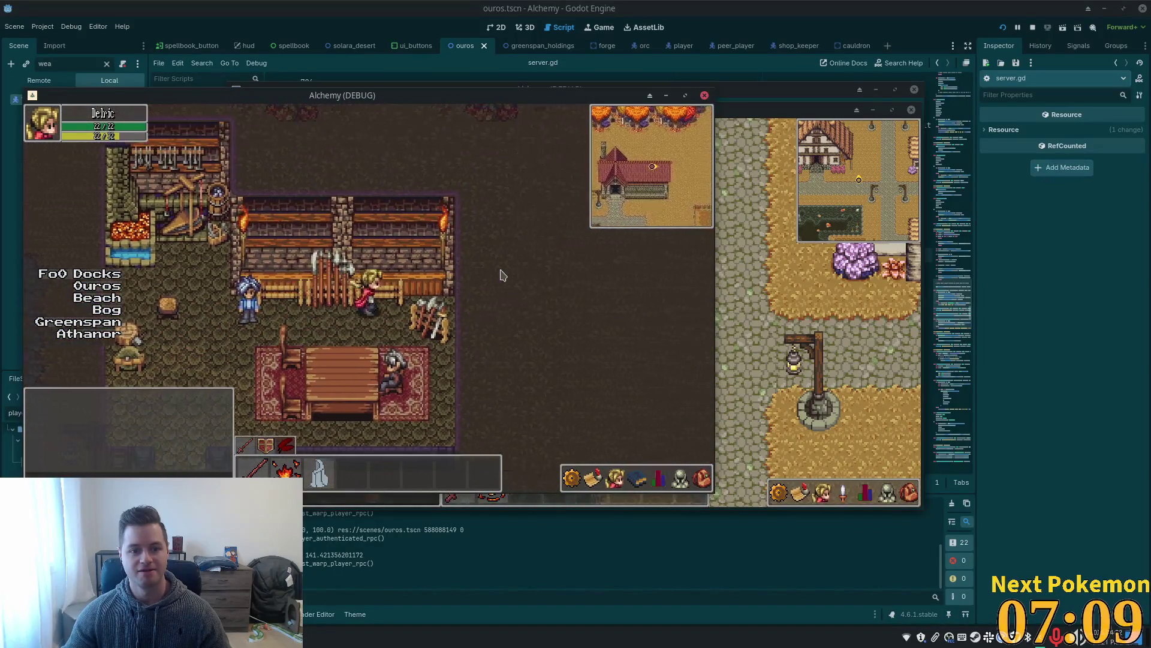
pyautogui.press('Left')
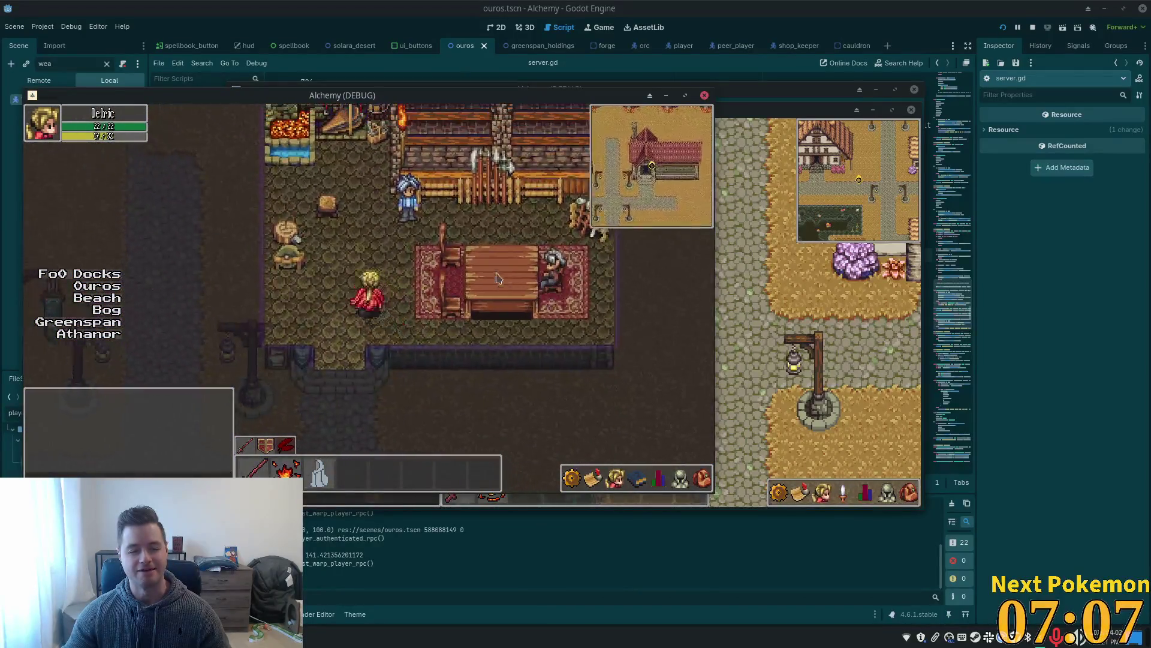
pyautogui.press('Right')
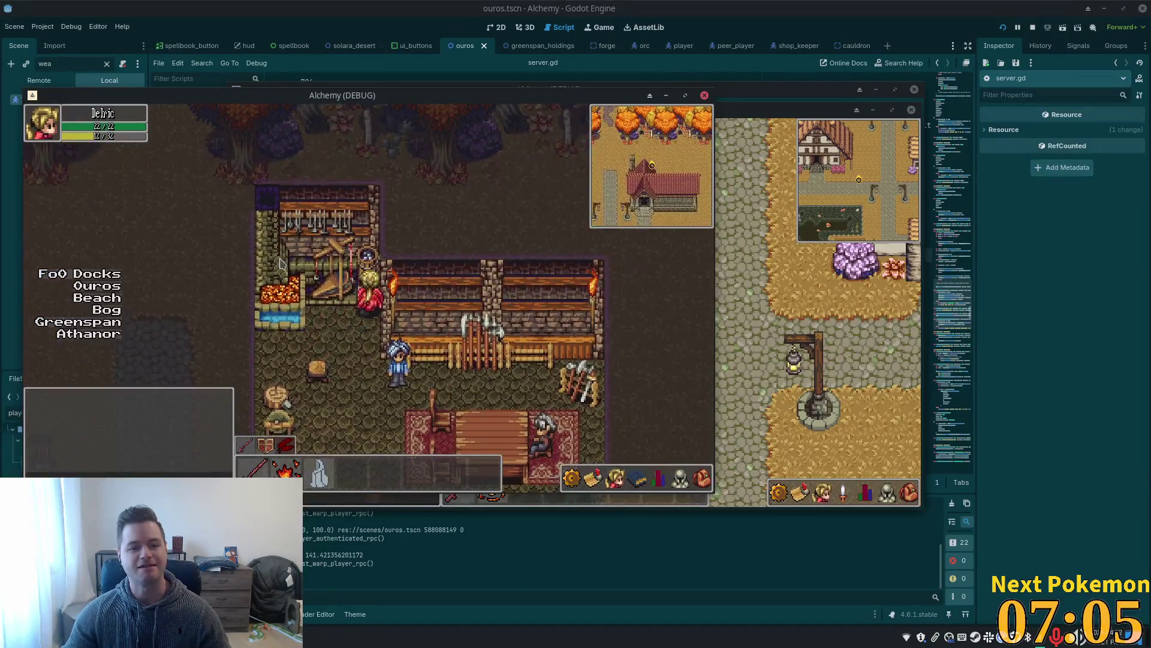
pyautogui.press('Down')
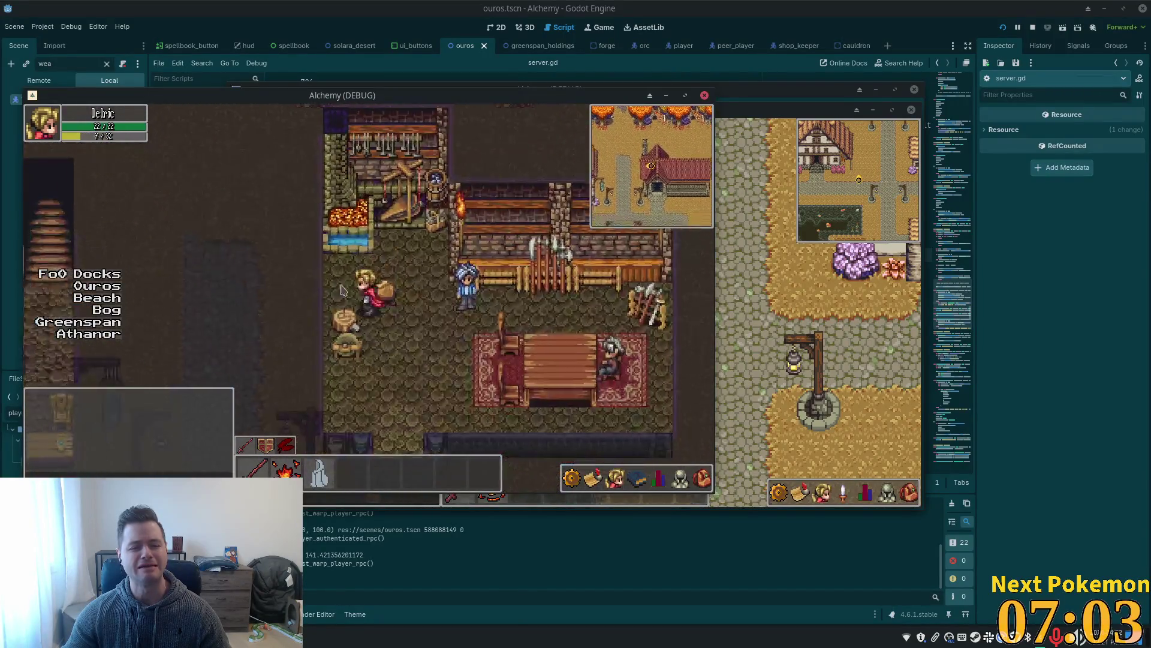
pyautogui.press('Up')
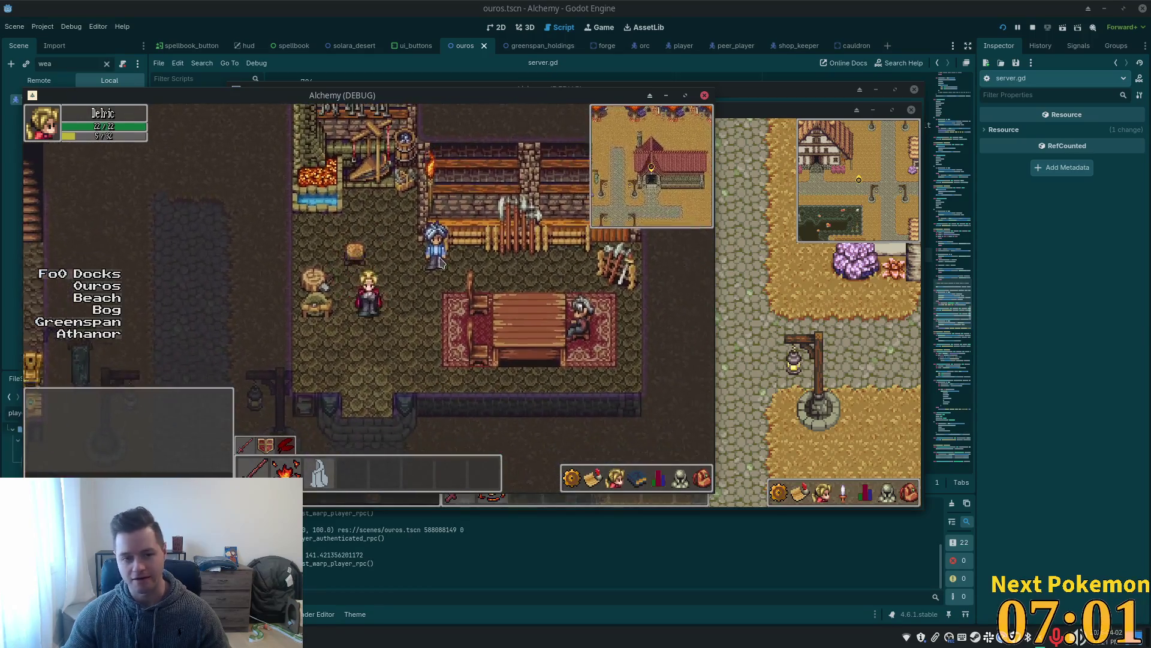
pyautogui.hotkey('alt', 'Tab')
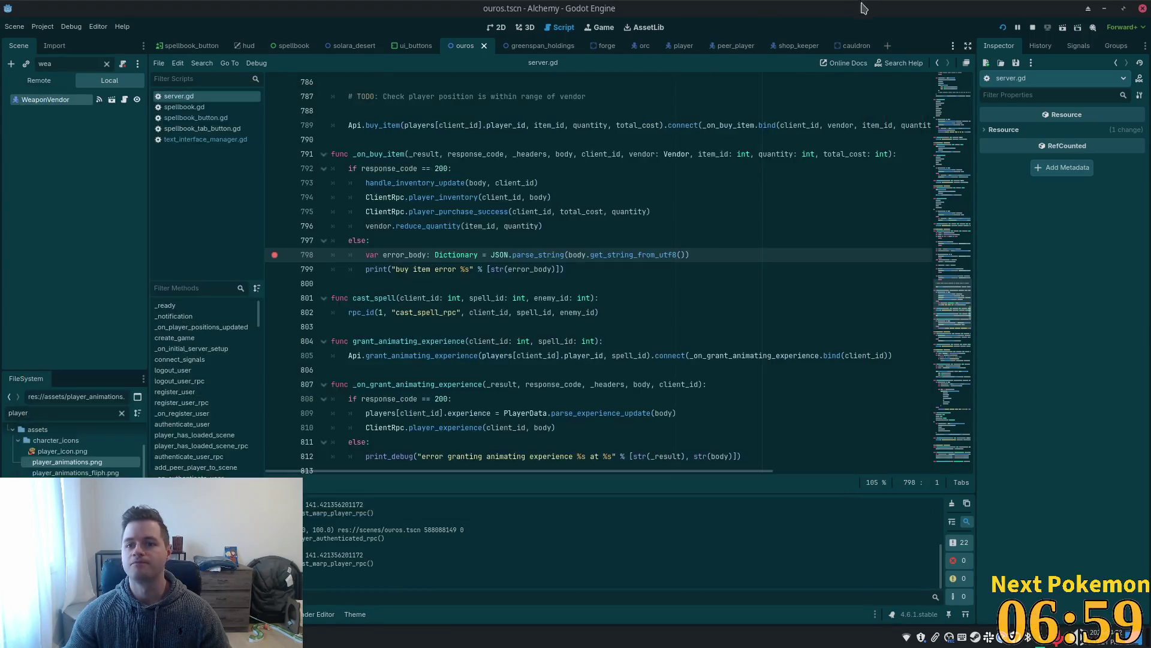
# Open forge.tscn through the quick scene search for 'forge' and view it in 2D.
pyautogui.hotkey('ctrl', 'shift', 'o')
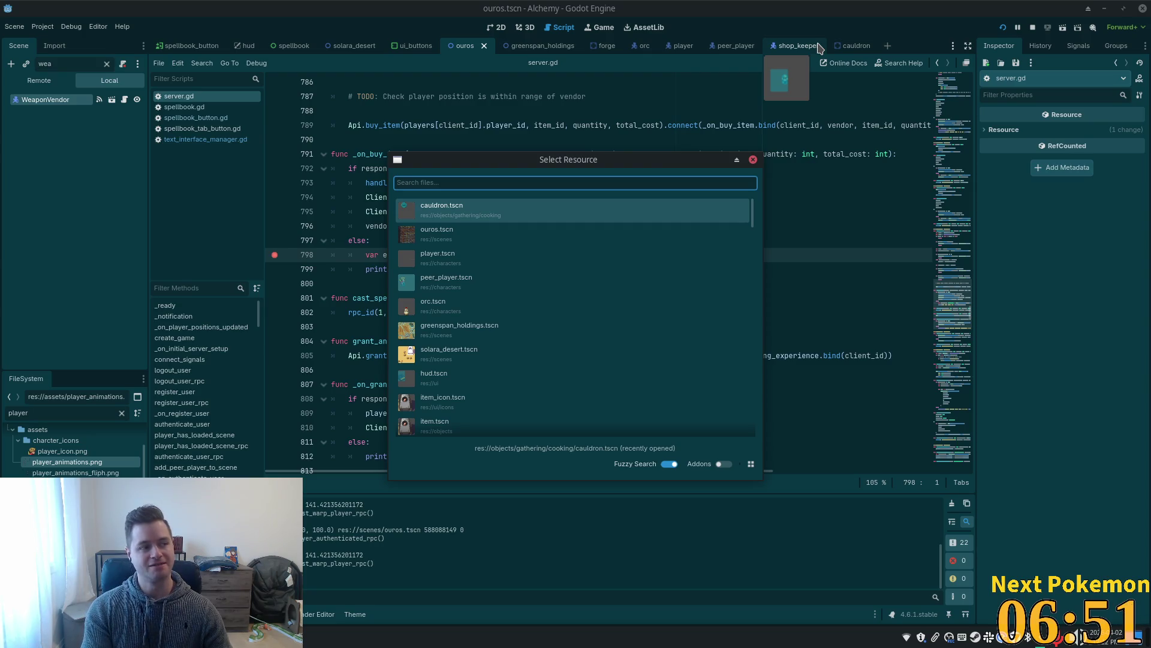
pyautogui.write('forge')
pyautogui.press('Down')
pyautogui.press('Return')
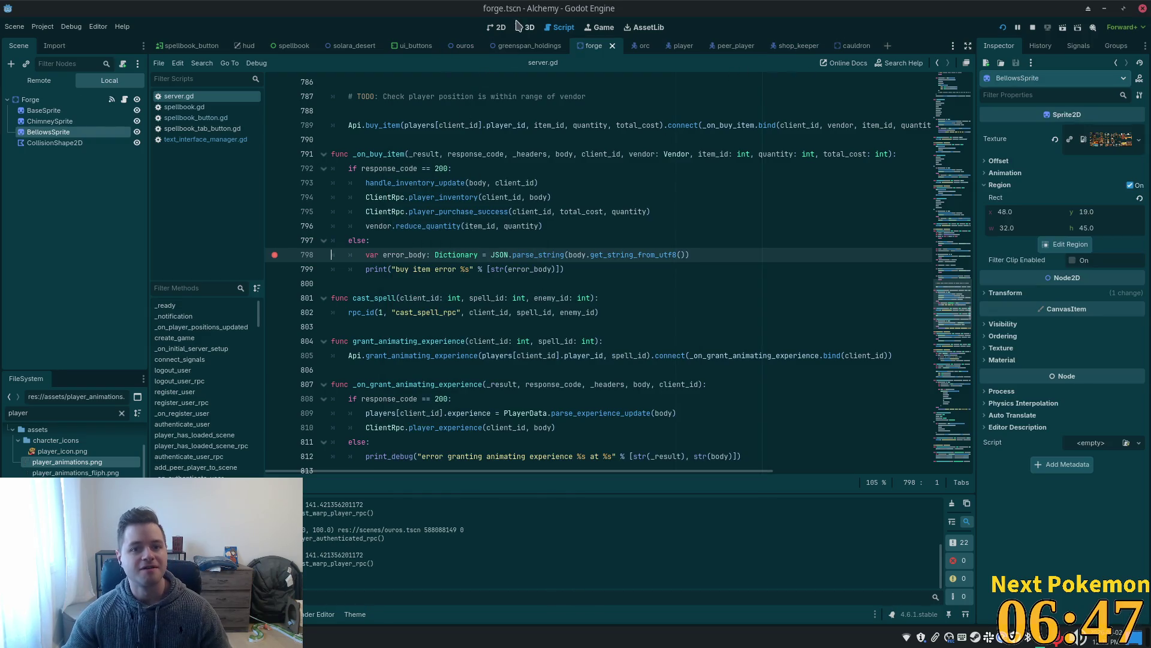
pyautogui.click(501, 28)
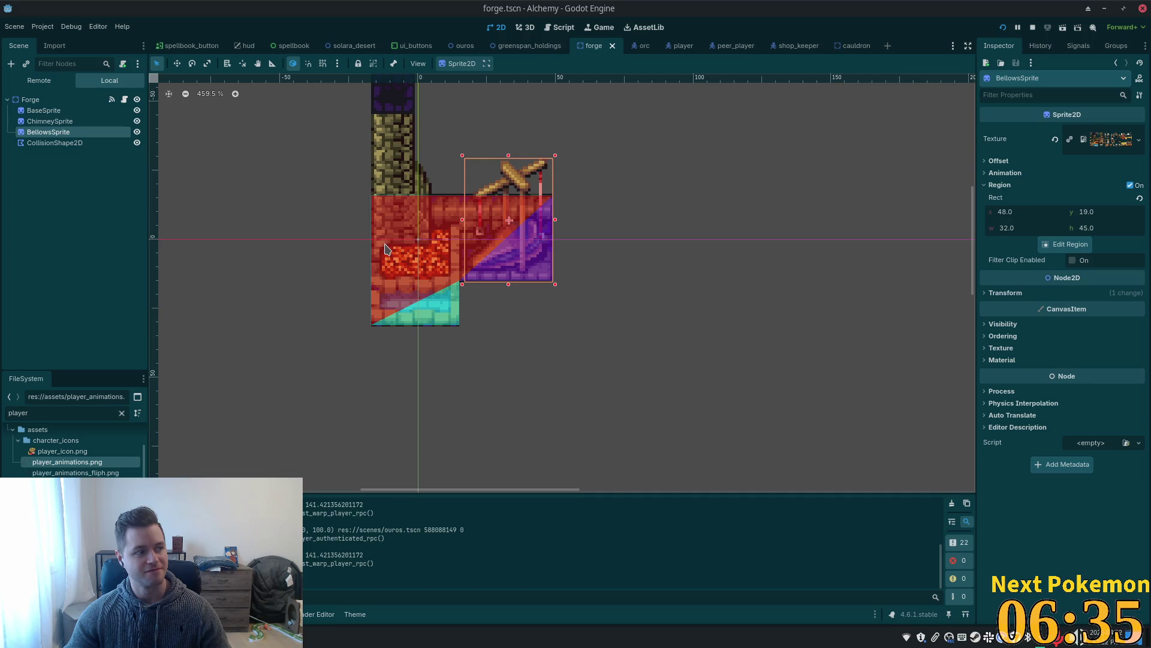
# Set the Forge node's Z Index to 0 and run the game to test the player's layering.
pyautogui.click(33, 99)
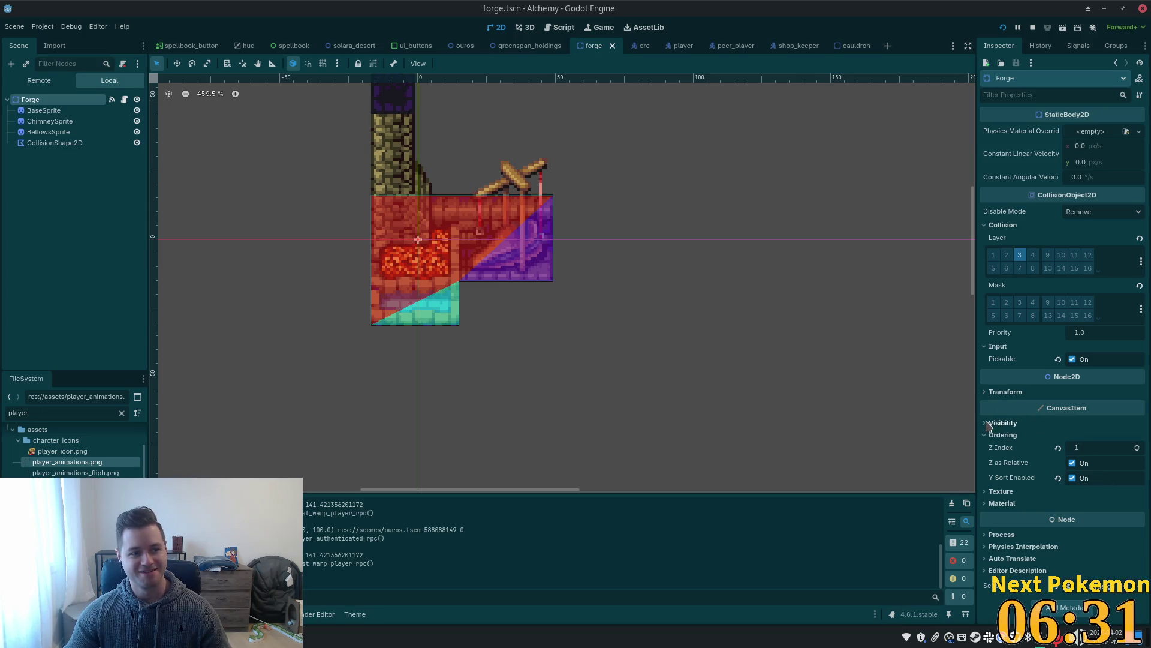
pyautogui.click(1100, 448)
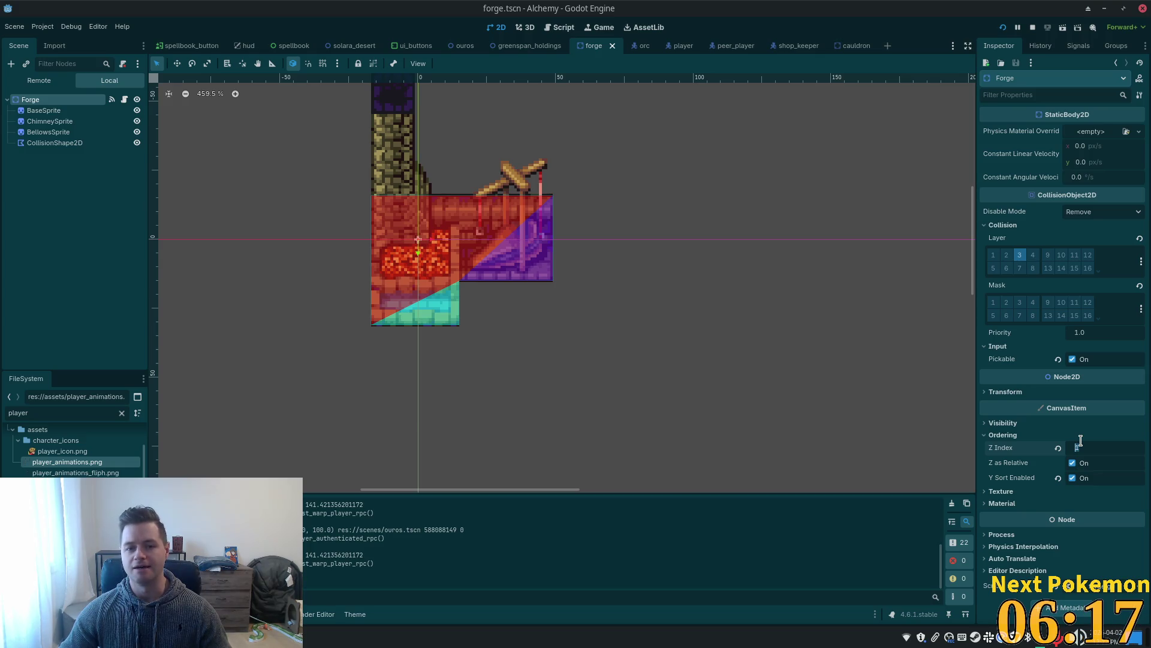
pyautogui.write('0')
pyautogui.press('Tab')
pyautogui.press('F5')
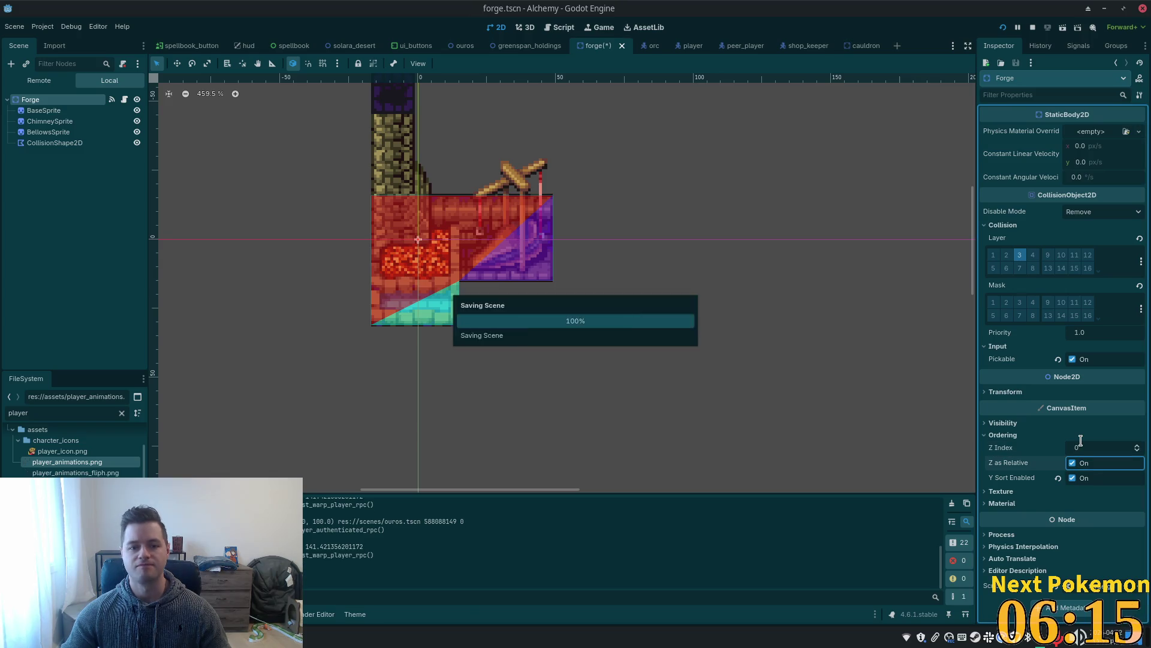
pyautogui.press('Up')
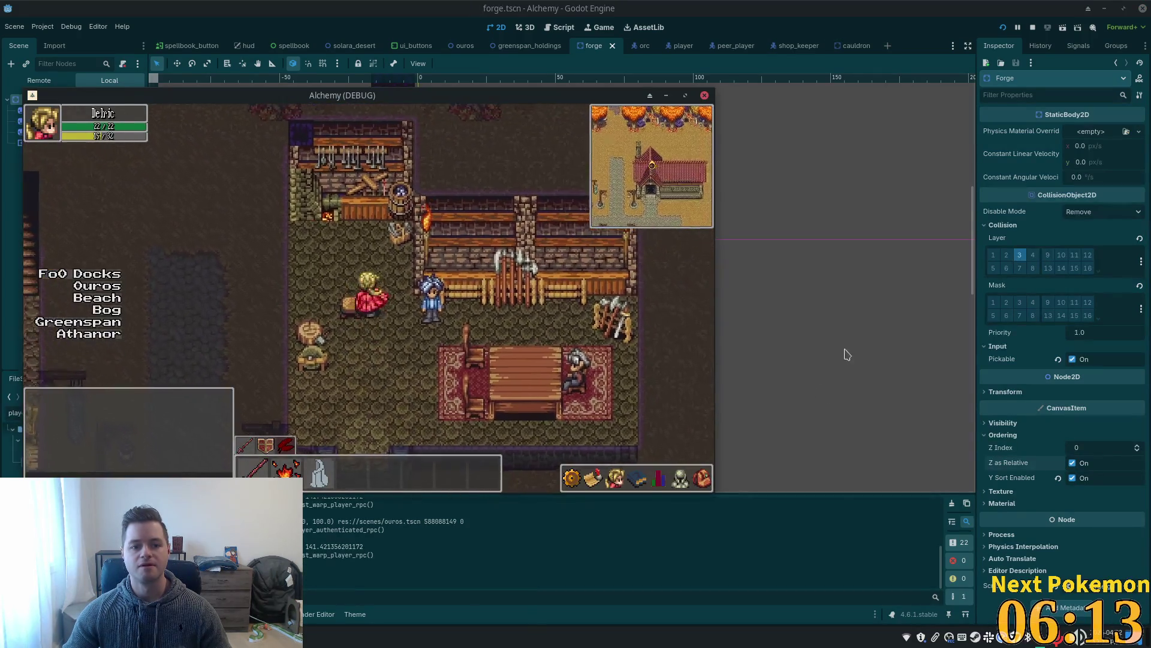
pyautogui.press('Down')
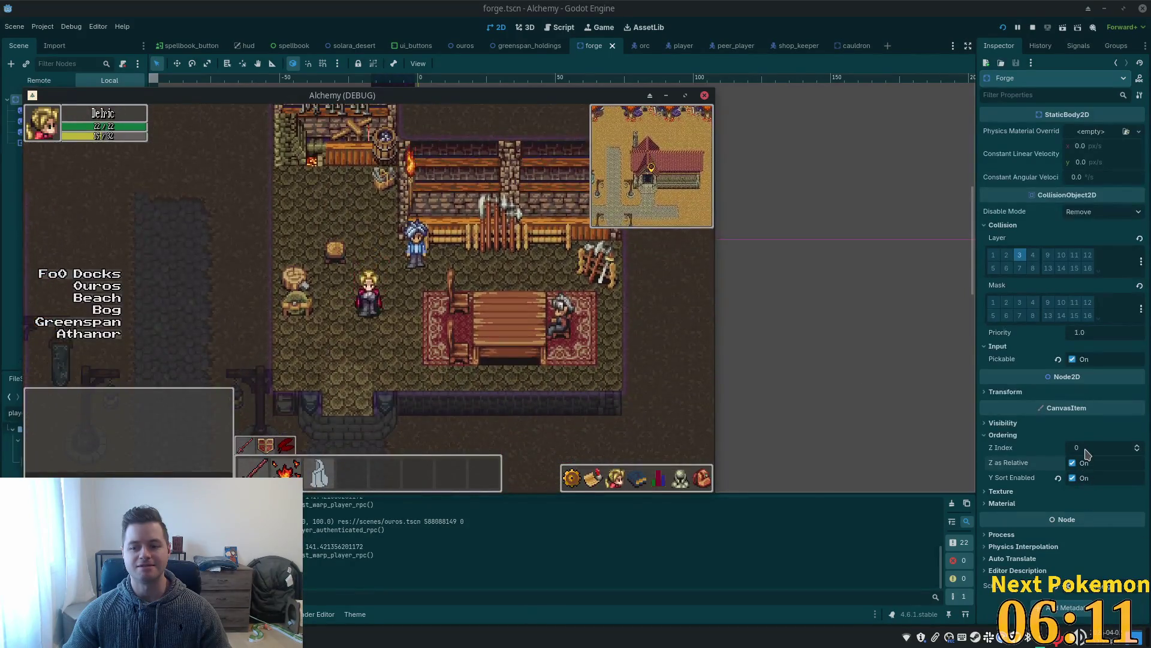
# Restore the Forge's Z Index to 1 and rerun the game, walking the player near the forge.
pyautogui.click(1080, 447)
pyautogui.write('1')
pyautogui.press('Tab')
pyautogui.press('F5')
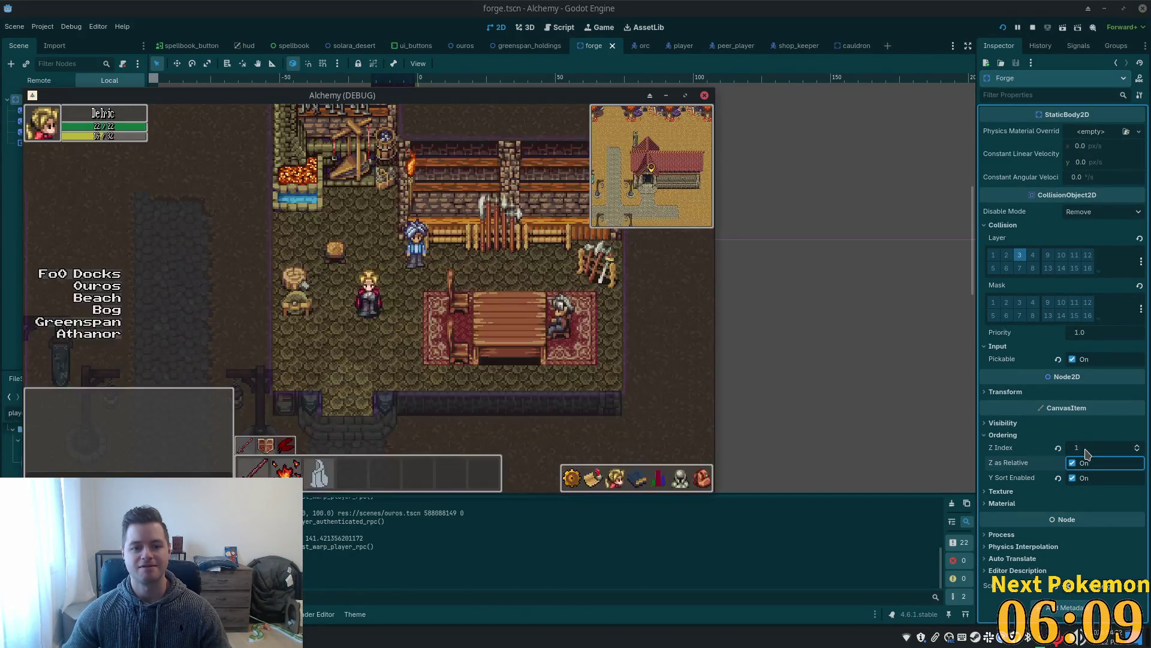
pyautogui.press('Up')
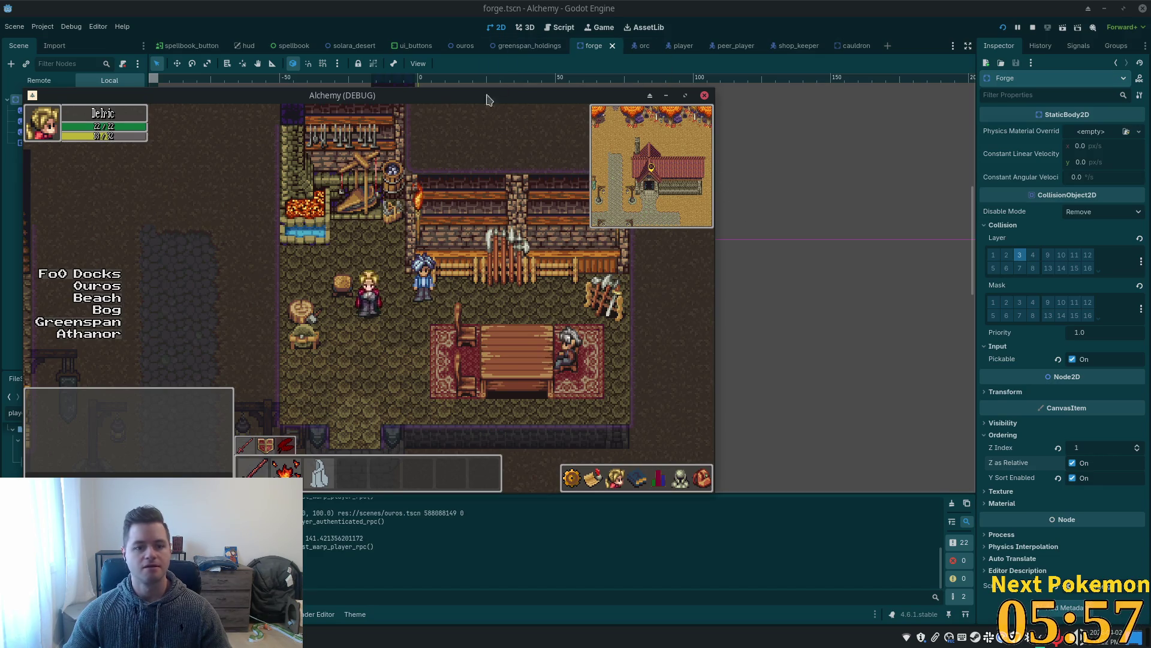
pyautogui.click(804, 25)
# Open anvil.tscn, select the Anvil root node, and save the scene.
pyautogui.hotkey('alt', 'shift', 'o')
pyautogui.write('anvil')
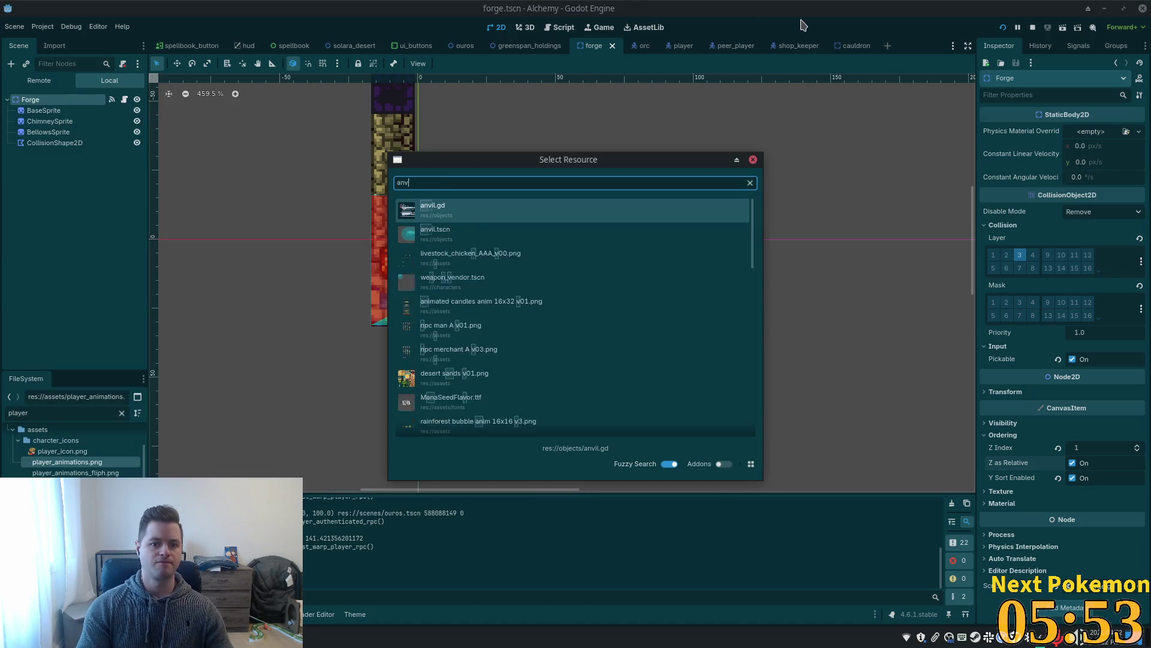
pyautogui.doubleClick(439, 229)
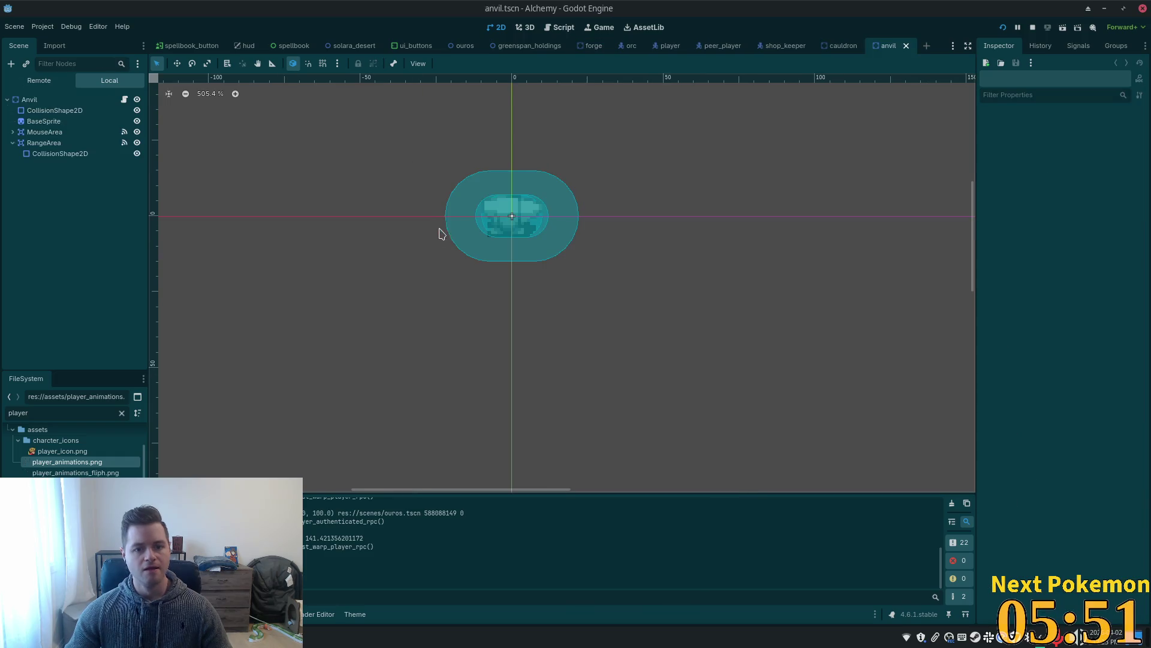
pyautogui.click(36, 100)
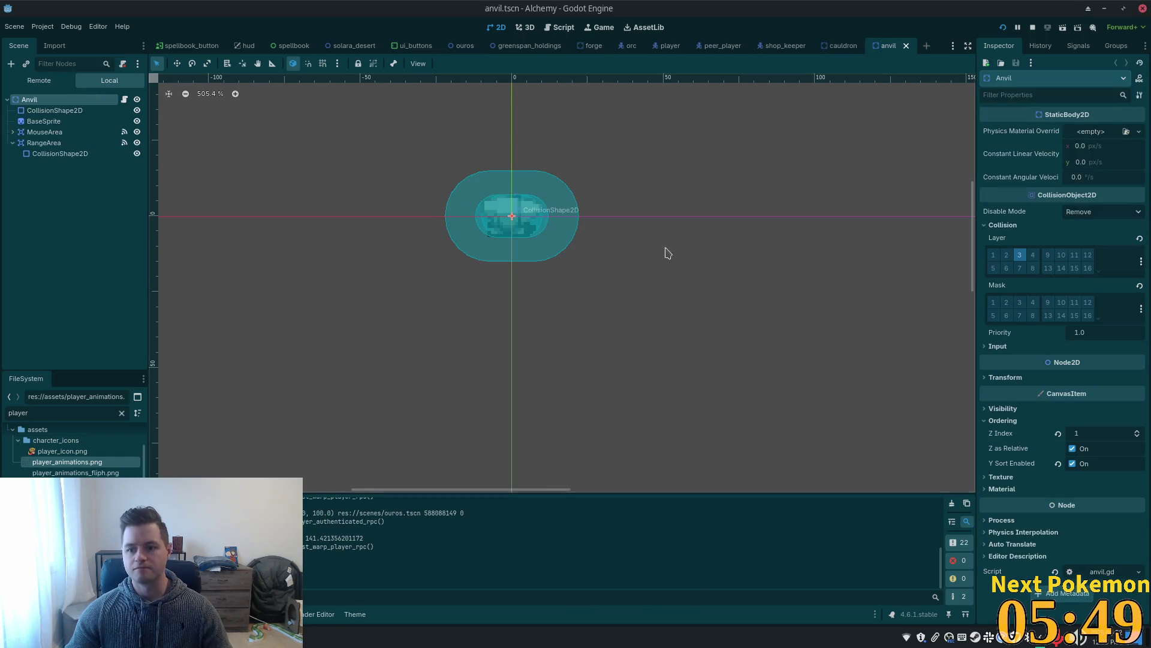
pyautogui.click(1085, 433)
pyautogui.hotkey('ctrl', 's')
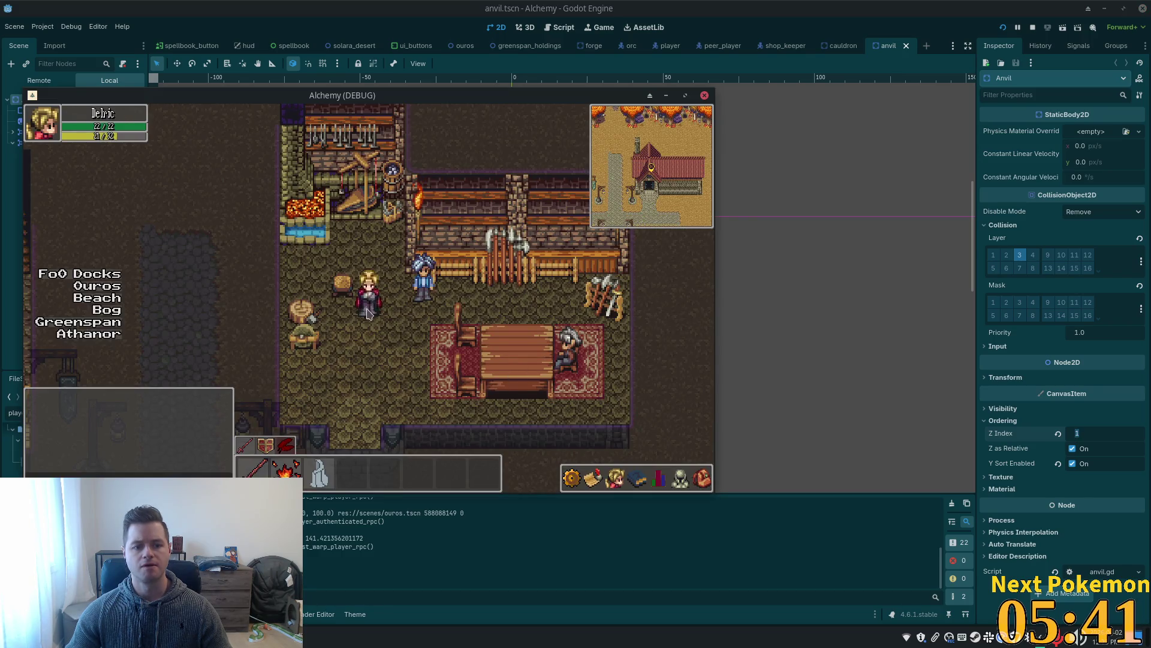
# Walk the player toward the forge in the game, then set the Anvil's Z Index to 0 and rerun.
pyautogui.press('w')
pyautogui.press('w')
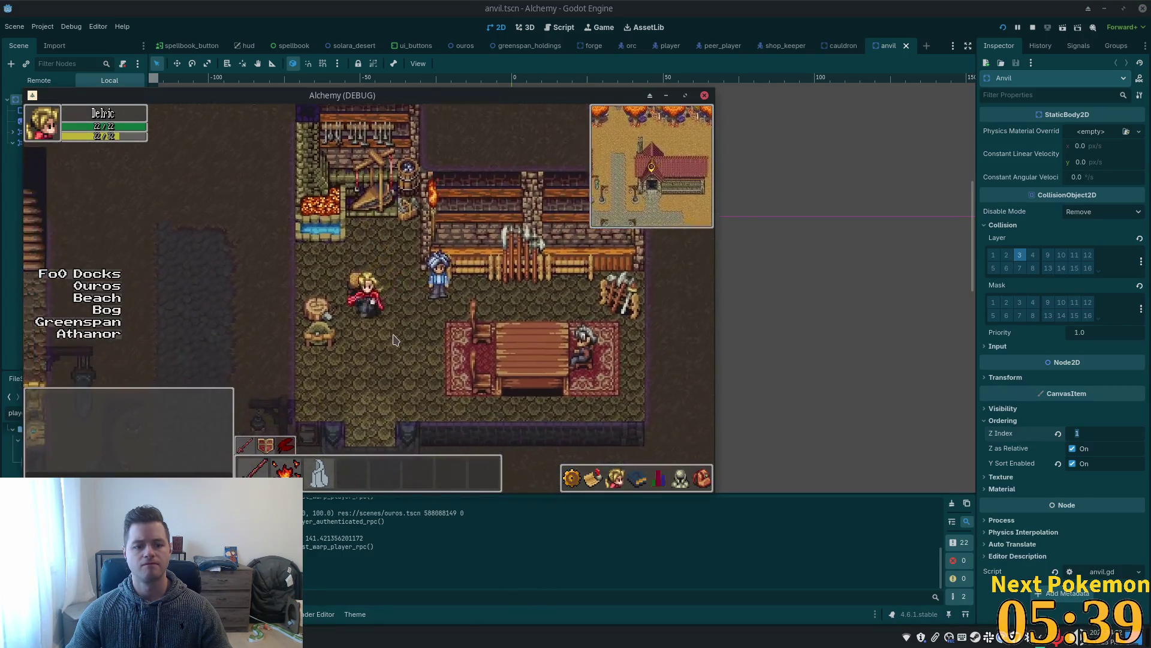
pyautogui.press('e')
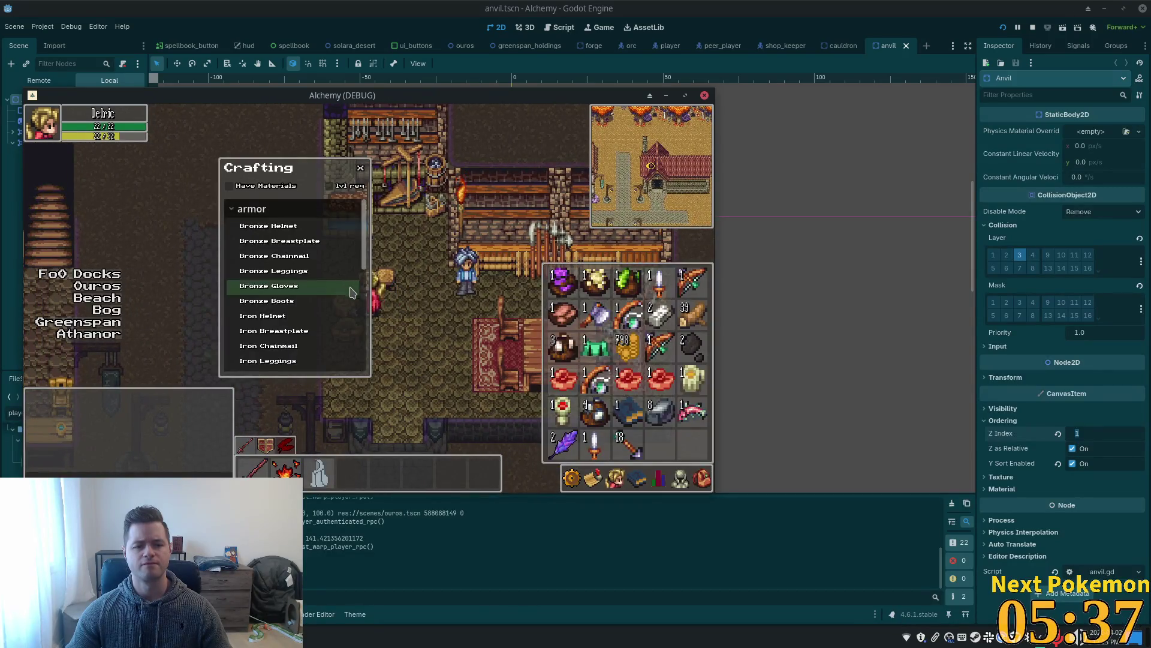
pyautogui.press('e')
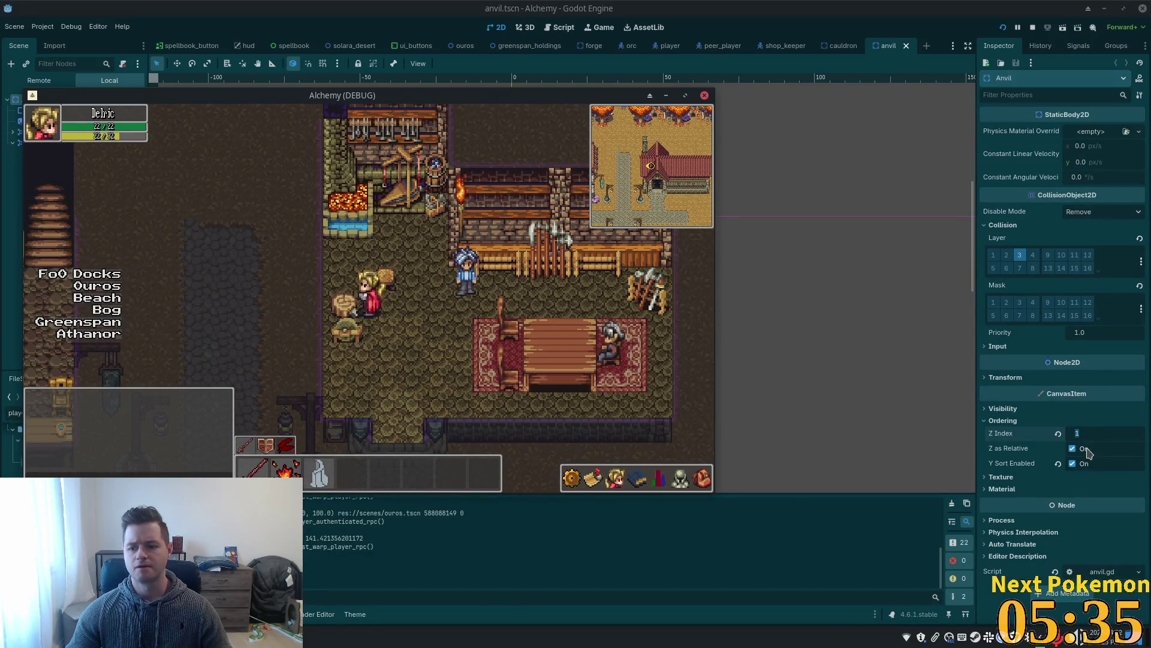
pyautogui.click(1082, 435)
pyautogui.doubleClick(1082, 434)
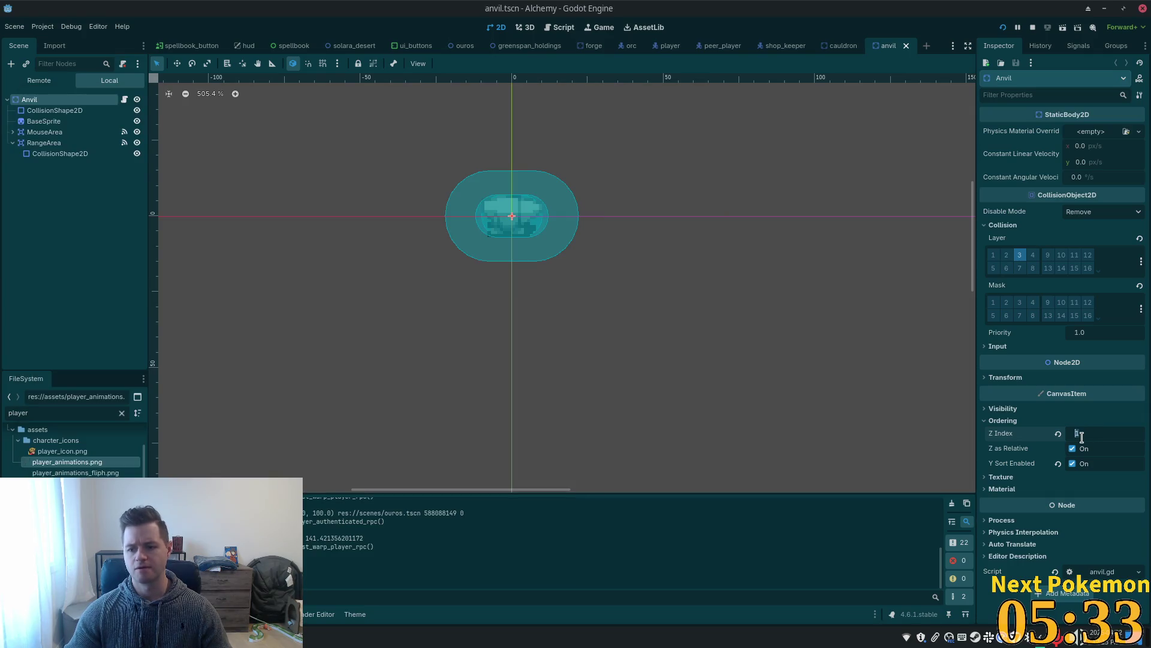
pyautogui.write('0')
pyautogui.press('Return')
pyautogui.press('F5')
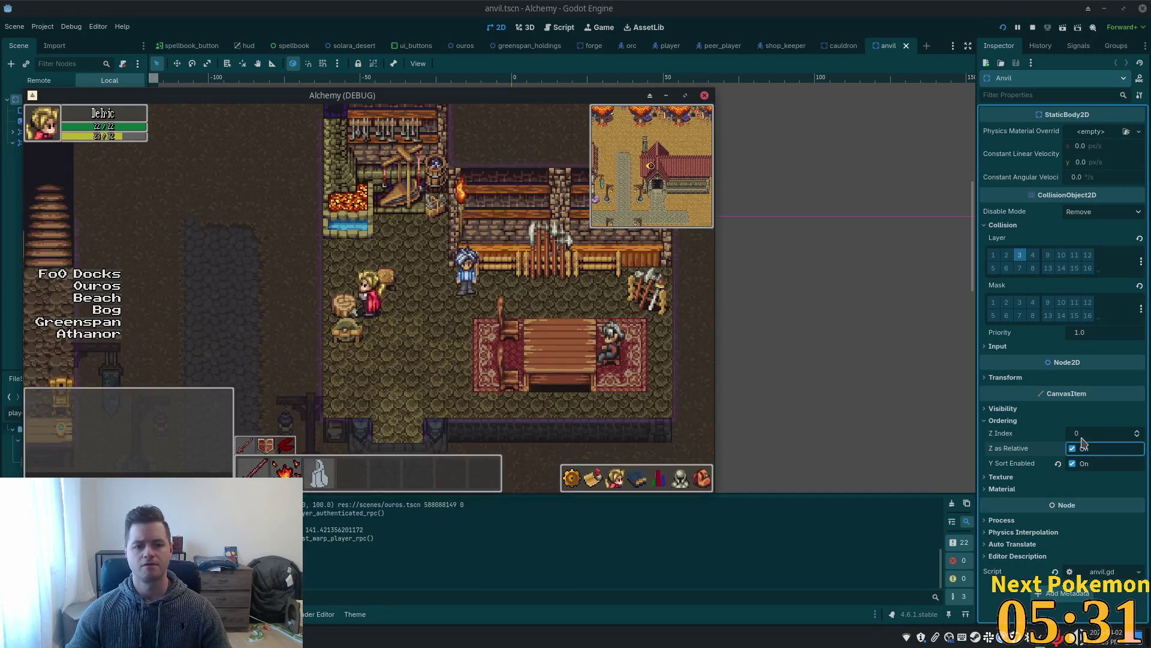
# Set the Anvil's Z Index back to 1 and rerun the game.
pyautogui.click(1082, 438)
pyautogui.write('1')
pyautogui.press('Return')
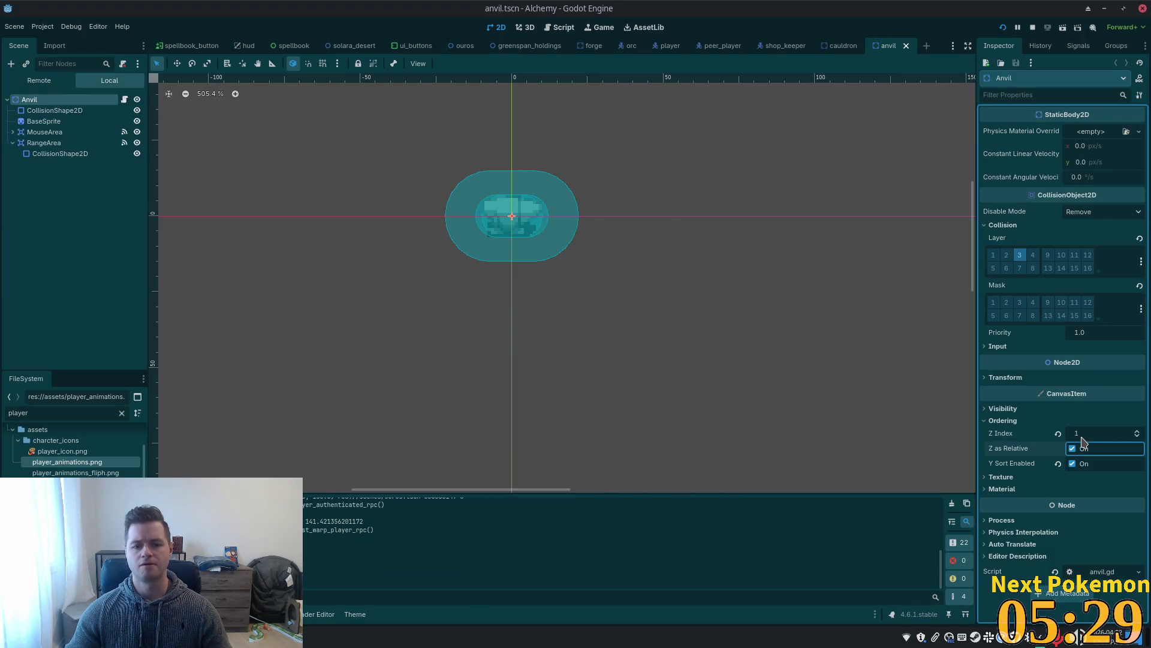
pyautogui.press('F5')
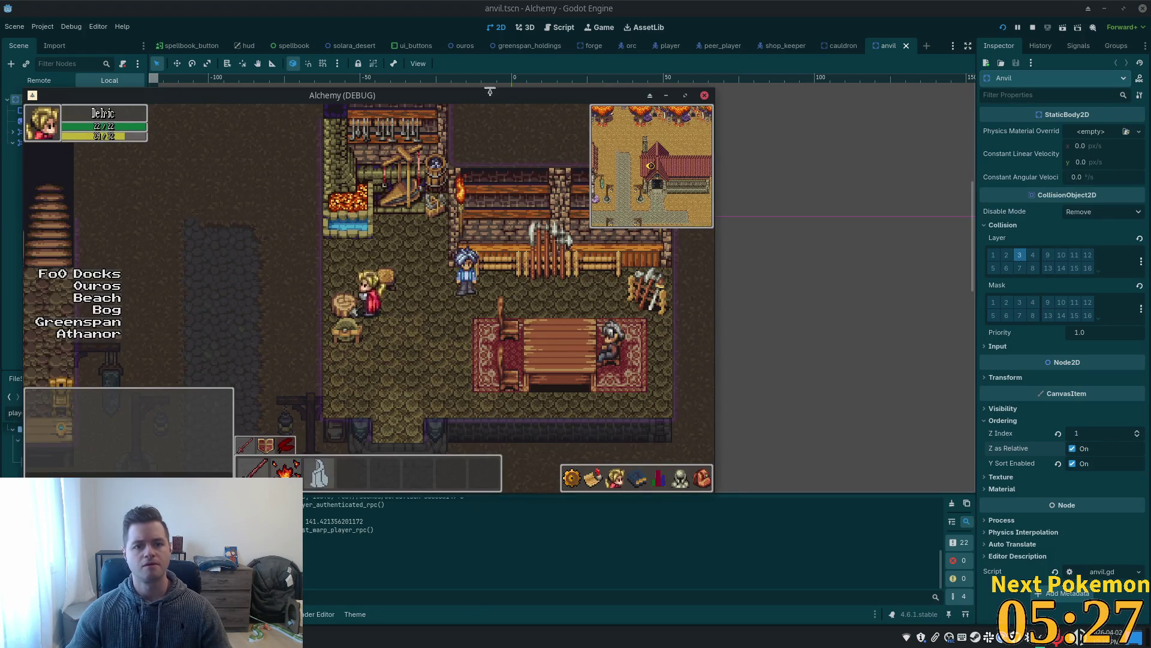
pyautogui.click(465, 45)
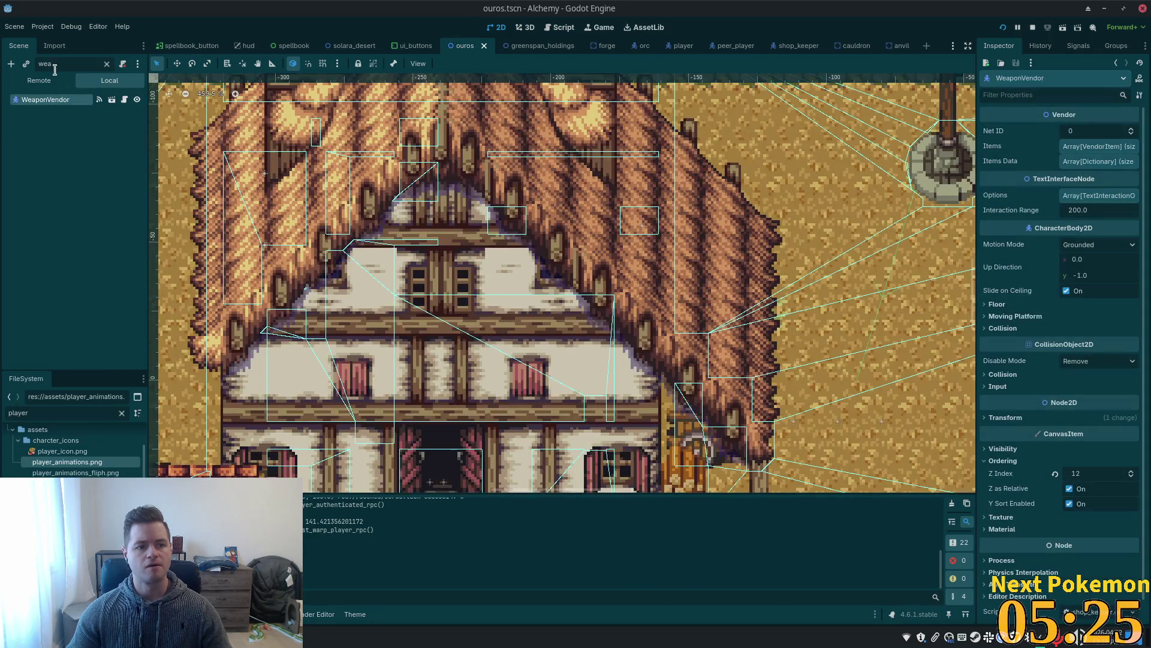
# Filter the ouros scene for the Anvil node, set its Z Index to 11, and run the game.
pyautogui.write('anvil')
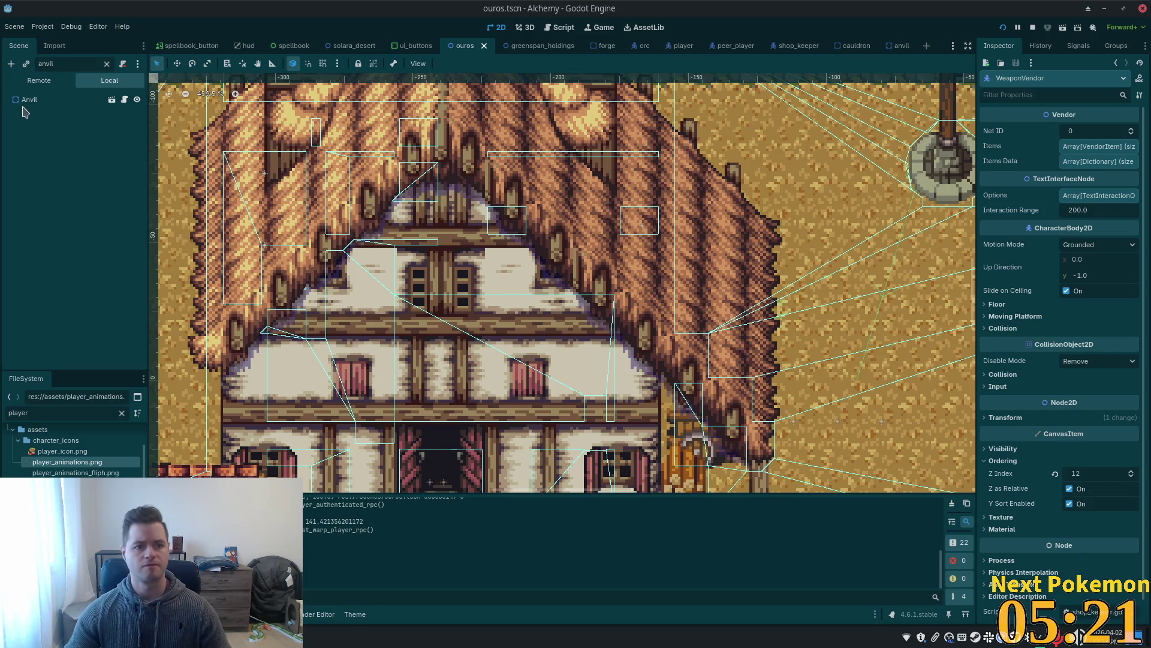
pyautogui.click(36, 101)
pyautogui.click(1110, 416)
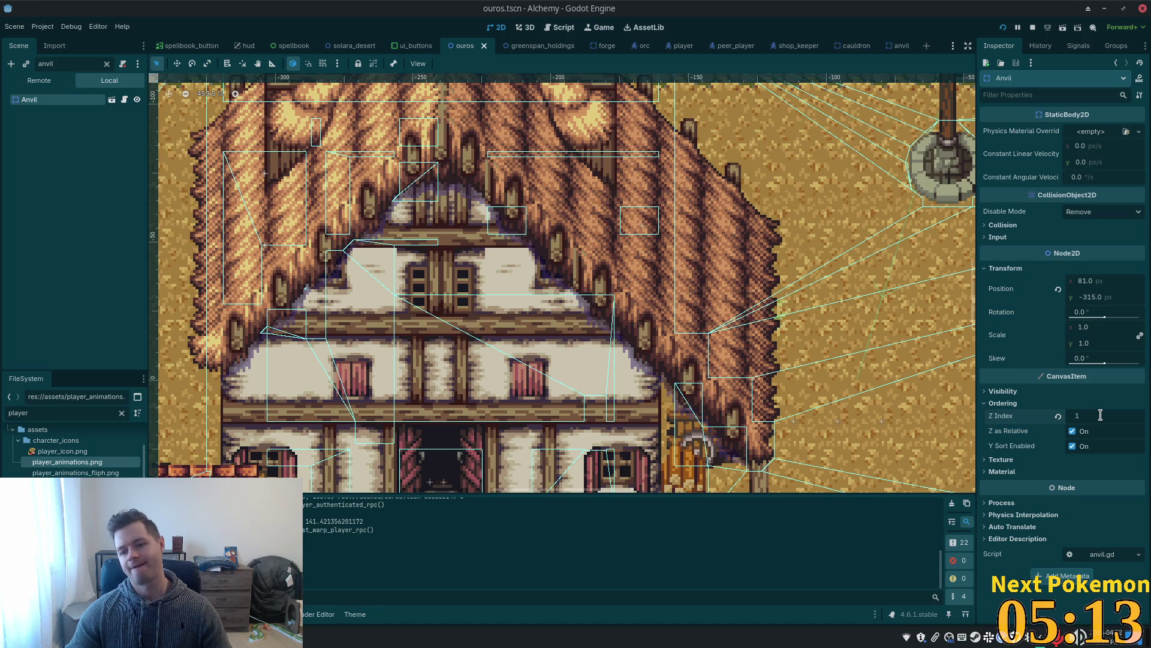
pyautogui.write('1')
pyautogui.press('Return')
pyautogui.press('F5')
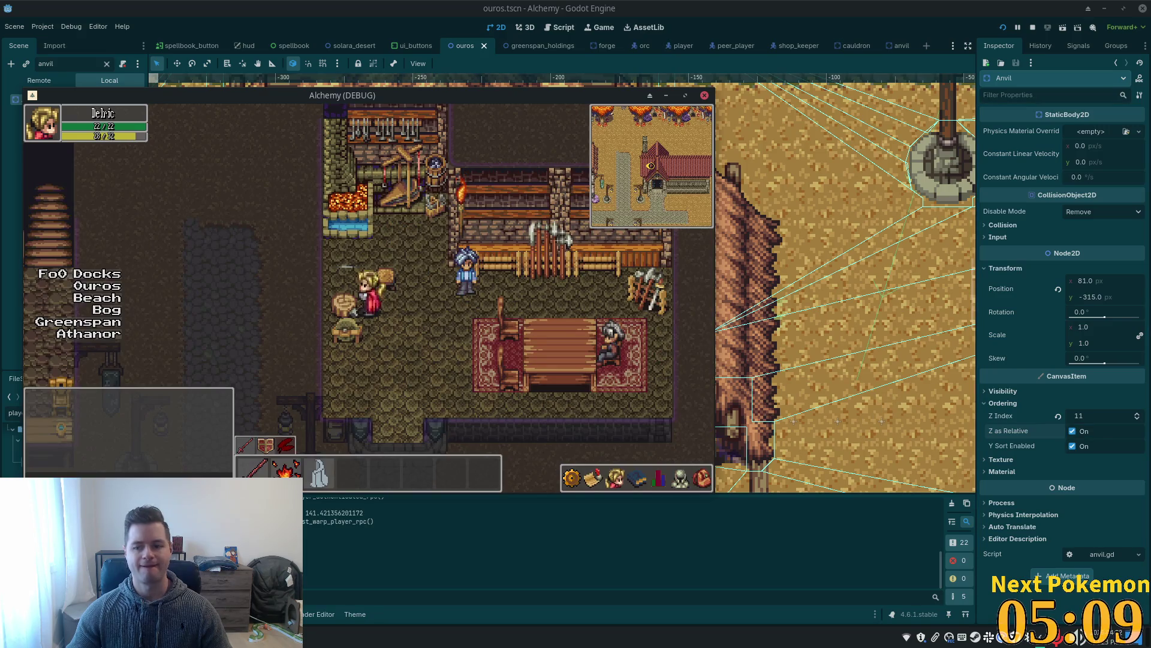
pyautogui.click(1096, 414)
# Set the ouros Anvil's Z Index to 12 and run the game, walking the player around the anvil.
pyautogui.write('12')
pyautogui.press('Return')
pyautogui.press('F5')
pyautogui.press('Left')
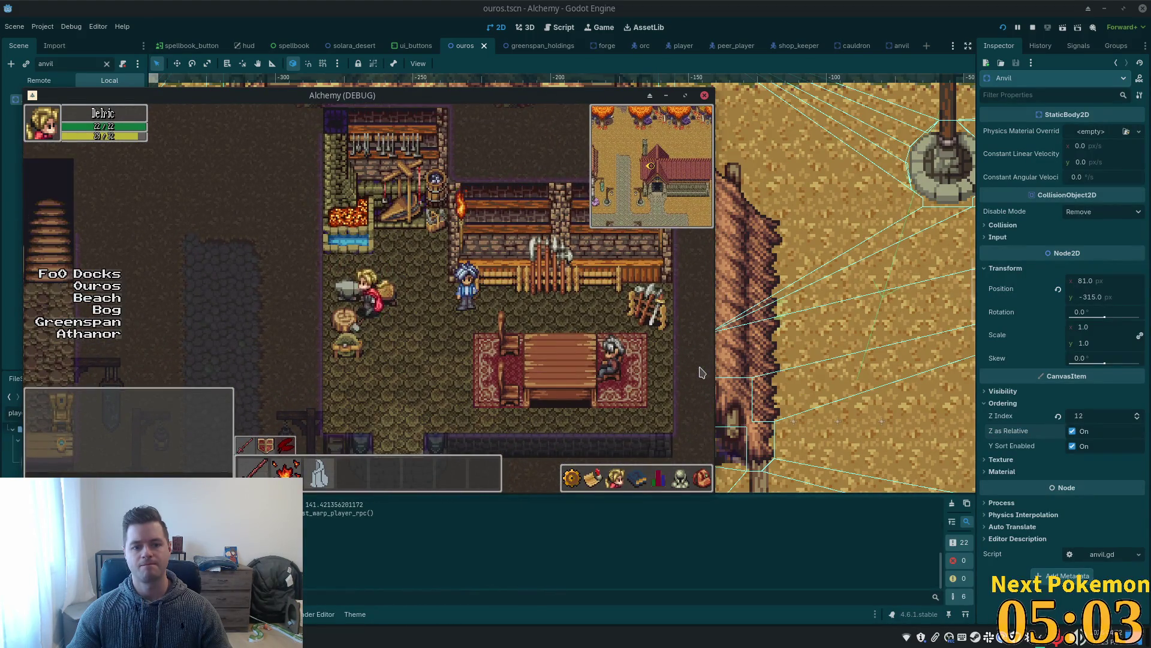
pyautogui.press('Up')
pyautogui.press('Left')
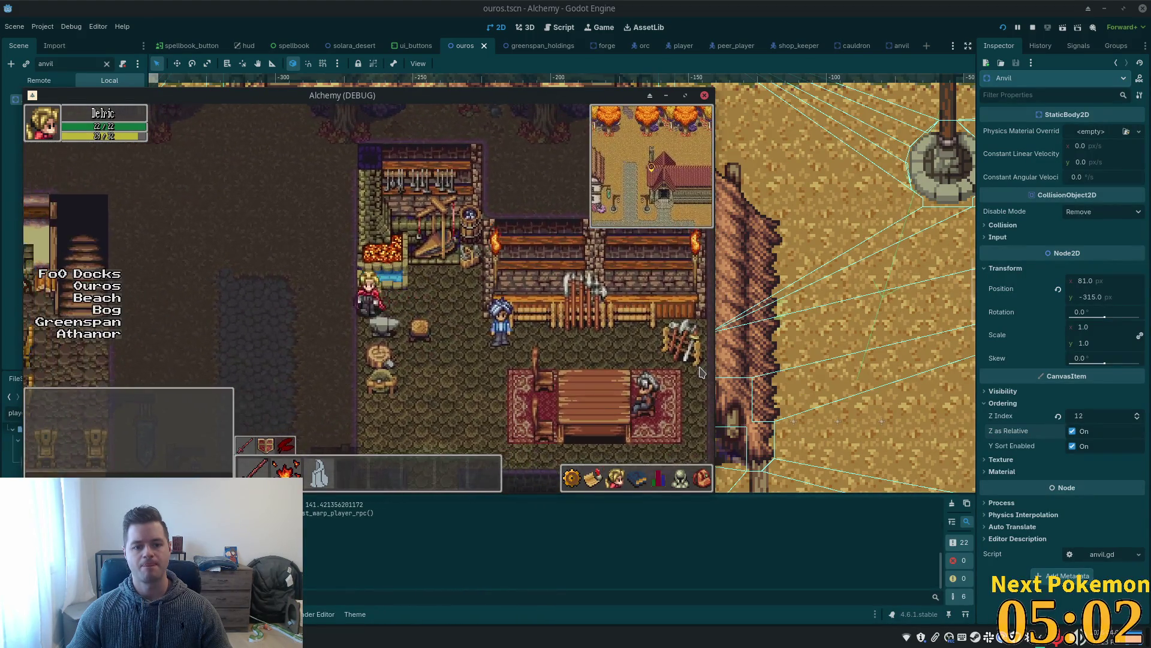
pyautogui.press('Up')
pyautogui.press('Right')
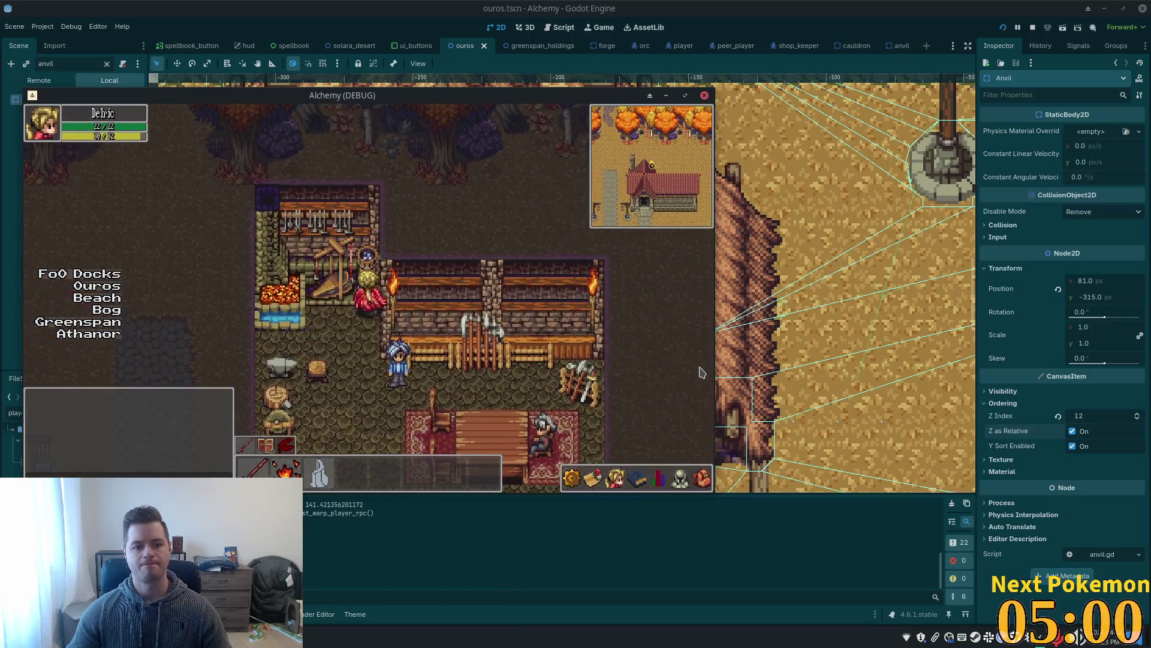
pyautogui.press('Left')
pyautogui.press('Down')
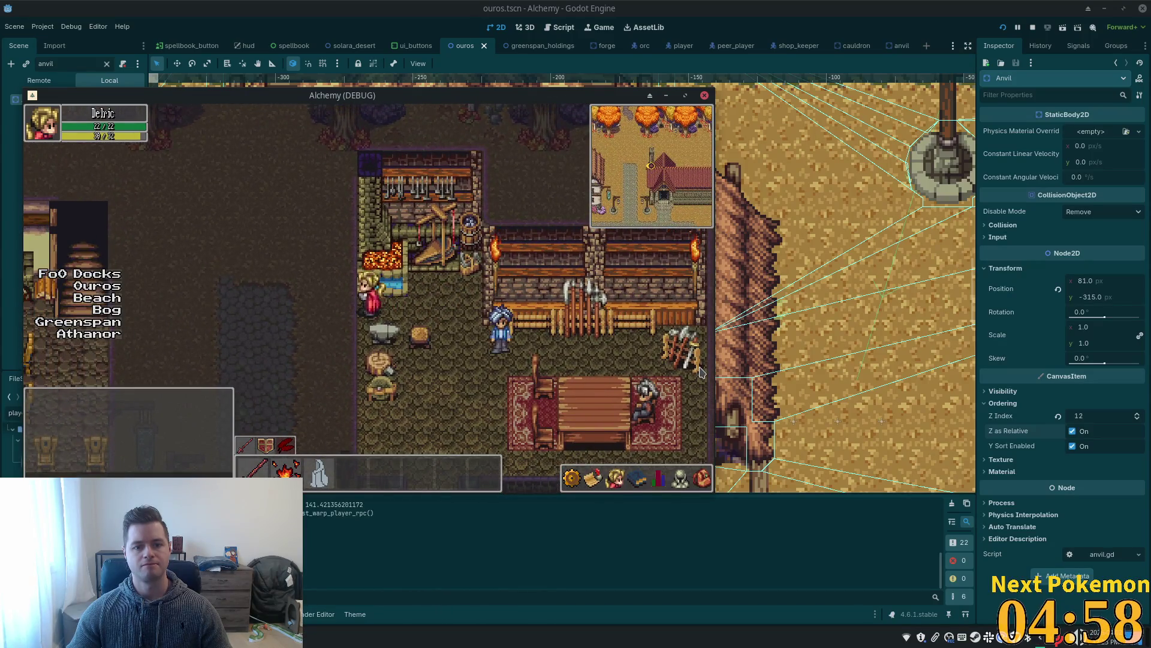
pyautogui.press('Down')
pyautogui.press('Right')
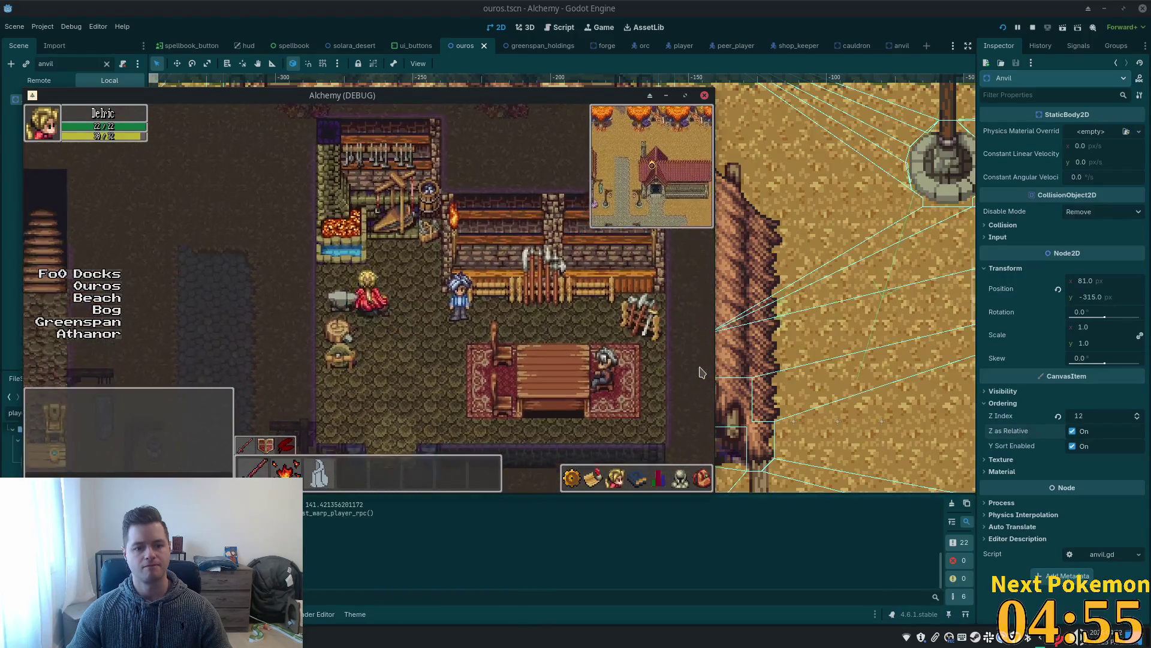
# Walk the player around the forge, counter, and the tavern table's chair to check draw order.
pyautogui.press('Up')
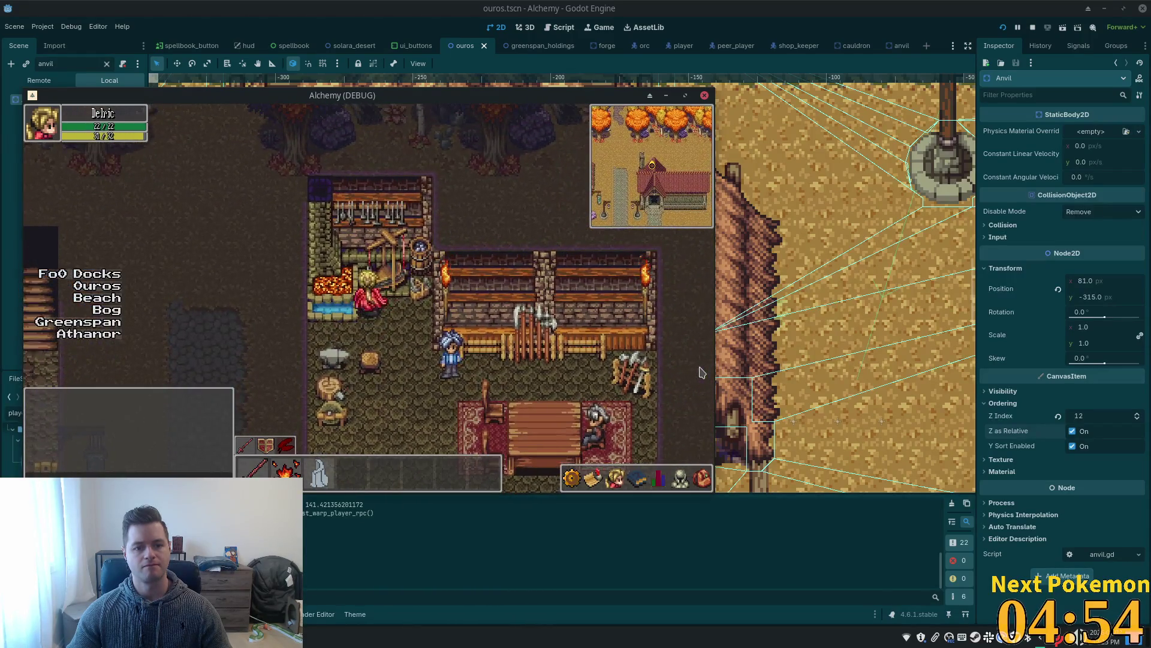
pyautogui.press('Right')
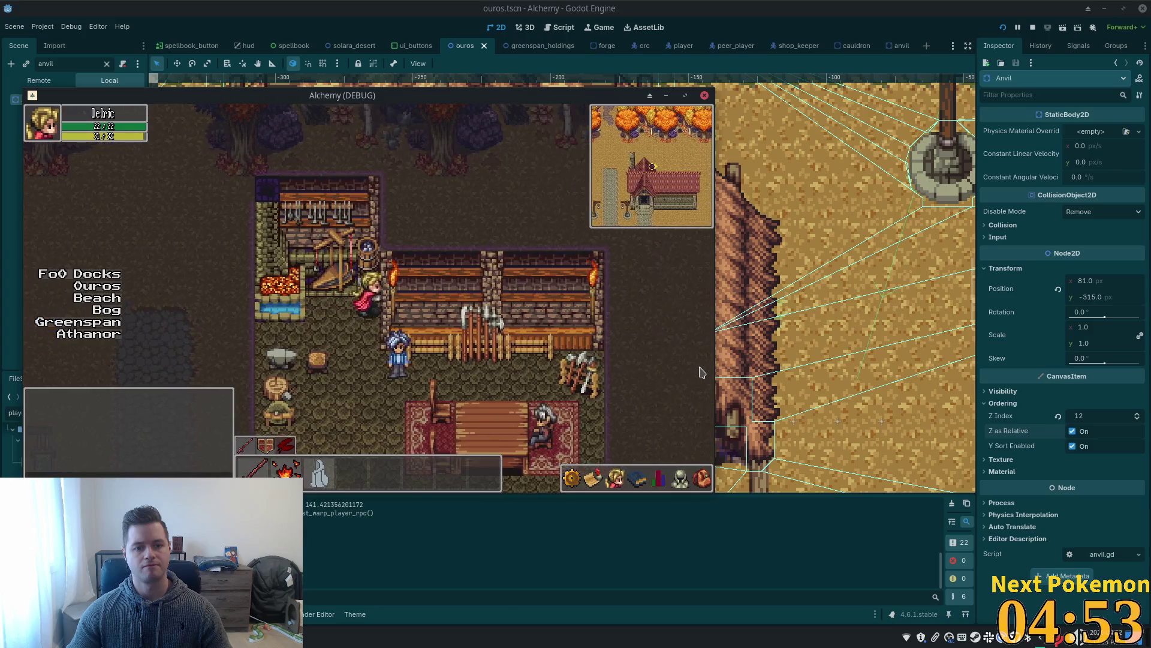
pyautogui.press('Left')
pyautogui.press('Right')
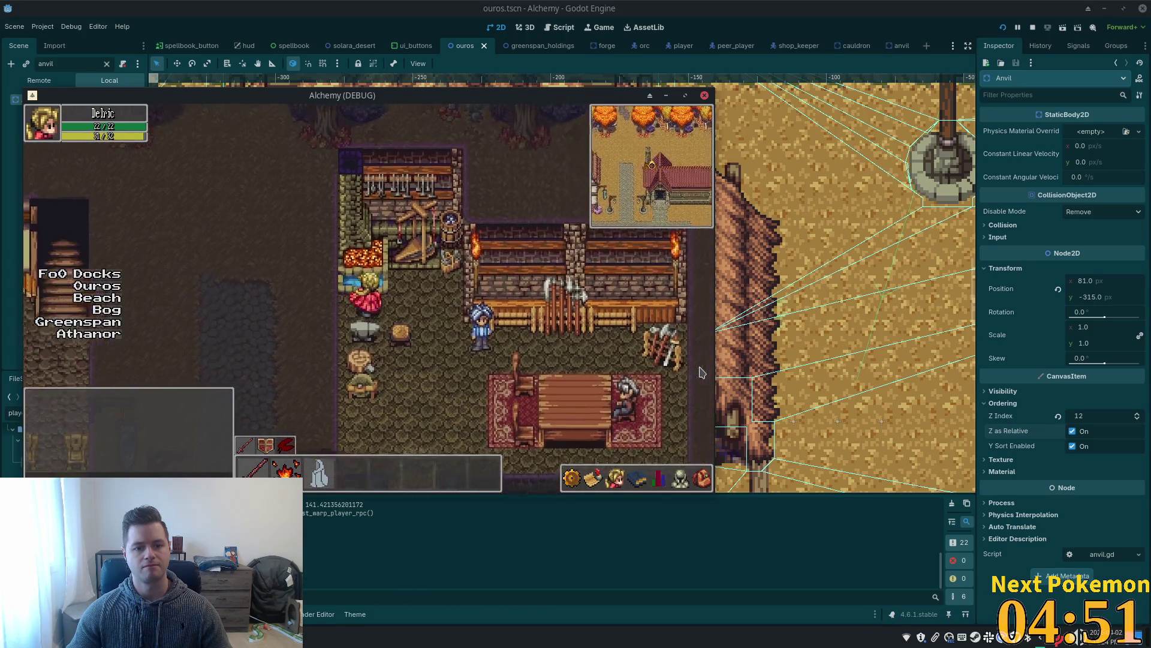
pyautogui.press('Right')
pyautogui.press('Up')
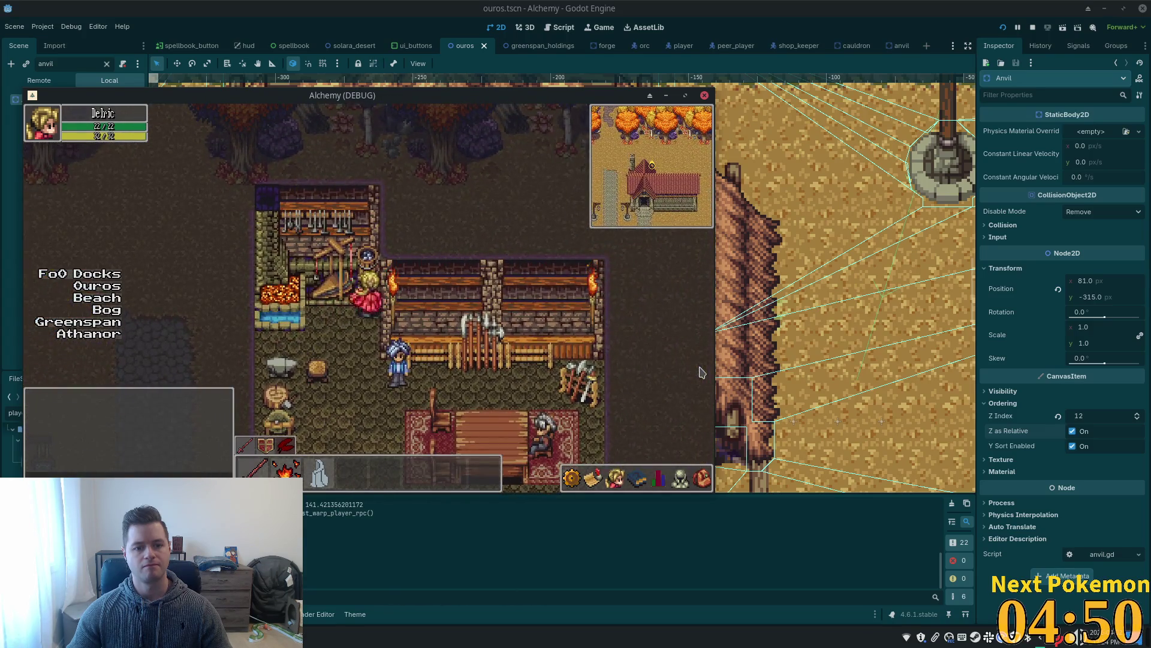
pyautogui.press('Down')
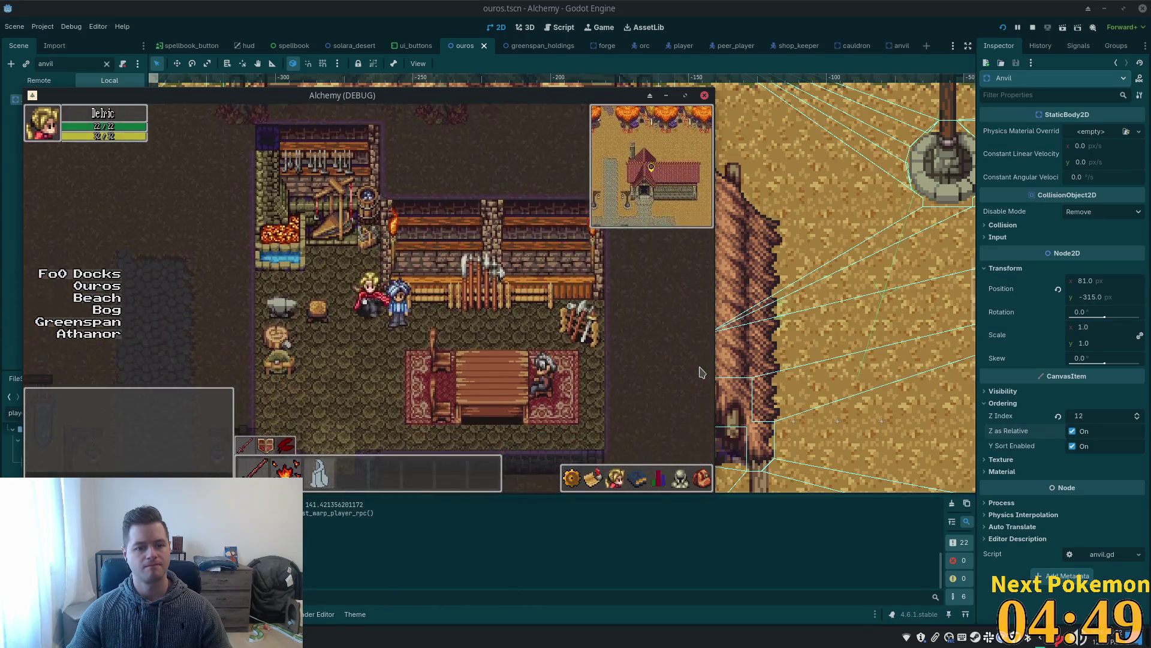
pyautogui.press('Right')
pyautogui.press('Up')
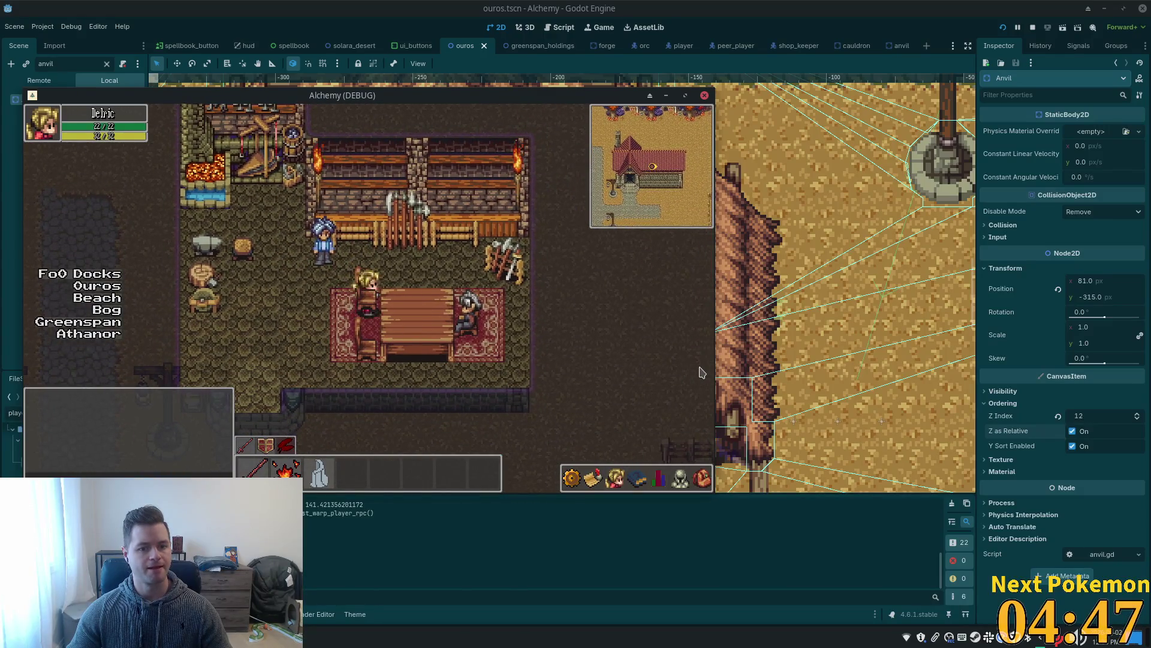
pyautogui.press('Down')
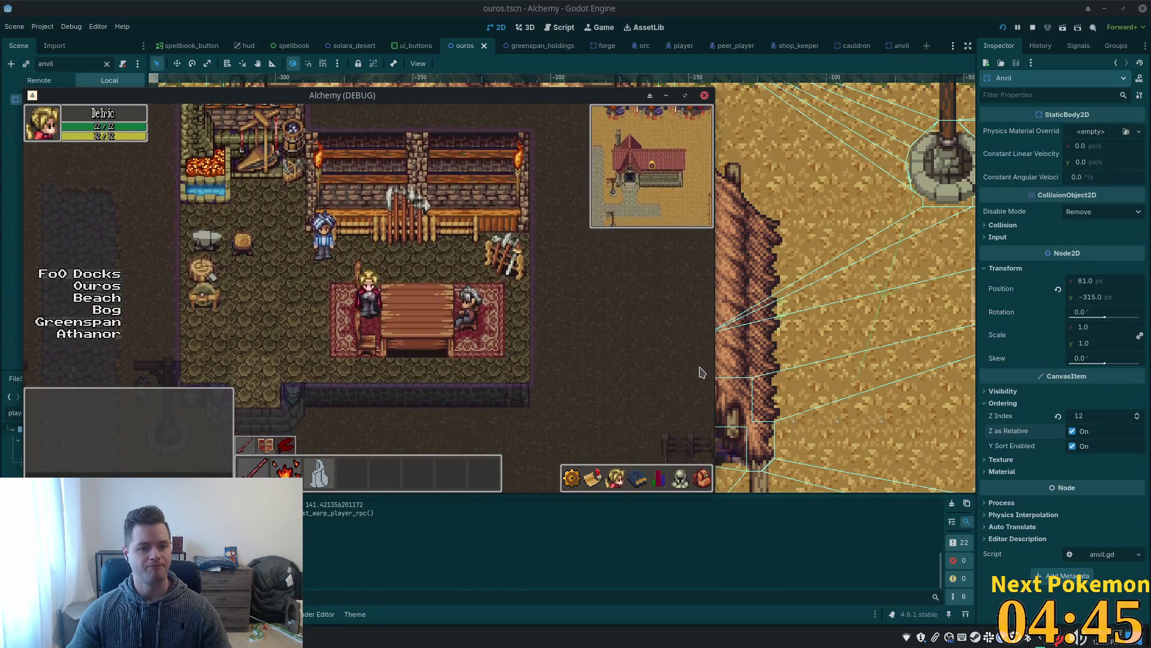
pyautogui.press('Down')
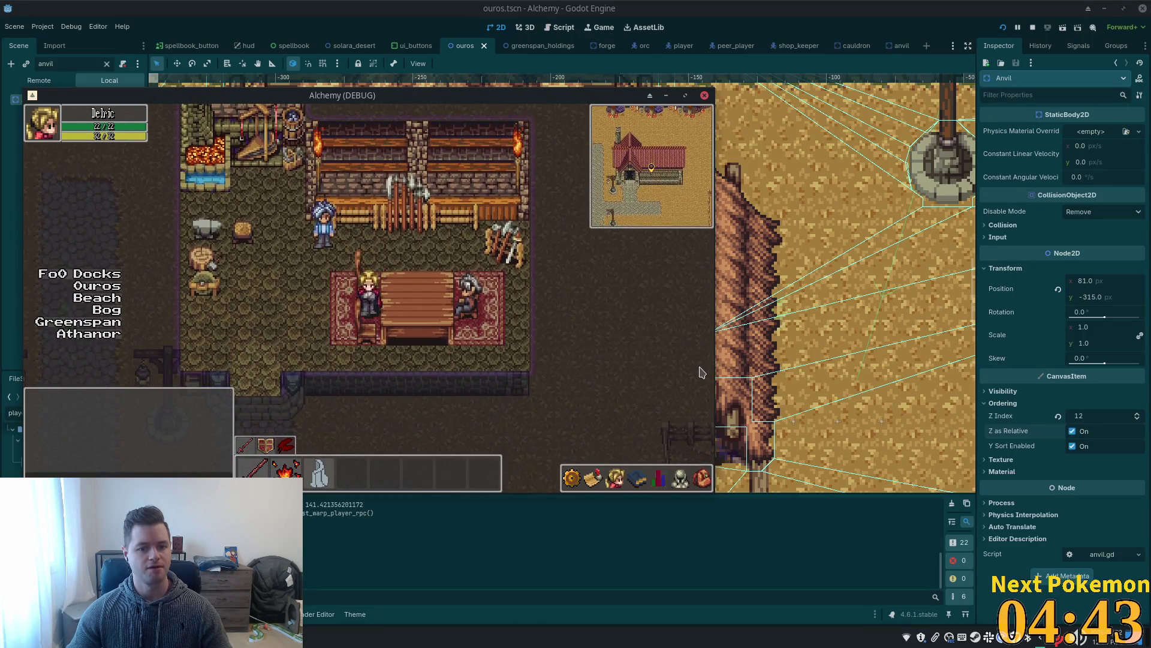
pyautogui.press('Up')
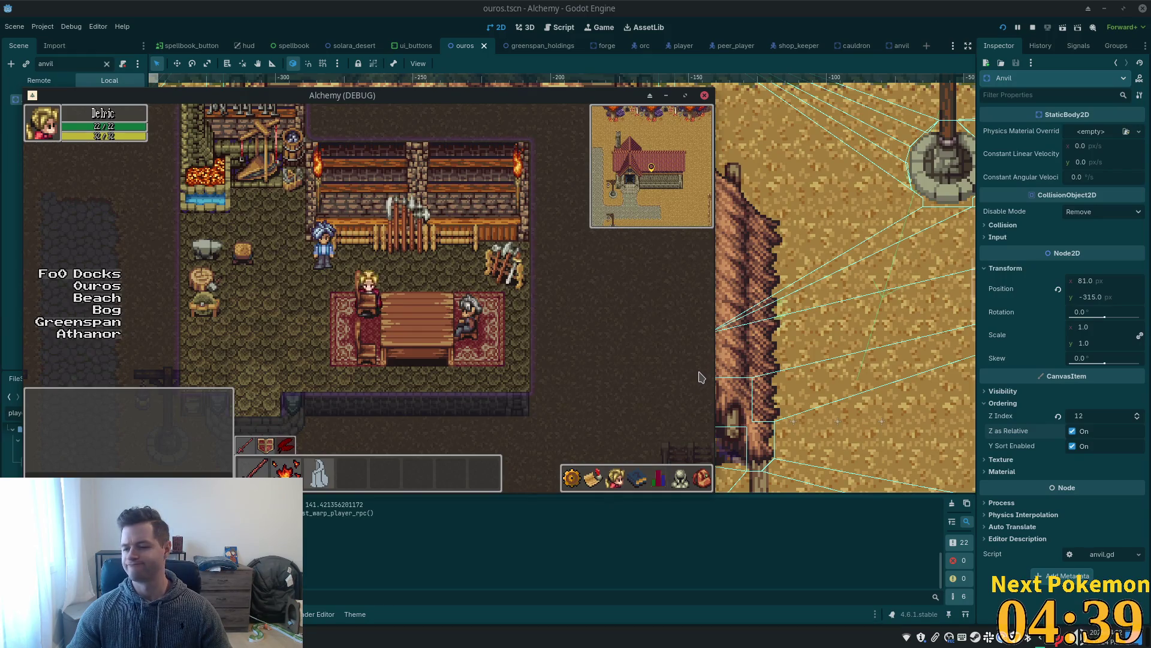
pyautogui.press('Left')
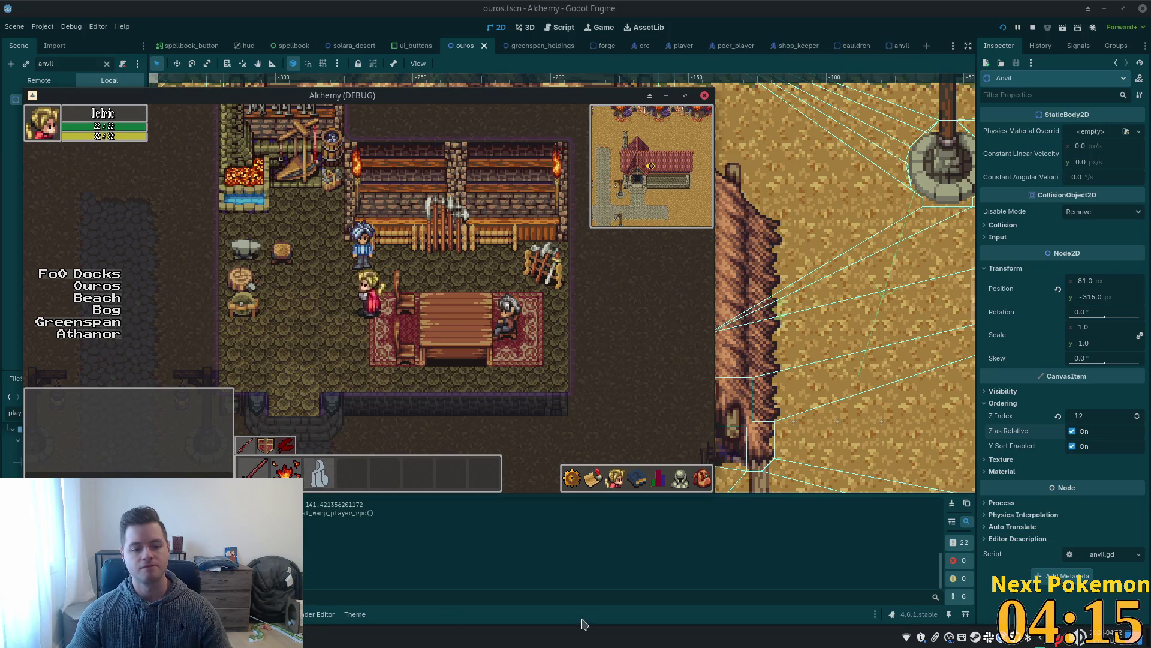
pyautogui.rightClick(977, 640)
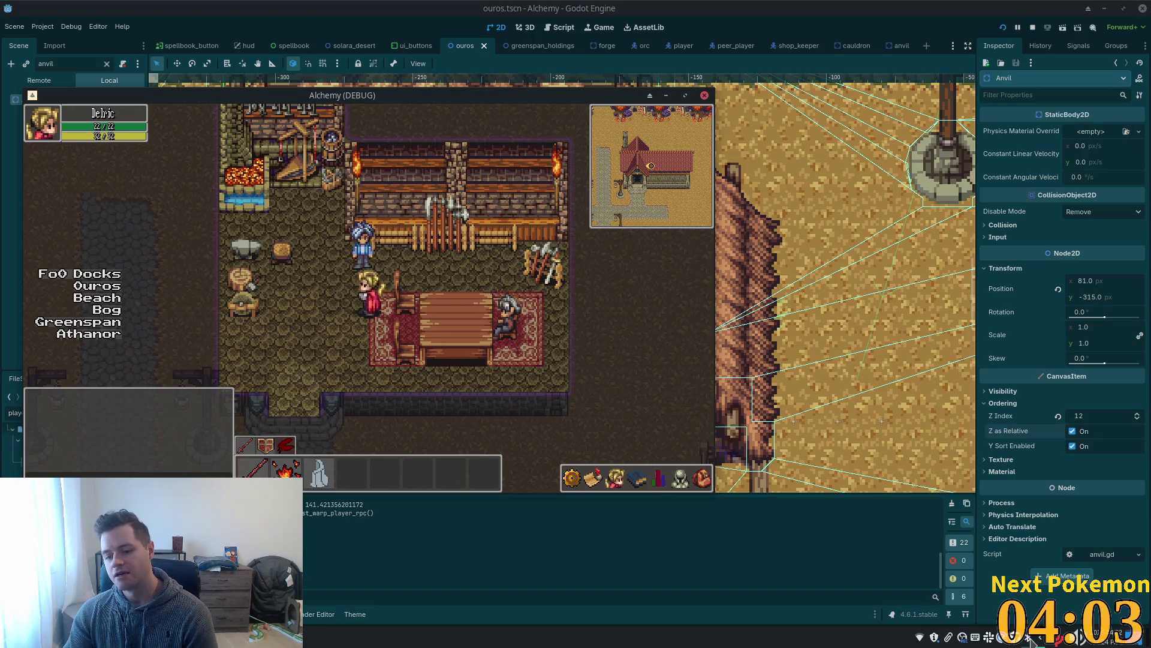
pyautogui.click(990, 640)
pyautogui.click(1014, 619)
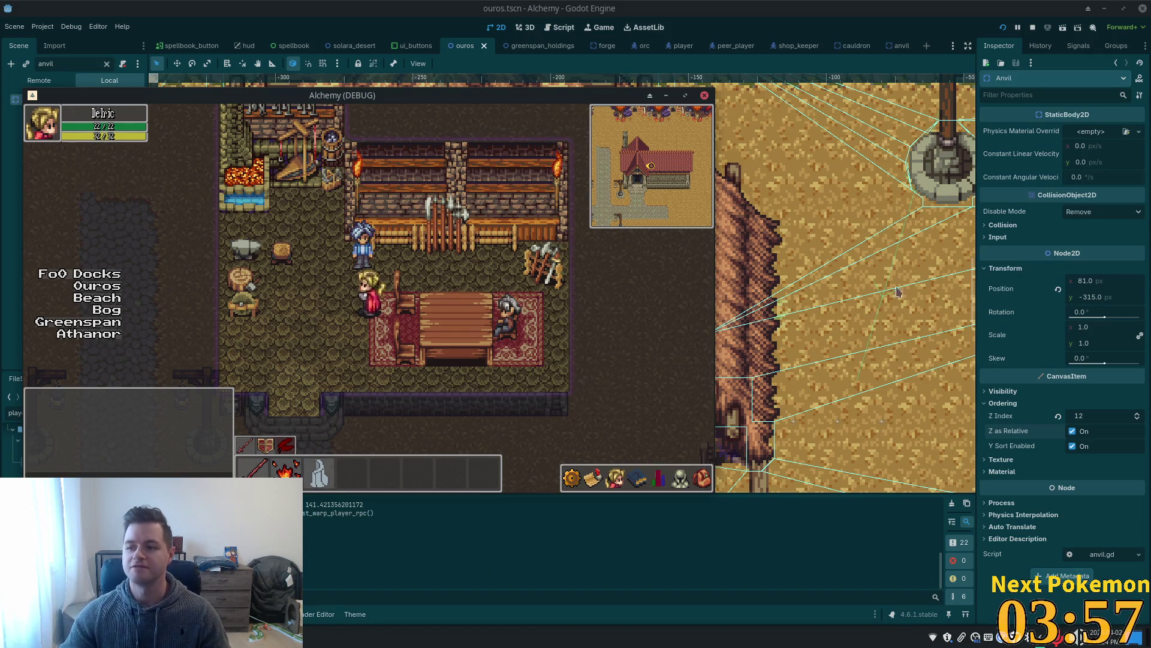
pyautogui.click(438, 296)
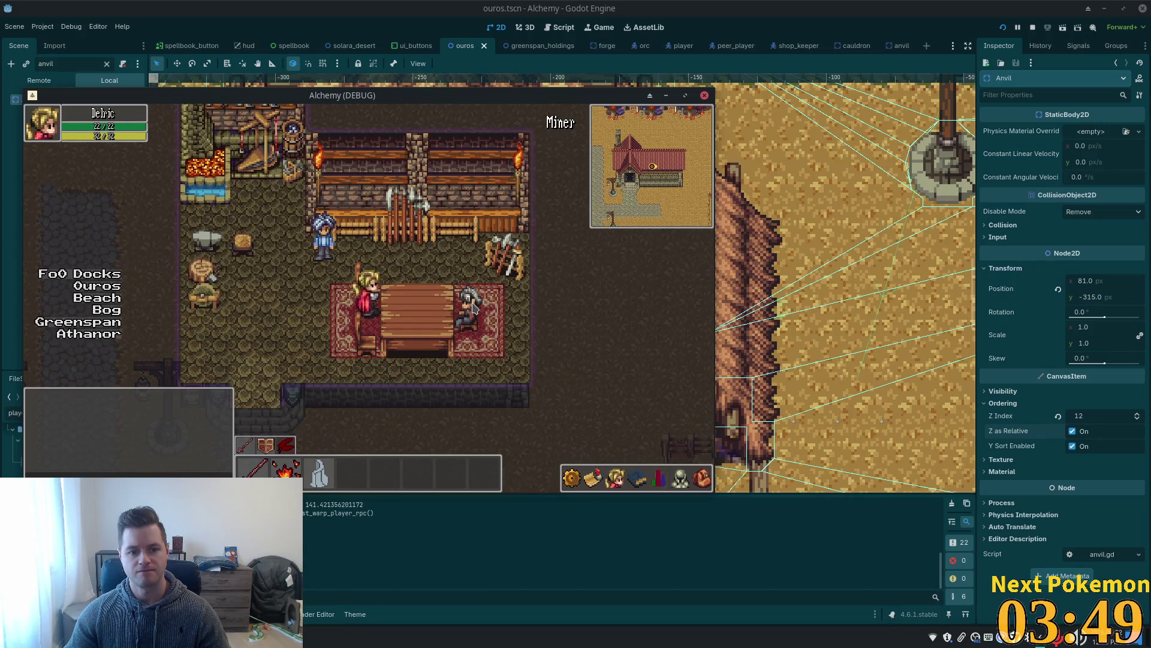
pyautogui.press('Down')
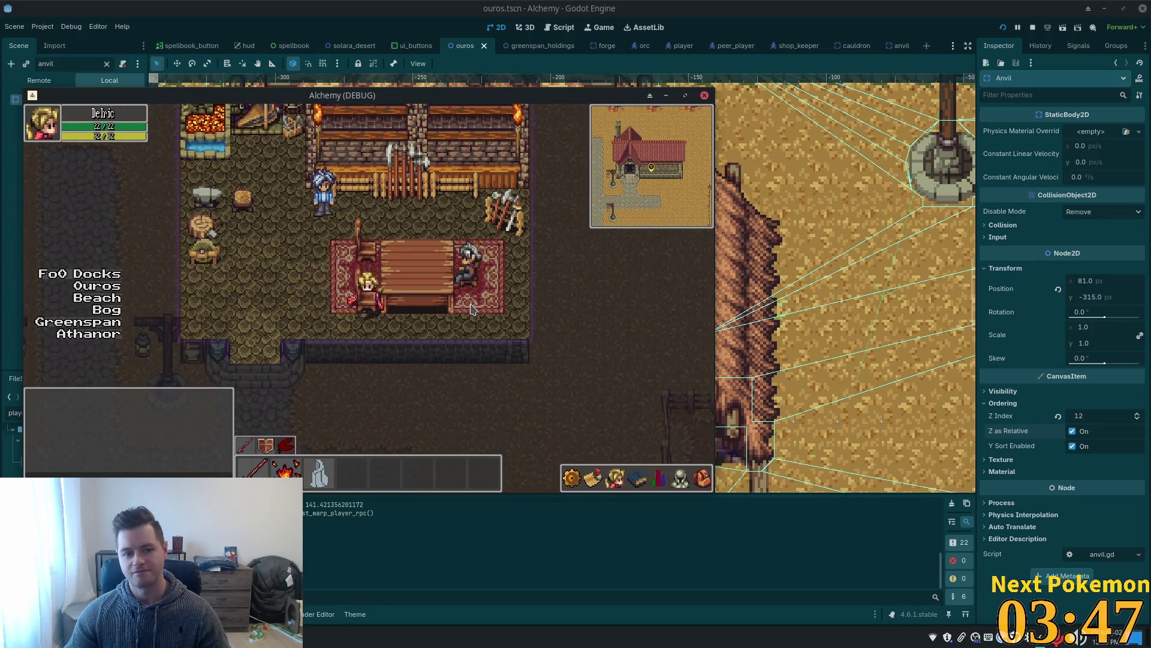
pyautogui.press('Left')
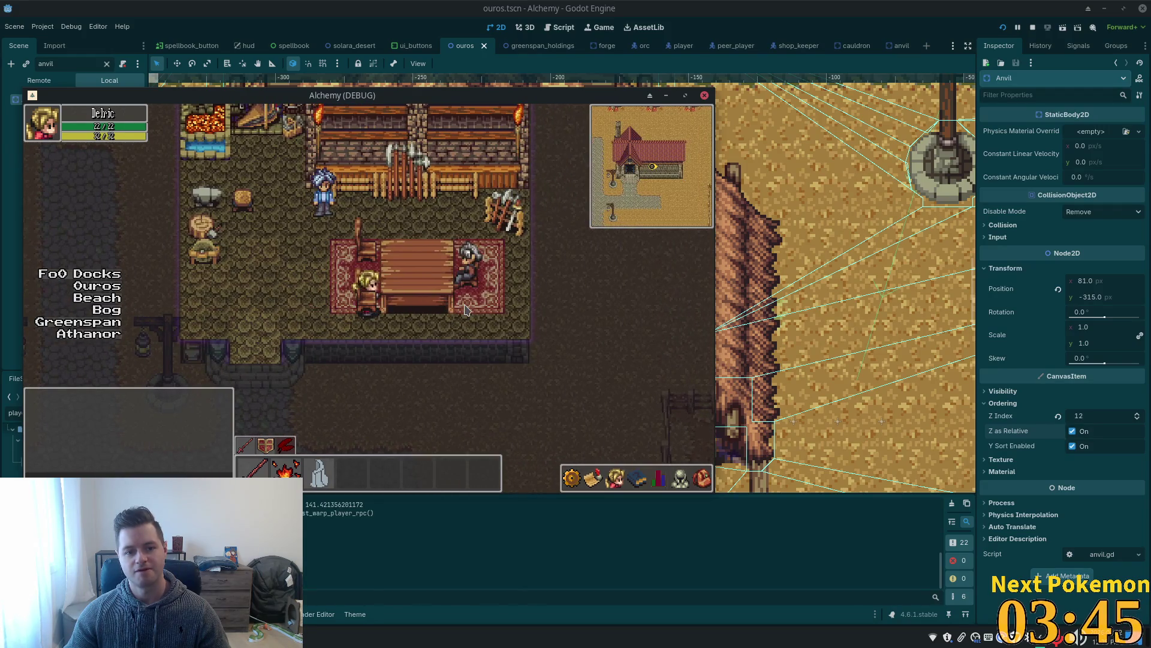
pyautogui.press('Up')
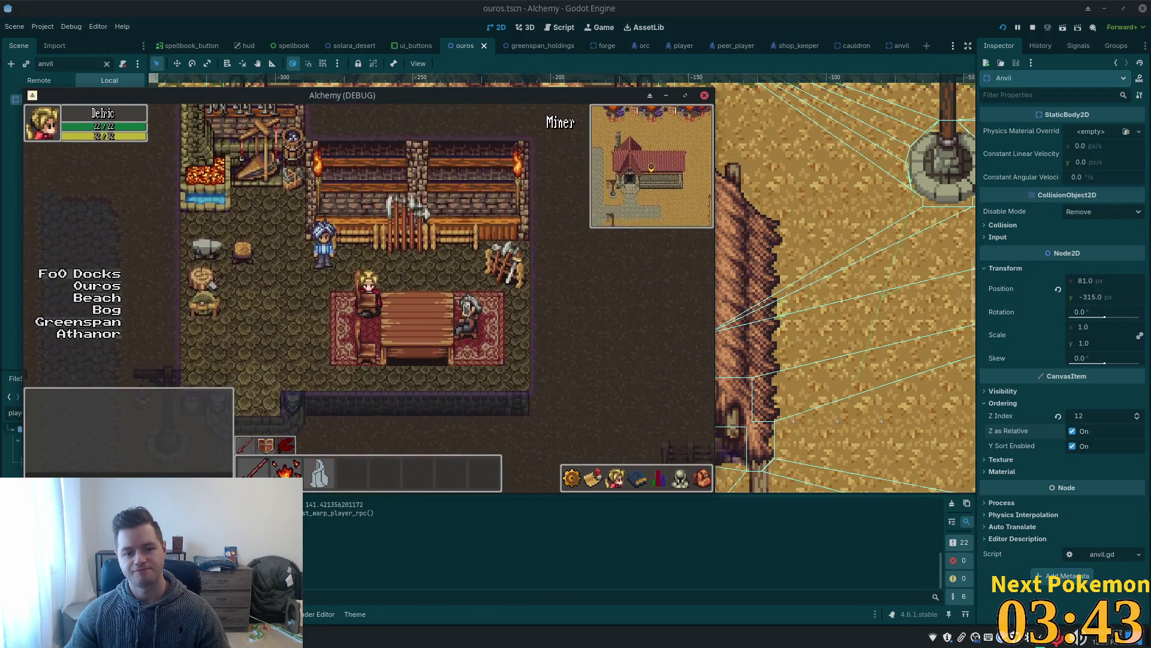
pyautogui.press('Down')
pyautogui.press('Left')
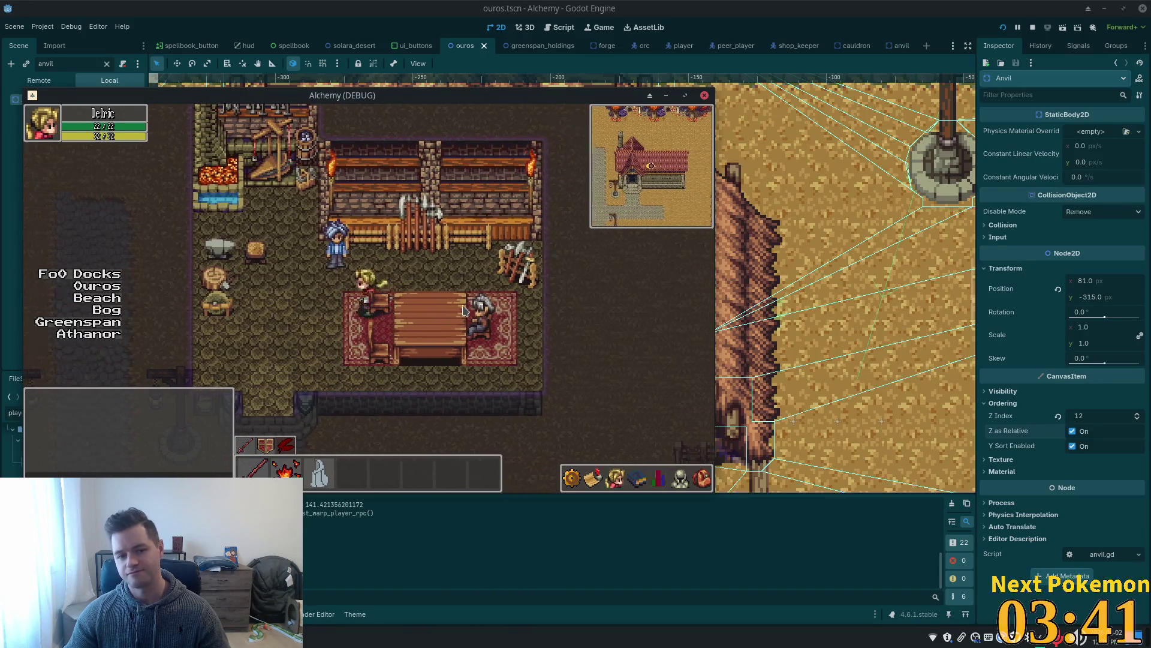
pyautogui.press('Left')
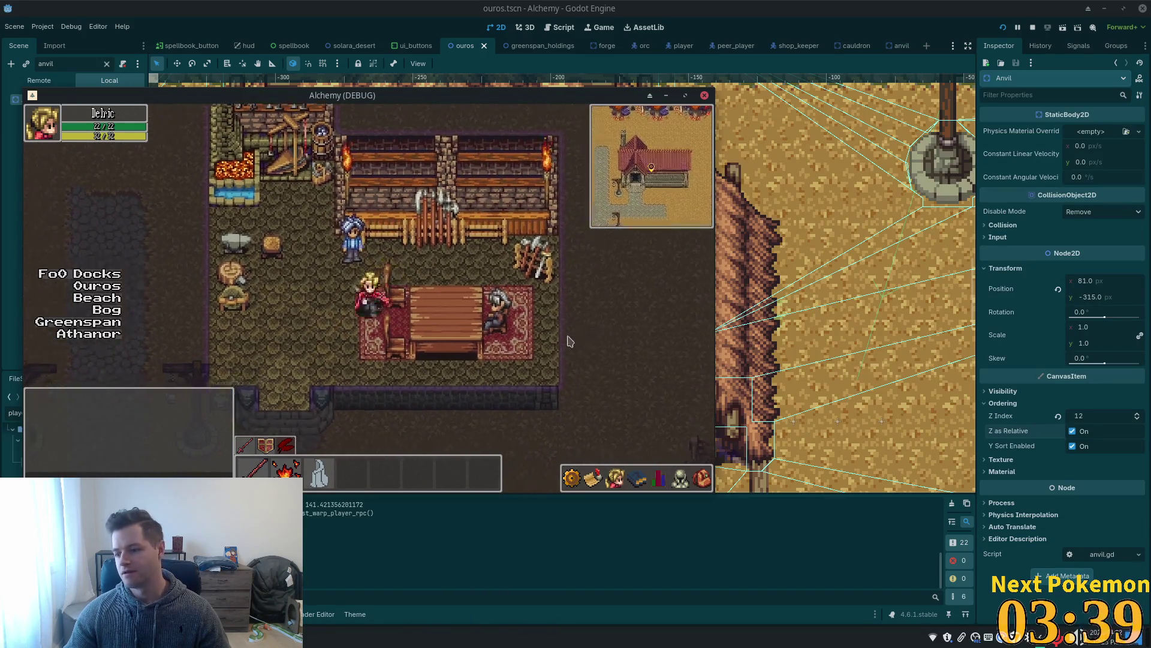
pyautogui.press('Up')
pyautogui.press('Right')
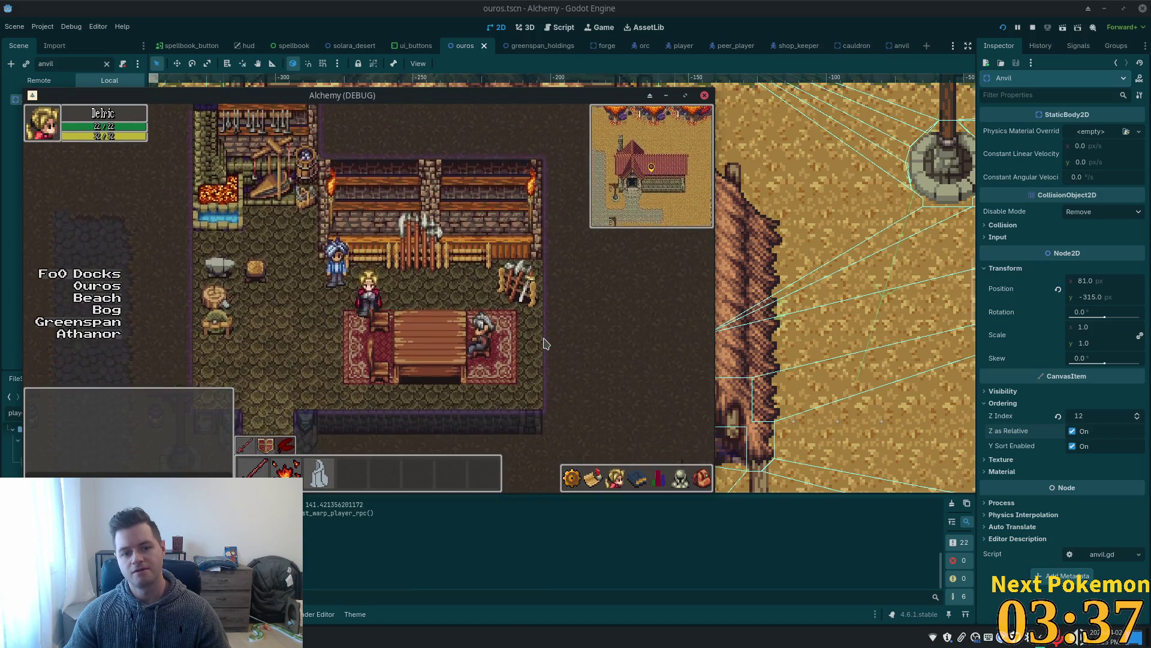
pyautogui.press('Down')
pyautogui.press('Right')
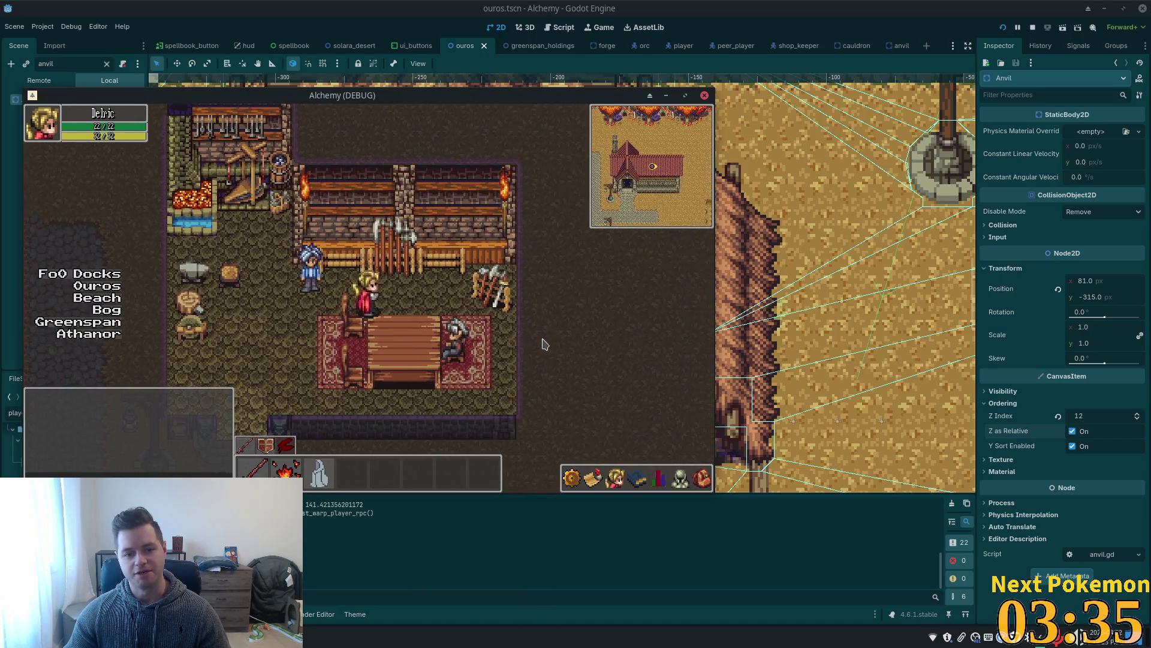
pyautogui.press('Right')
pyautogui.press('Down')
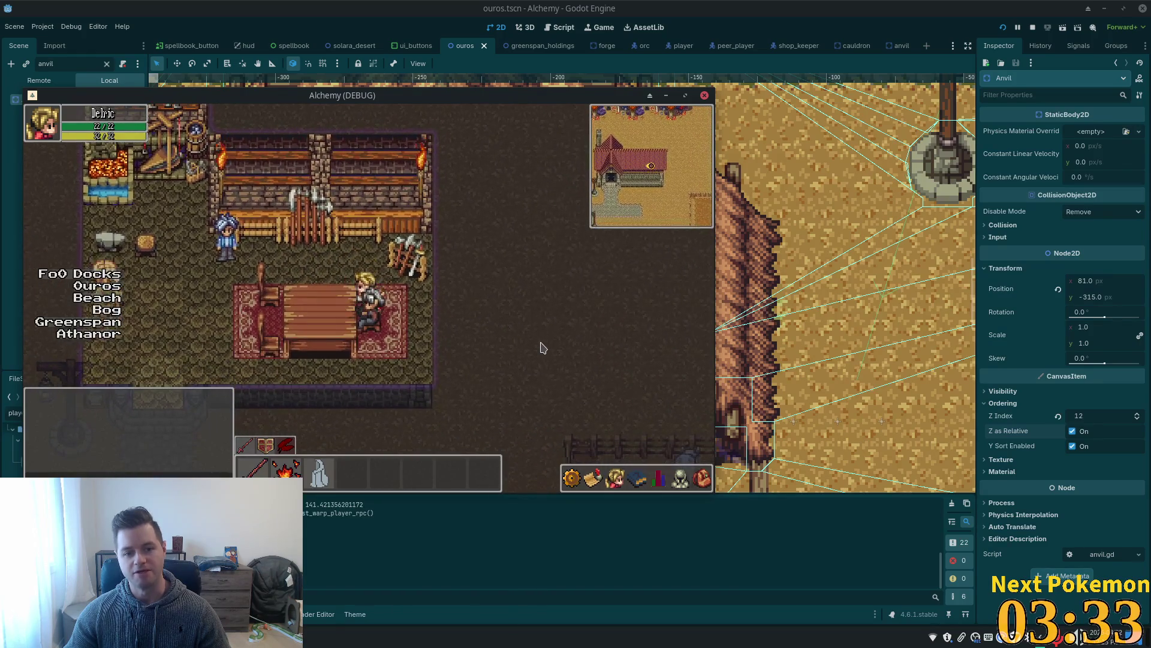
pyautogui.press('Up')
pyautogui.press('Left')
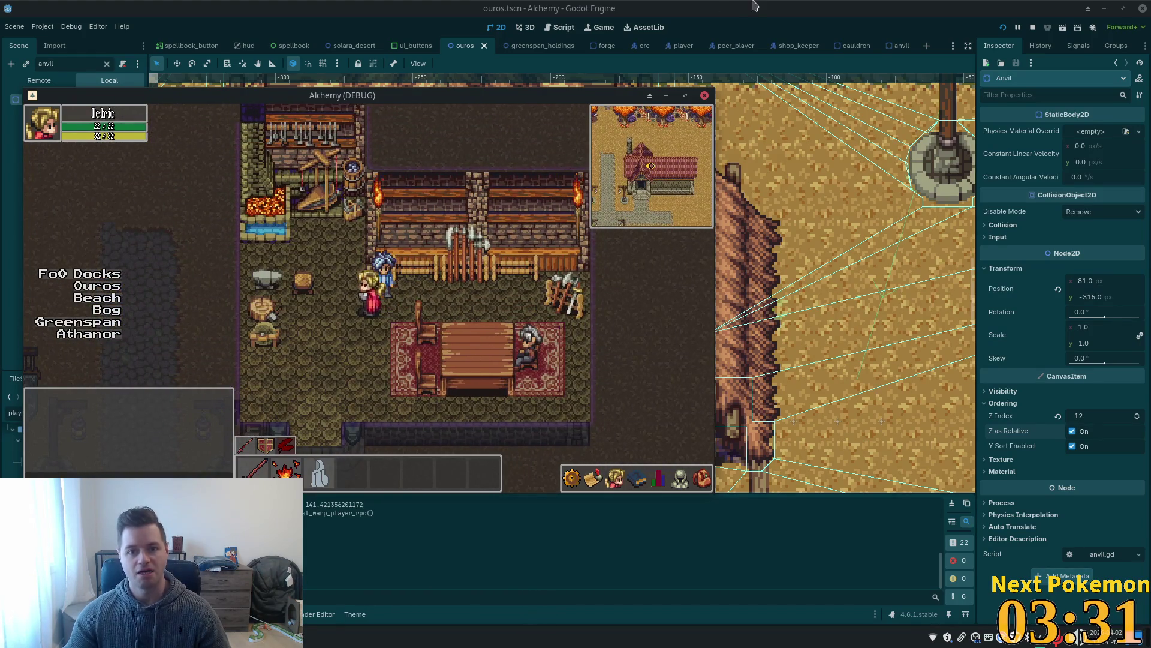
# Return to the editor, clear the node filter, and make the Interior layer visible.
pyautogui.click(760, 5)
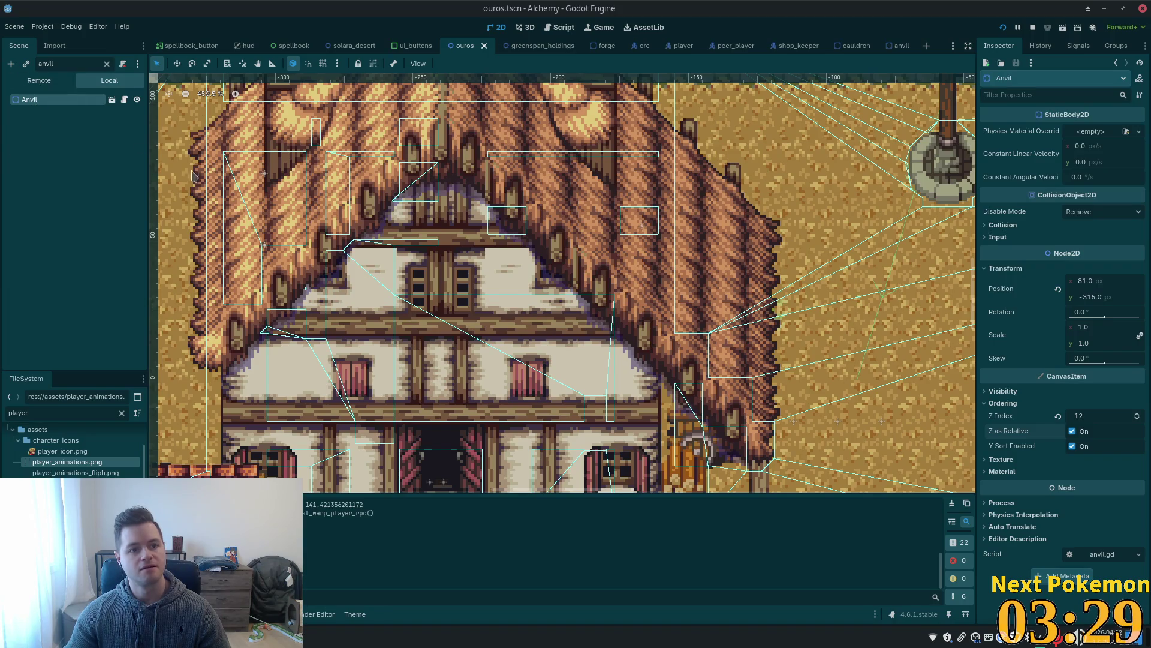
pyautogui.click(107, 64)
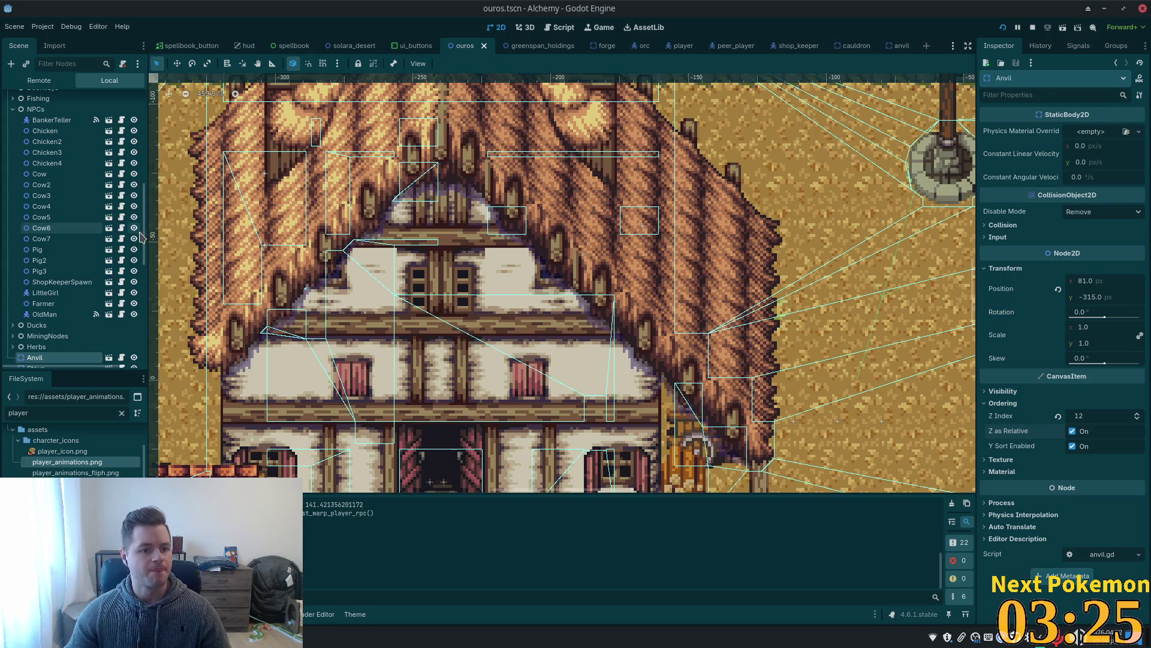
pyautogui.scroll(10, 48, 199)
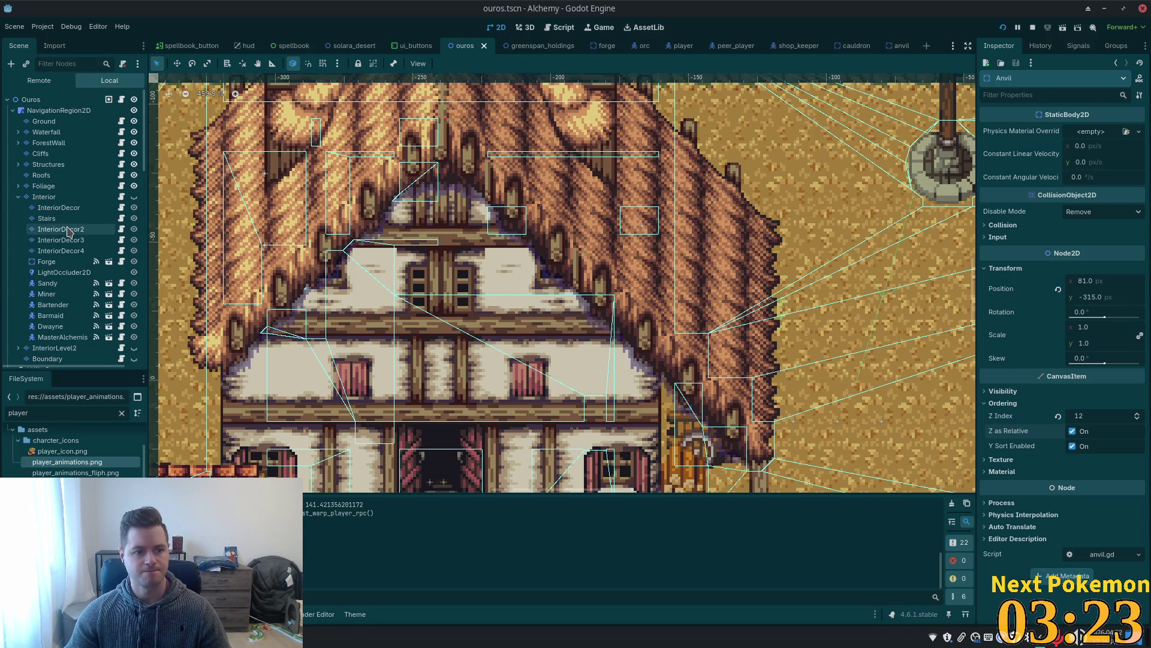
pyautogui.click(134, 197)
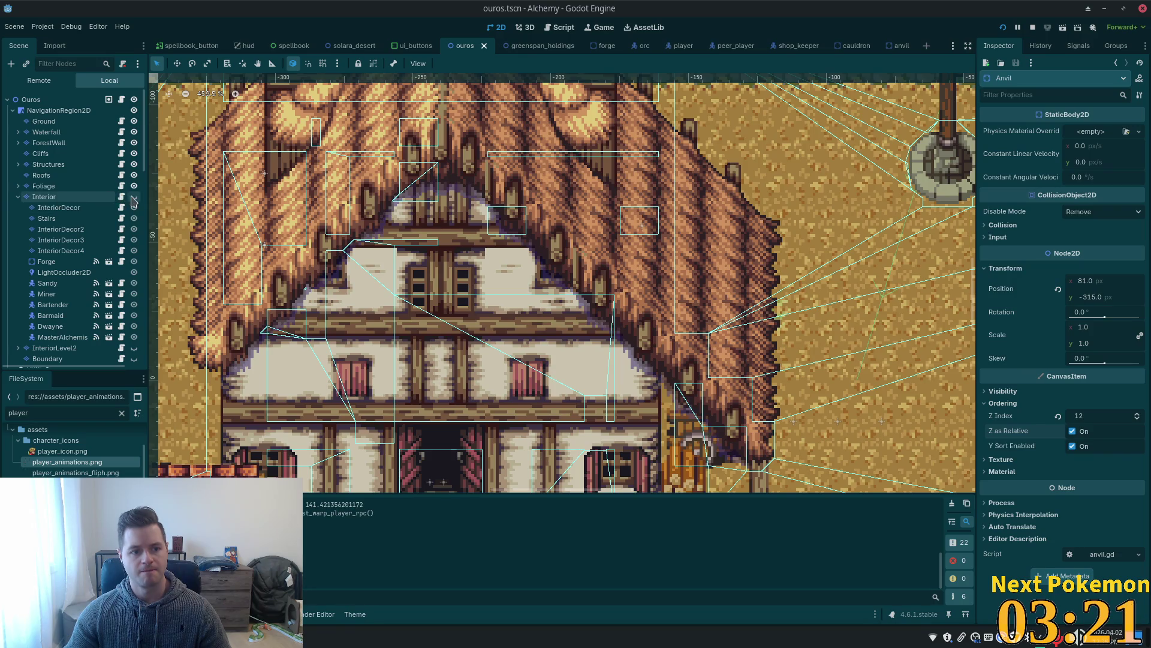
# Hide the Roofs layer to reveal the tavern interior and select InteriorDecor2.
pyautogui.hscroll(5, 861, 243)
pyautogui.hscroll(7, 861, 242)
pyautogui.scroll(5, 861, 243)
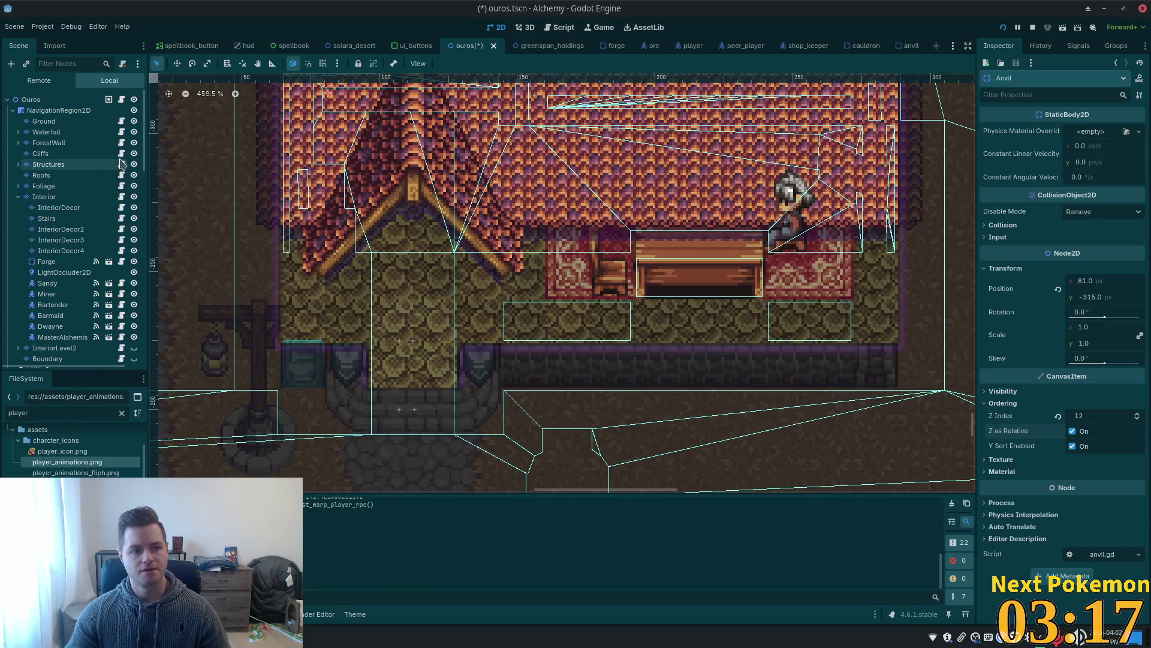
pyautogui.click(134, 174)
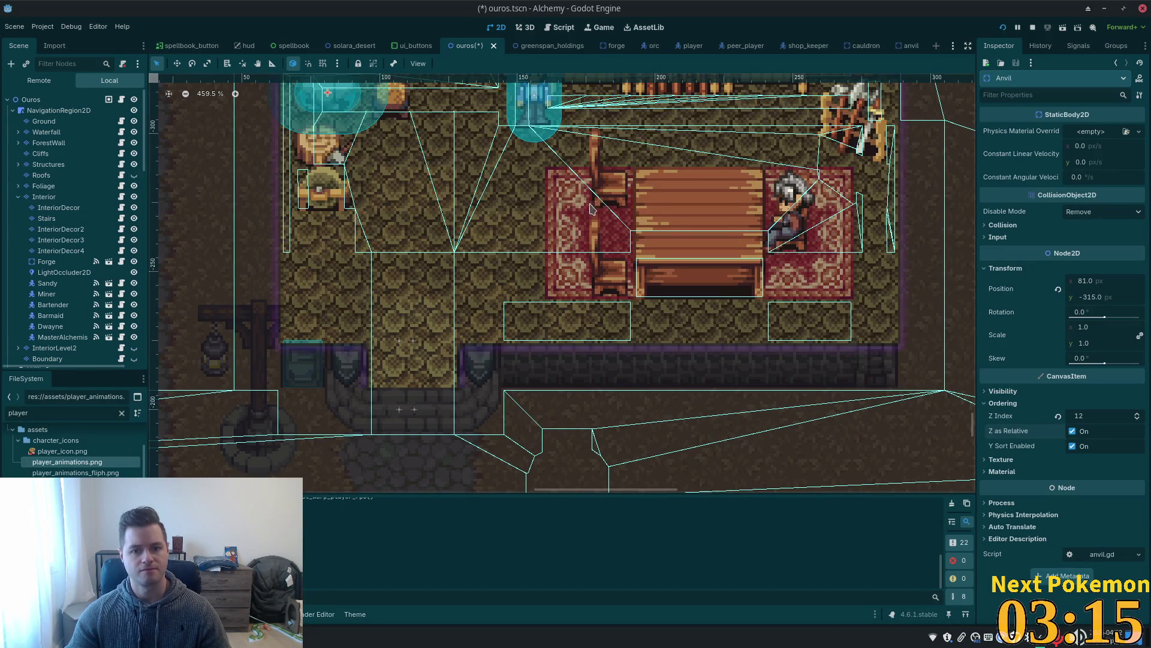
pyautogui.scroll(5, 593, 209)
pyautogui.hscroll(3, 592, 209)
pyautogui.scroll(1, 379, 301)
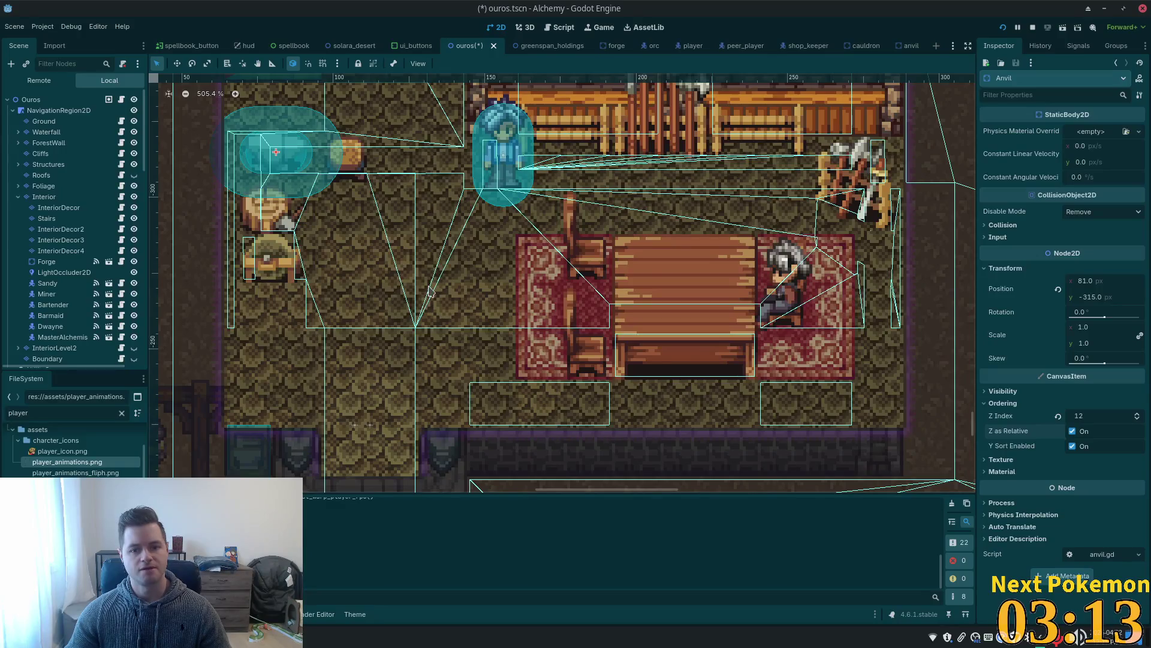
pyautogui.click(85, 230)
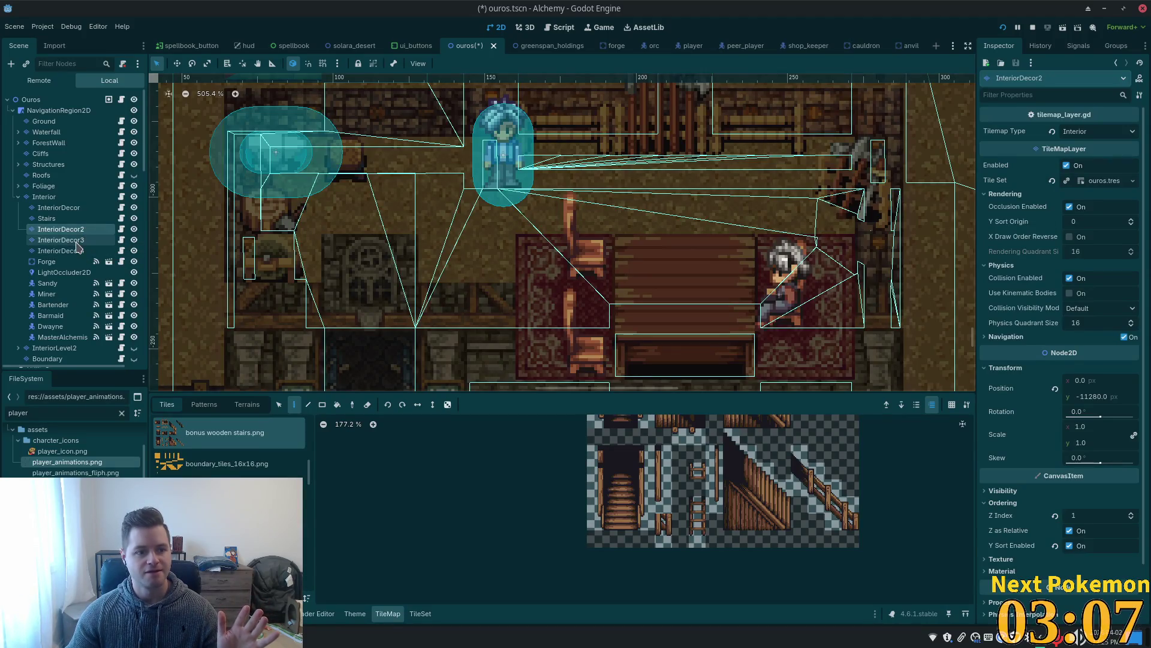
# Inspect the ordering settings of InteriorDecor3, InteriorDecor4, InteriorDecor and the parent Interior layer.
pyautogui.click(72, 239)
pyautogui.click(68, 252)
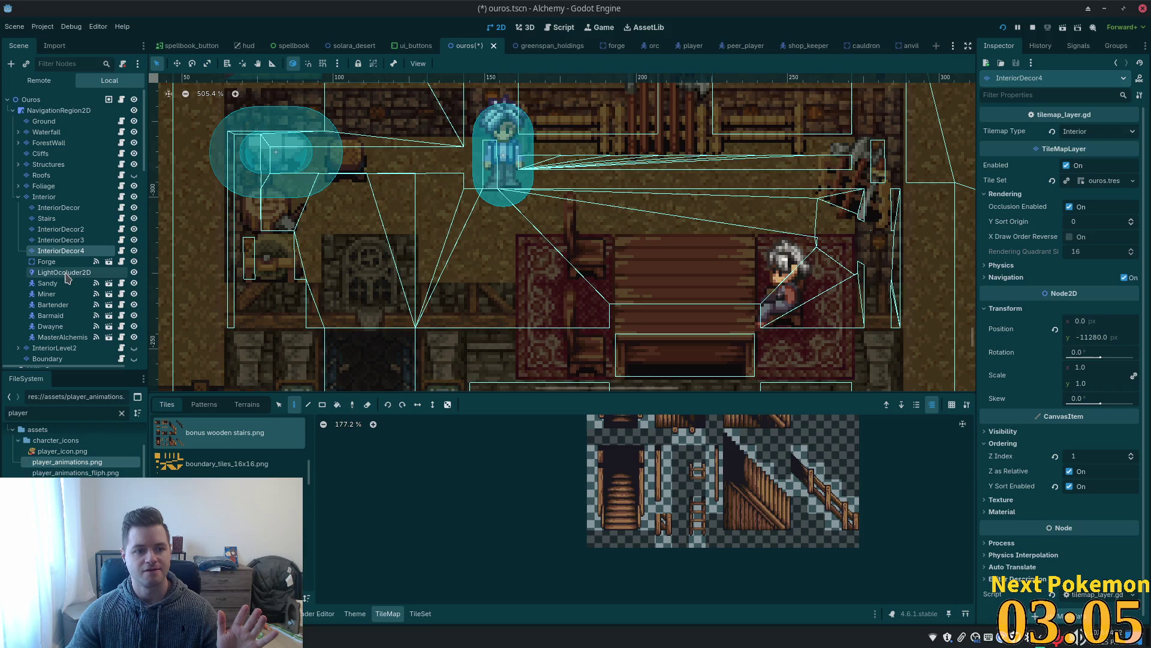
pyautogui.click(58, 209)
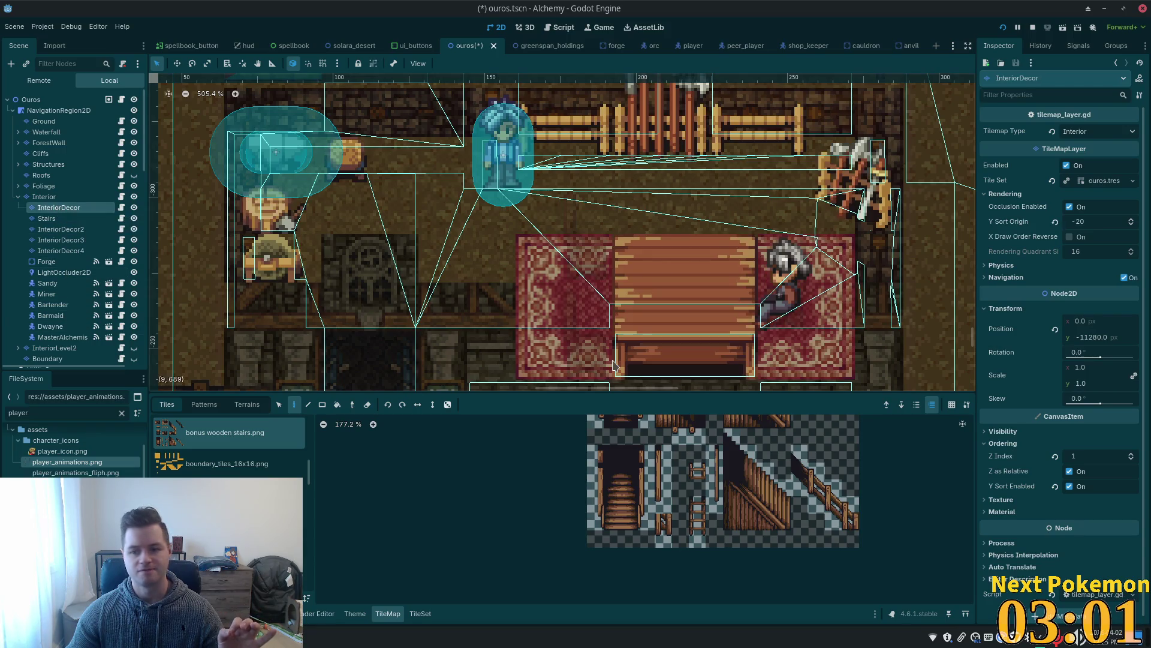
pyautogui.click(57, 197)
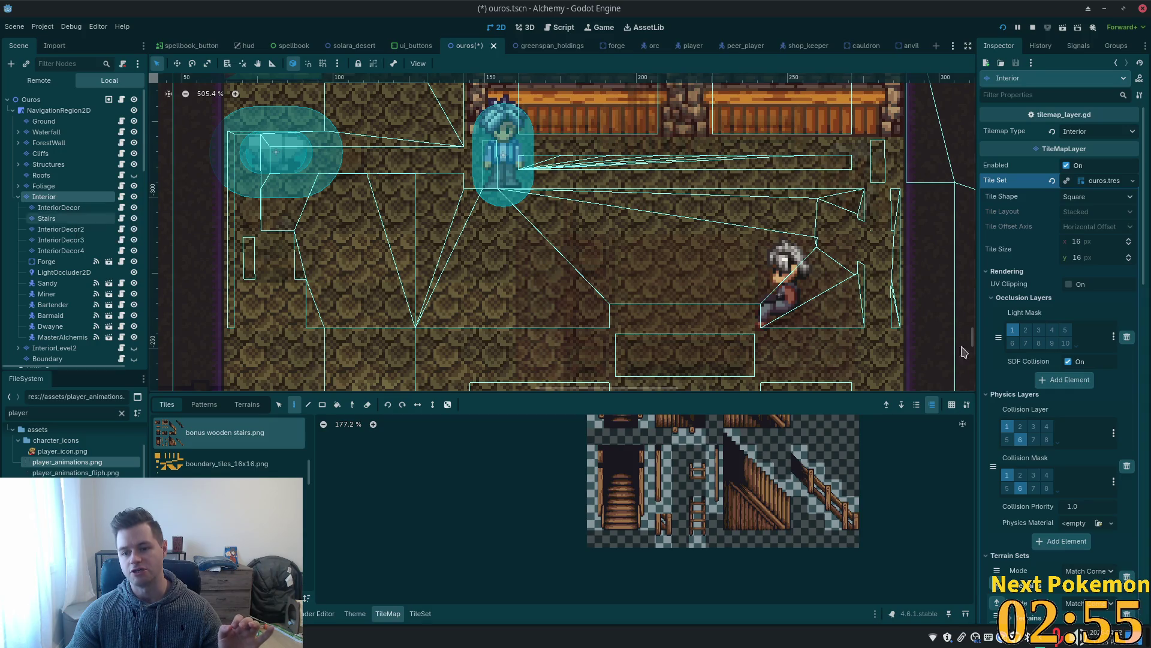
pyautogui.scroll(-10, 1057, 387)
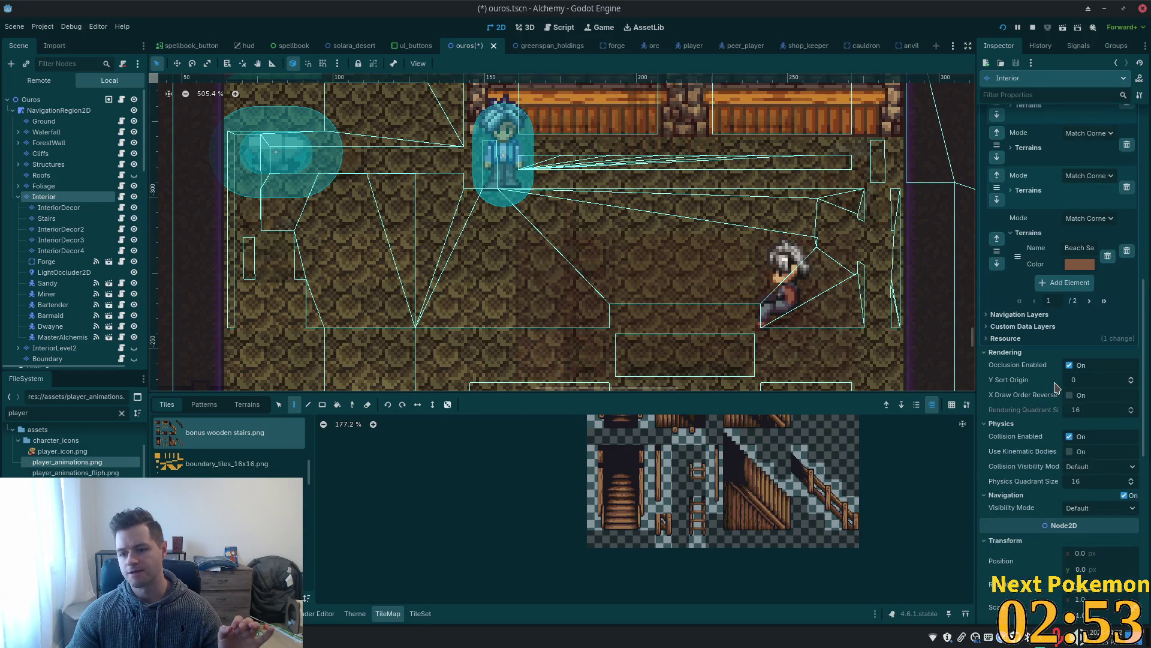
pyautogui.scroll(-6, 1057, 386)
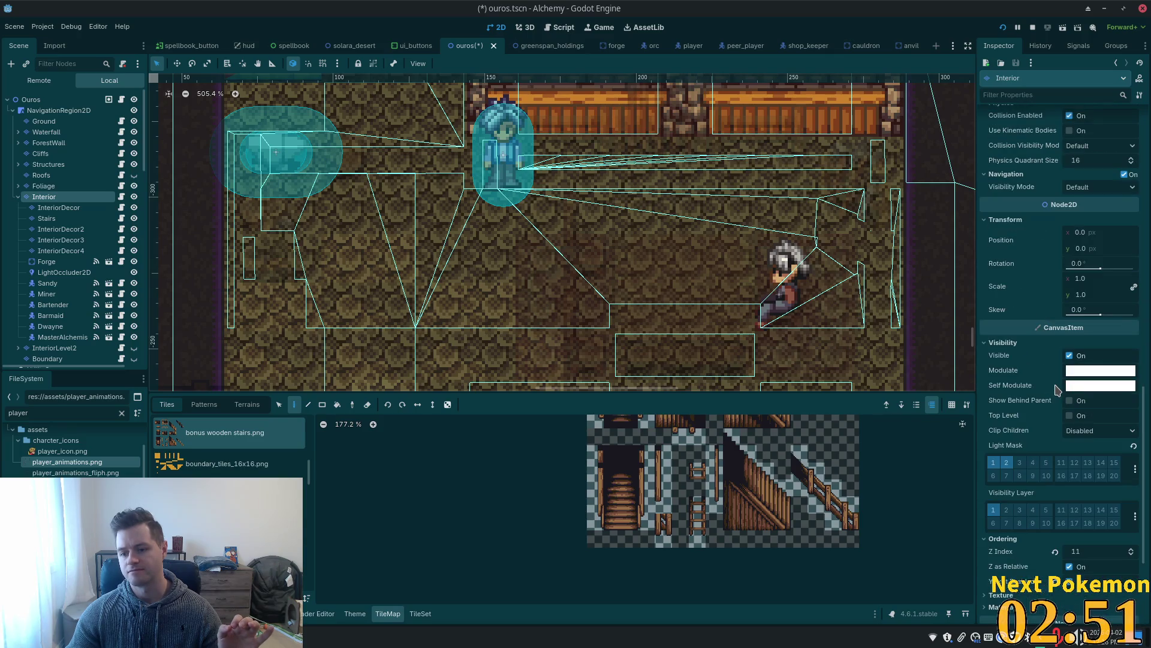
# Reselect InteriorDecor and edit its Y Sort Origin value of -20.
pyautogui.click(49, 208)
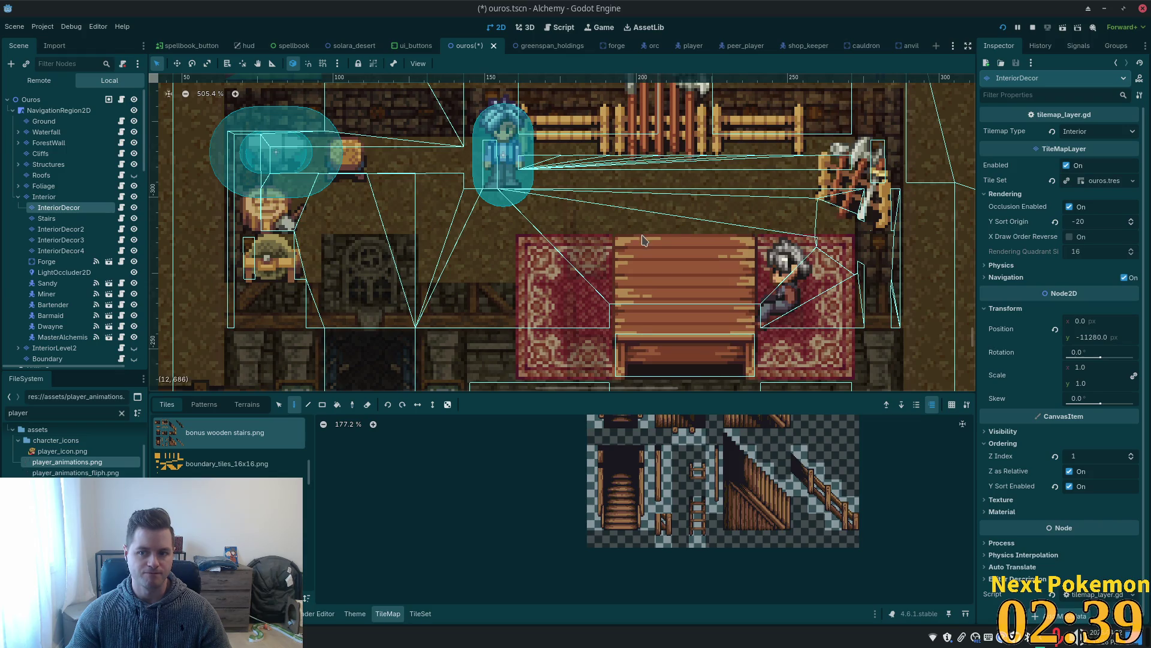
pyautogui.scroll(-6, 642, 226)
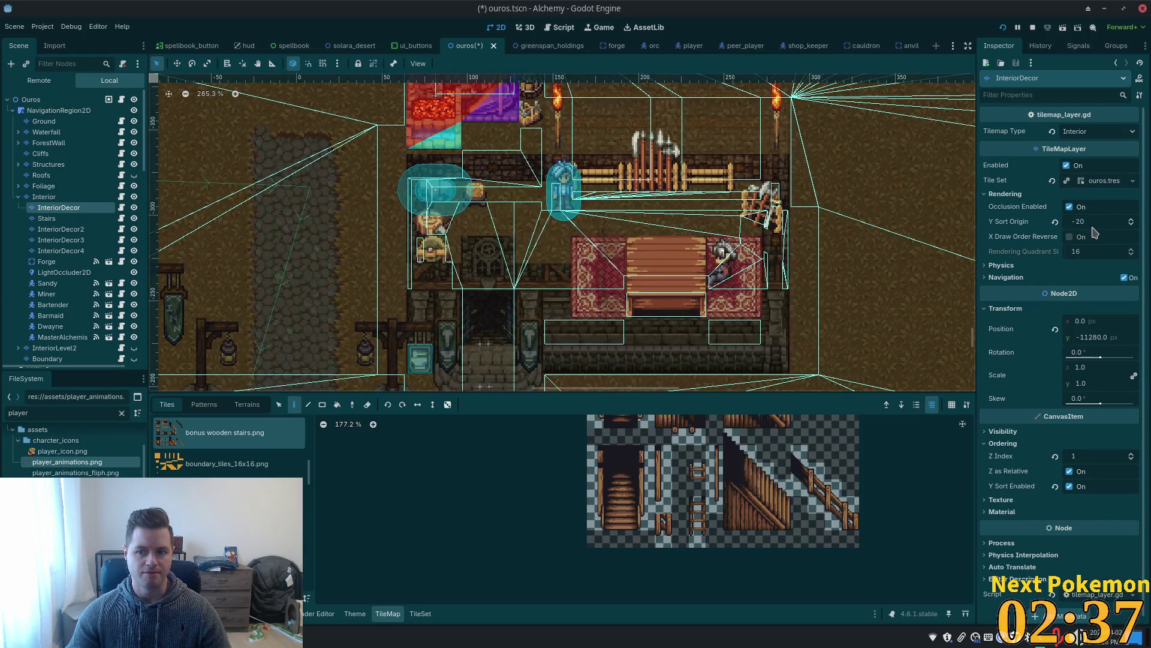
pyautogui.click(1080, 221)
# Set InteriorDecor's Y Sort Origin to 0 and run the game, walking the player around the table.
pyautogui.press('Return')
pyautogui.press('F5')
pyautogui.press('Right')
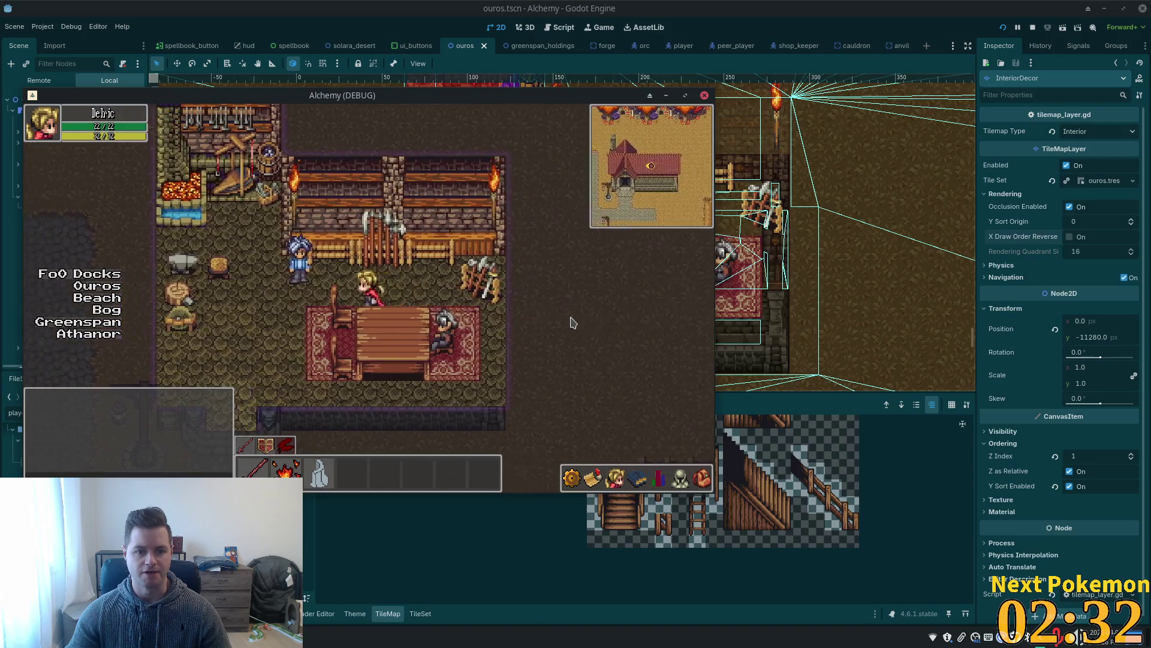
pyautogui.press('Left')
pyautogui.press('Down')
pyautogui.press('Down')
pyautogui.press('Up')
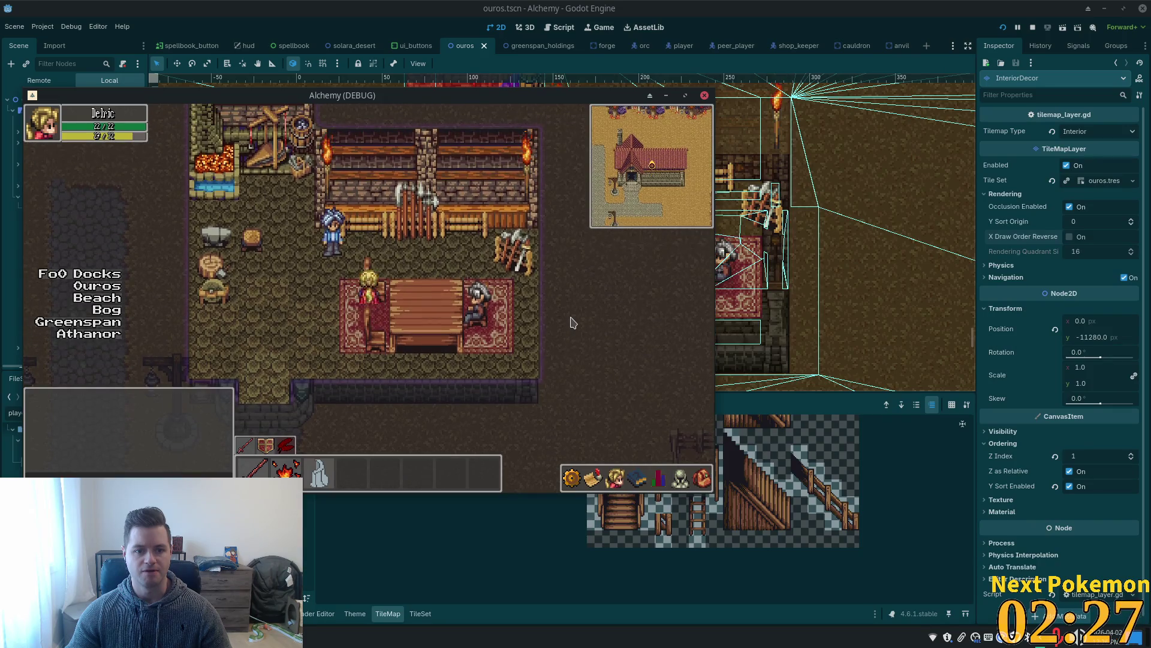
pyautogui.press('Right')
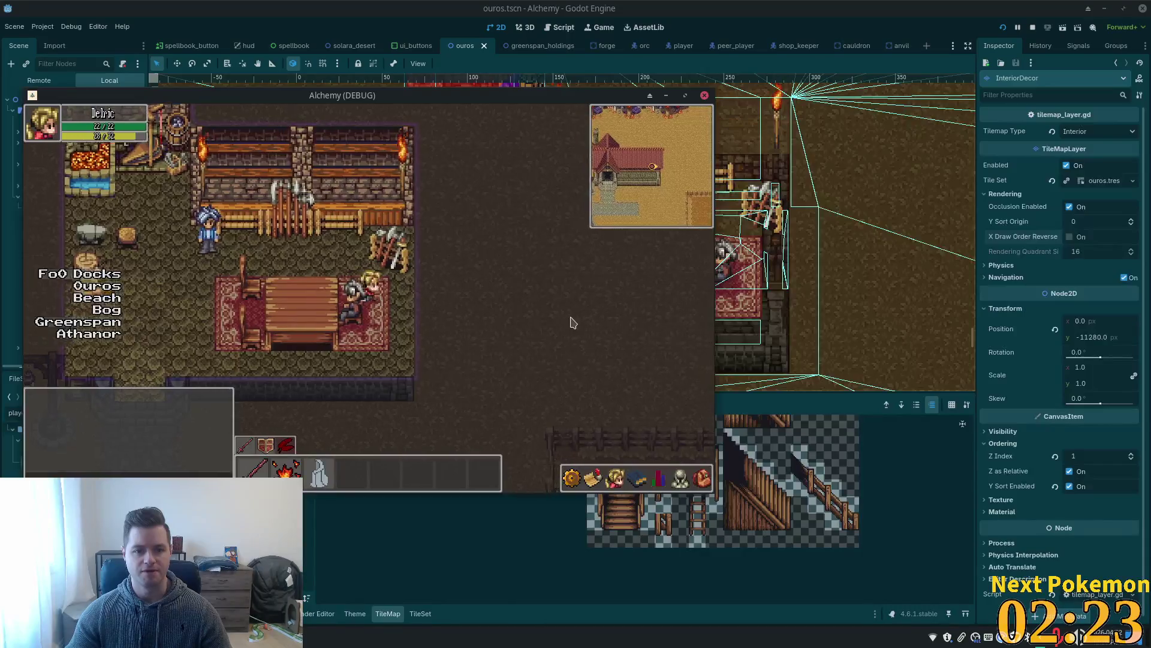
pyautogui.press('Down')
pyautogui.press('Up')
pyautogui.press('Down')
pyautogui.press('Right')
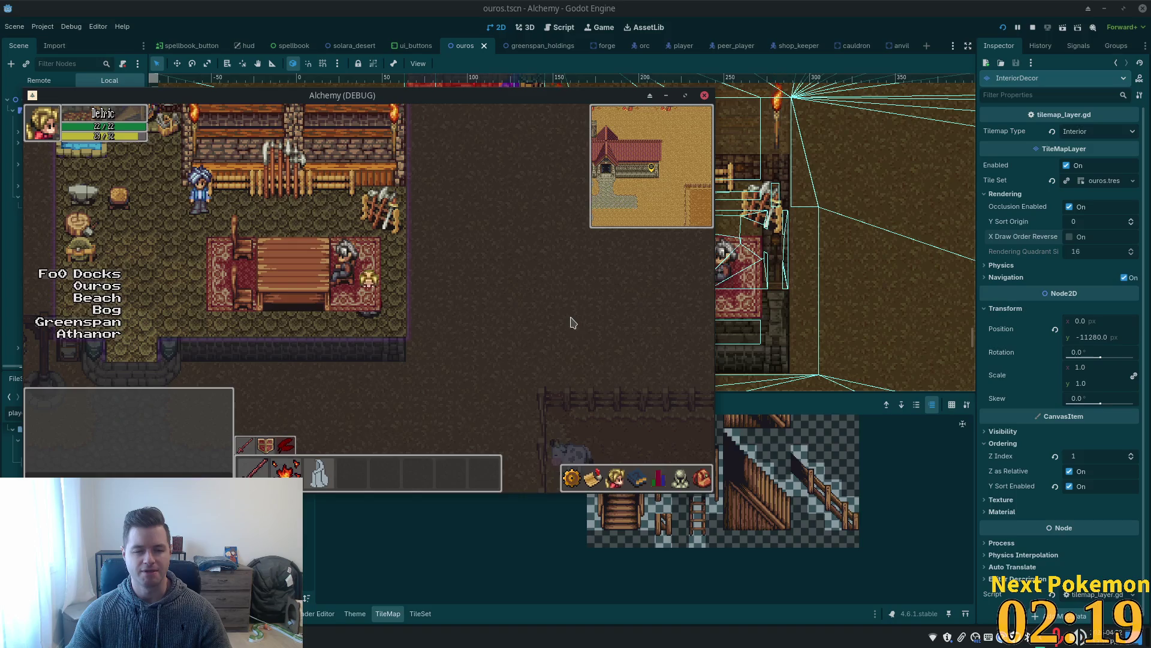
pyautogui.press('Right')
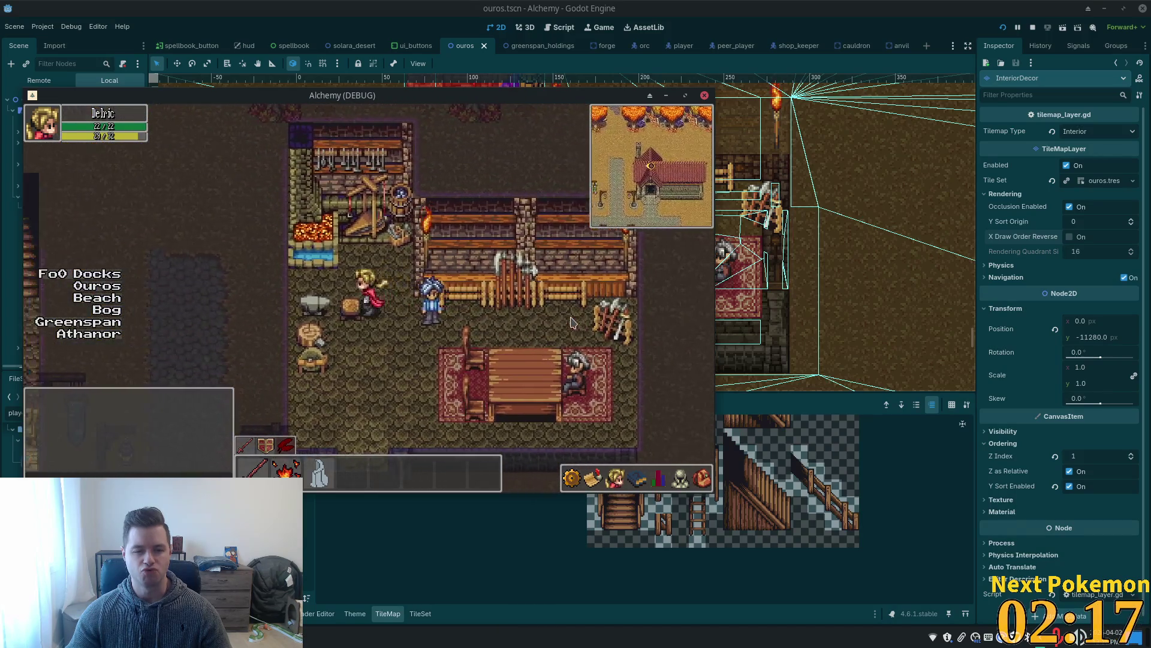
pyautogui.press('Right')
pyautogui.press('Down')
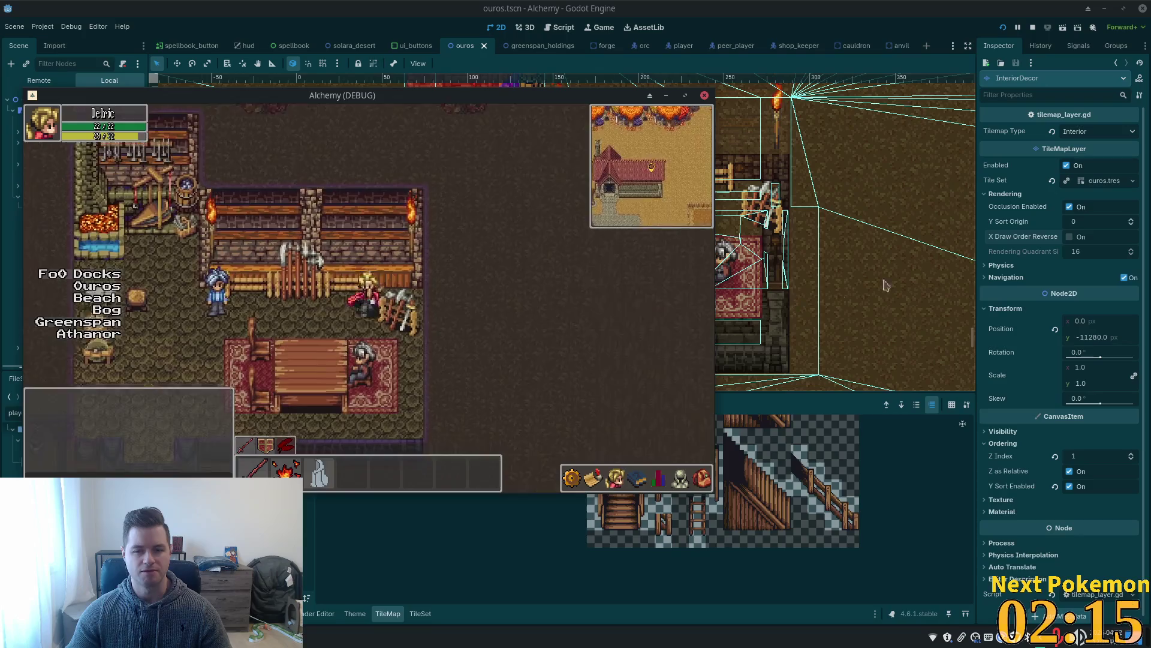
# After another walk past the furniture in the game, lower the Y Sort Origin to -17.
pyautogui.click(1081, 221)
pyautogui.hotkey('alt', 'Tab')
pyautogui.press('Down')
pyautogui.press('Right')
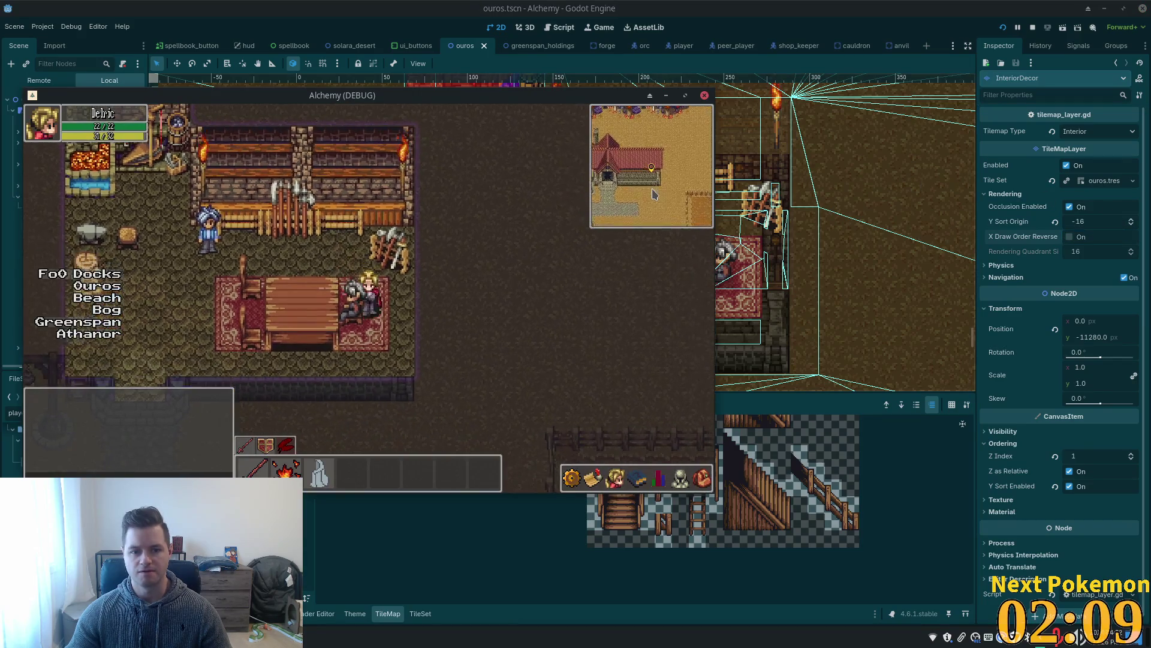
pyautogui.press('Up')
pyautogui.press('Left')
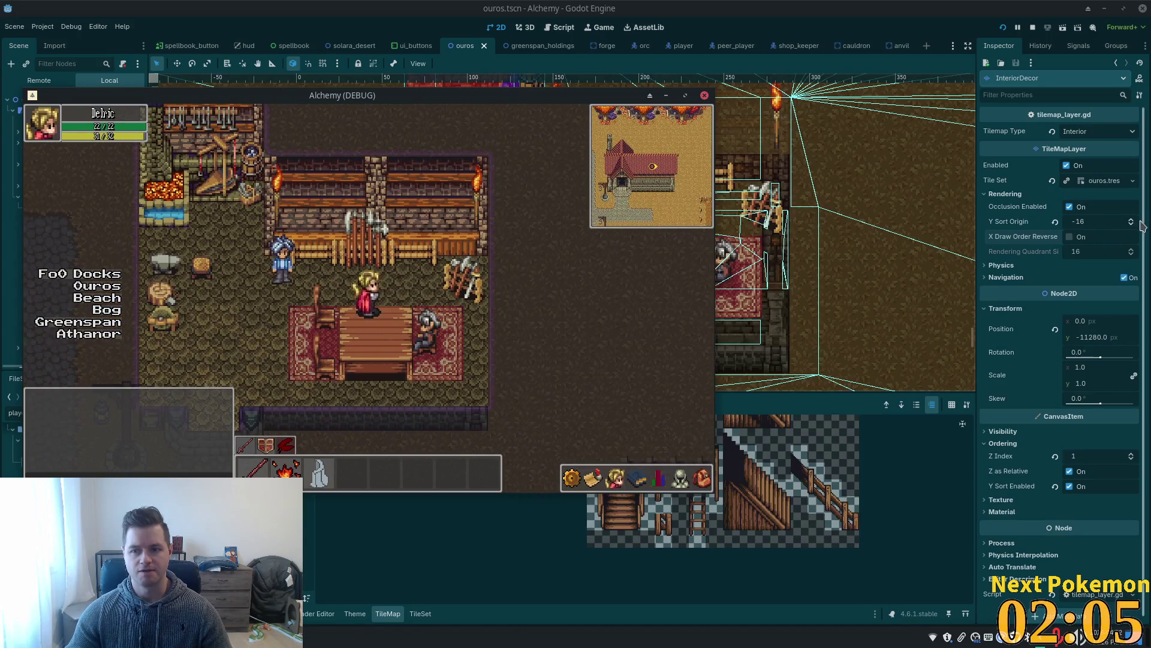
pyautogui.click(1131, 224)
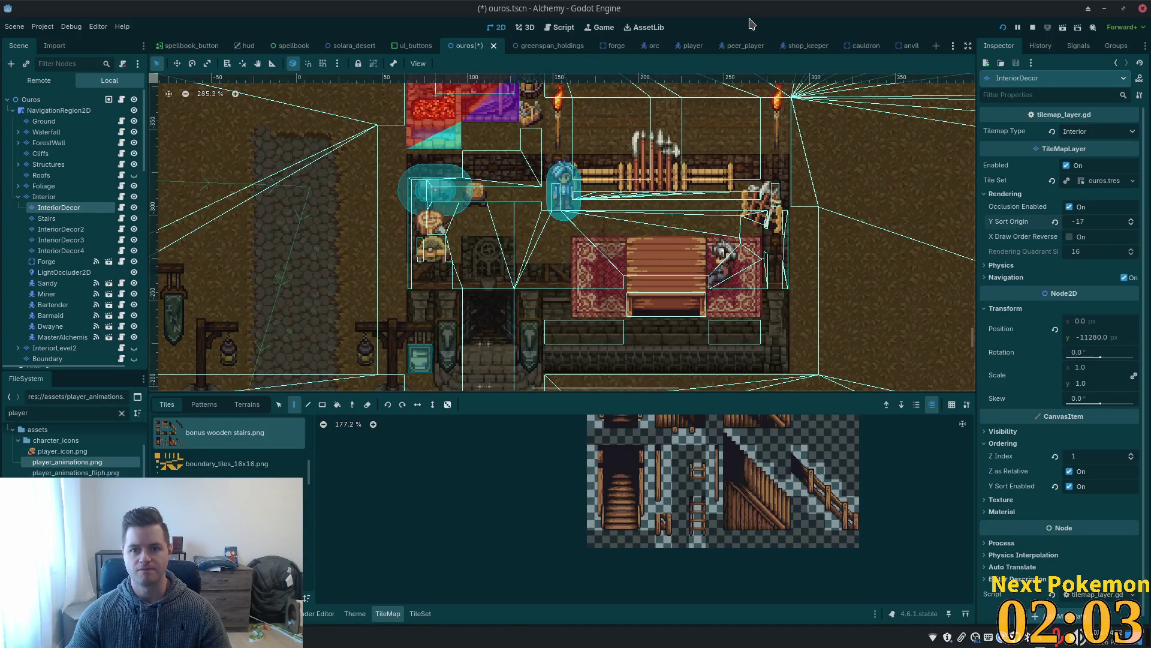
pyautogui.doubleClick(723, 14)
# Move the running game window off to the right beside the editor.
pyautogui.click(868, 299)
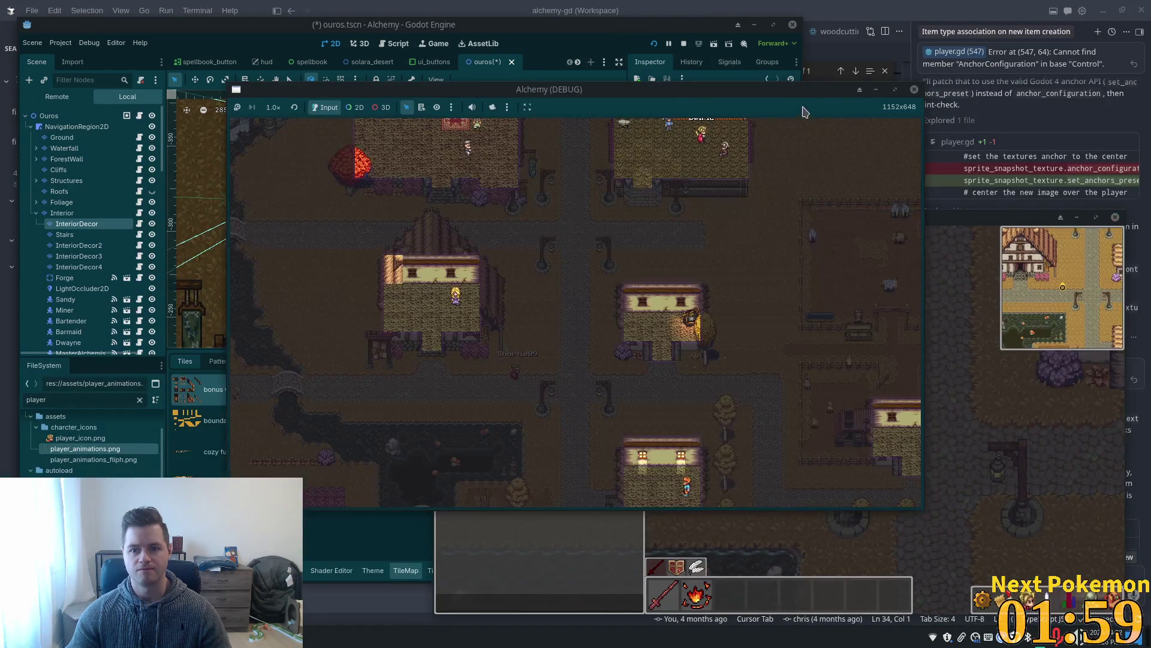
pyautogui.click(876, 92)
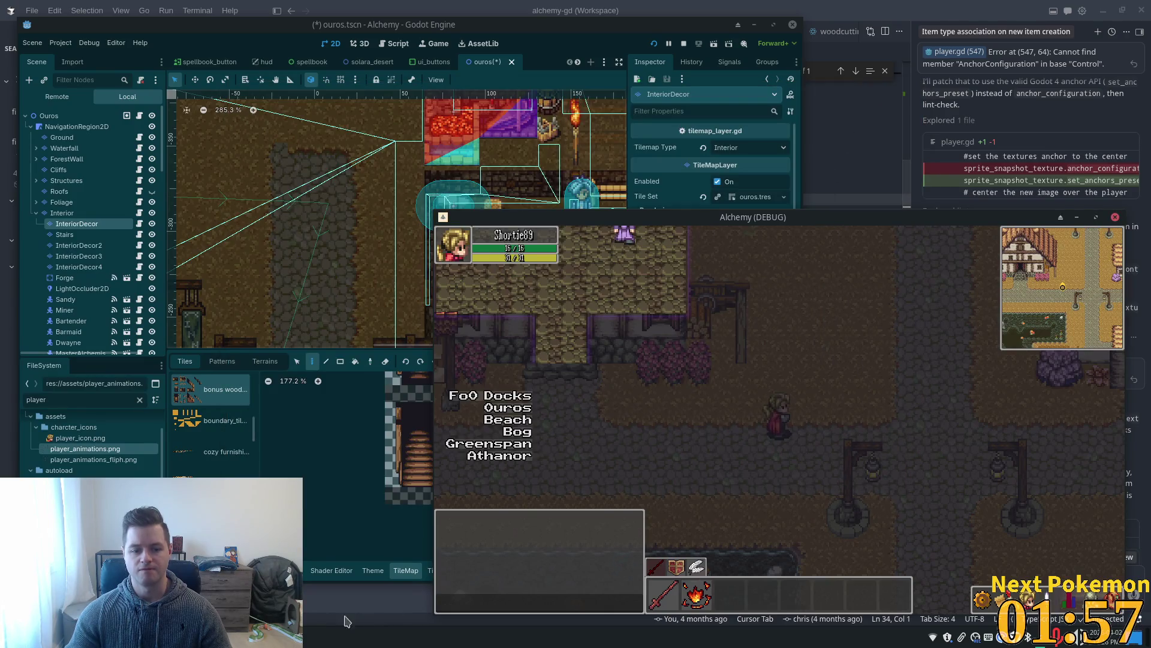
pyautogui.click(336, 573)
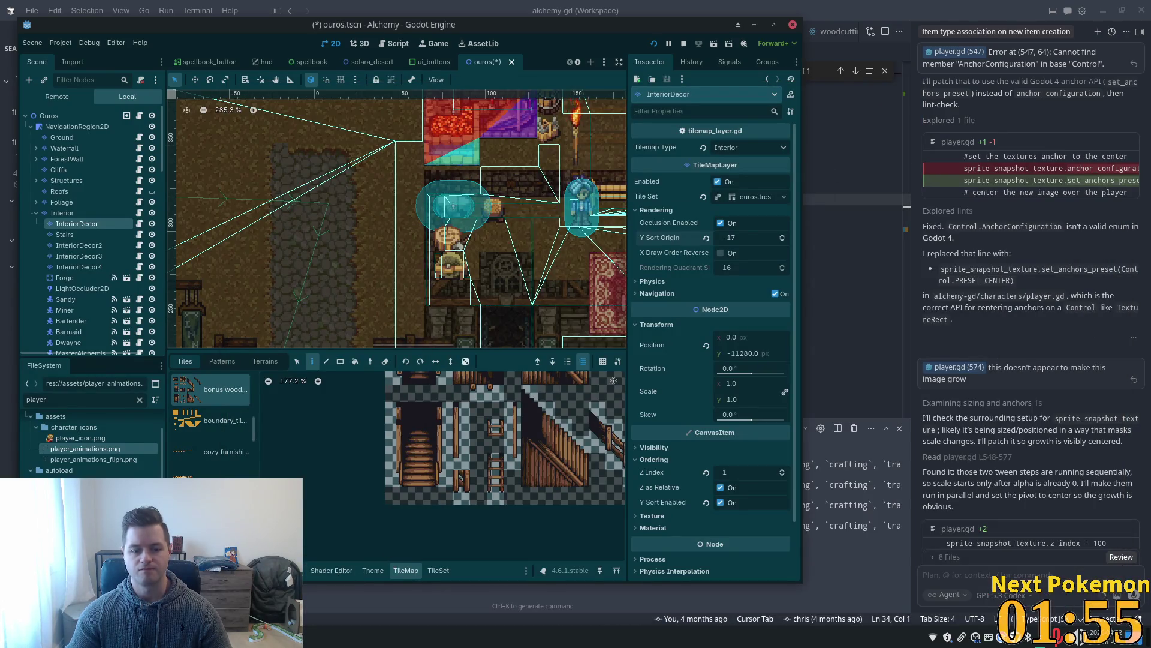
pyautogui.click(336, 585)
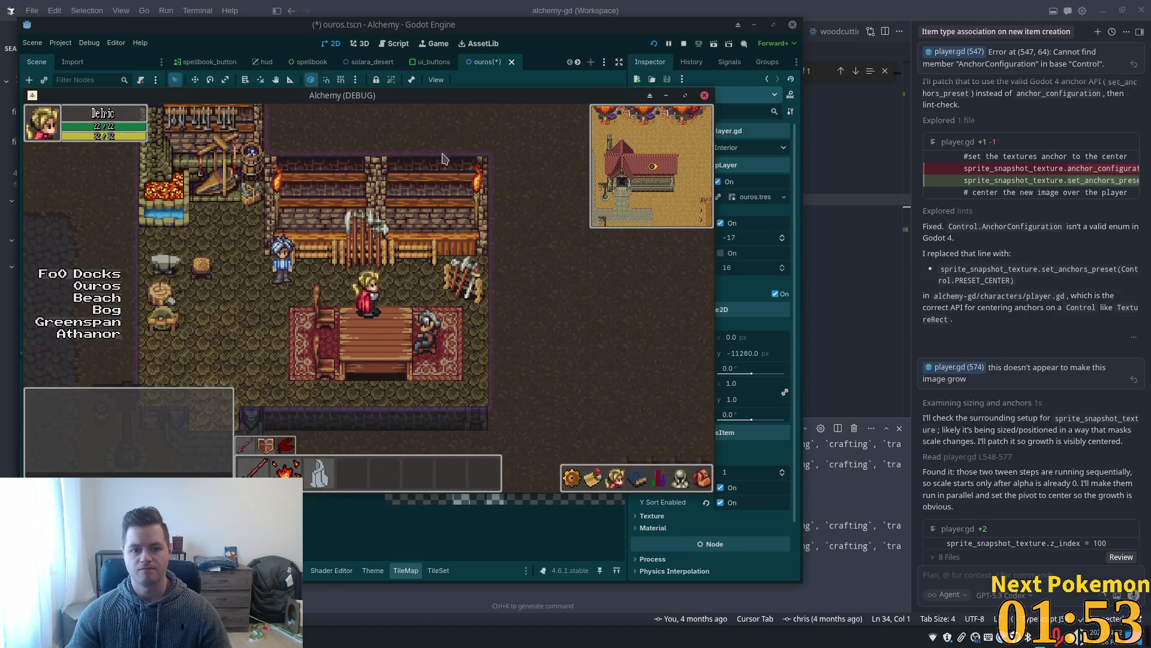
pyautogui.moveTo(405, 103)
pyautogui.mouseDown()
pyautogui.moveTo(981, 163)
pyautogui.moveTo(968, 171)
pyautogui.mouseUp()
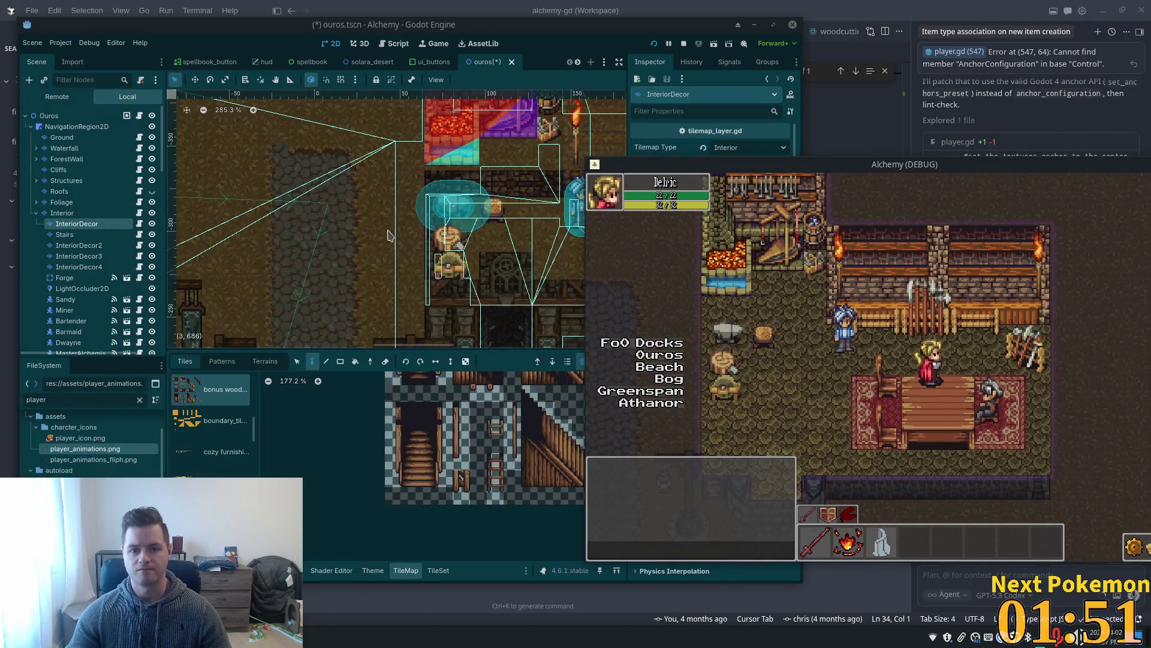
pyautogui.click(570, 234)
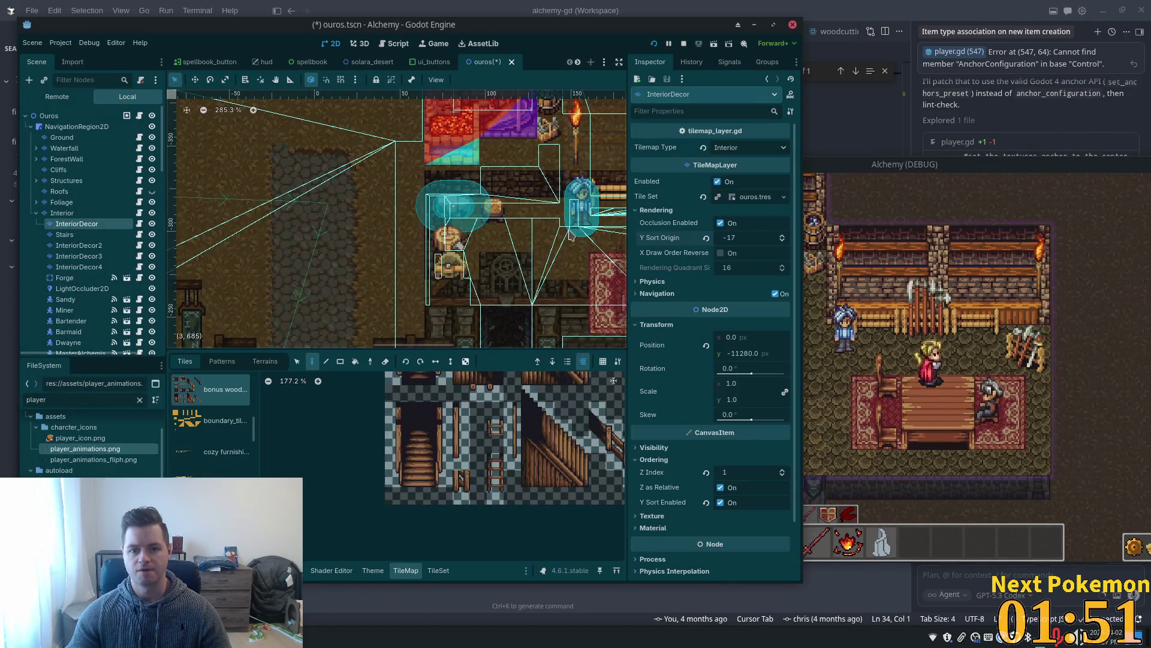
# Set InteriorDecor's Y Sort Origin to -13, then save and relaunch the game.
pyautogui.click(782, 244)
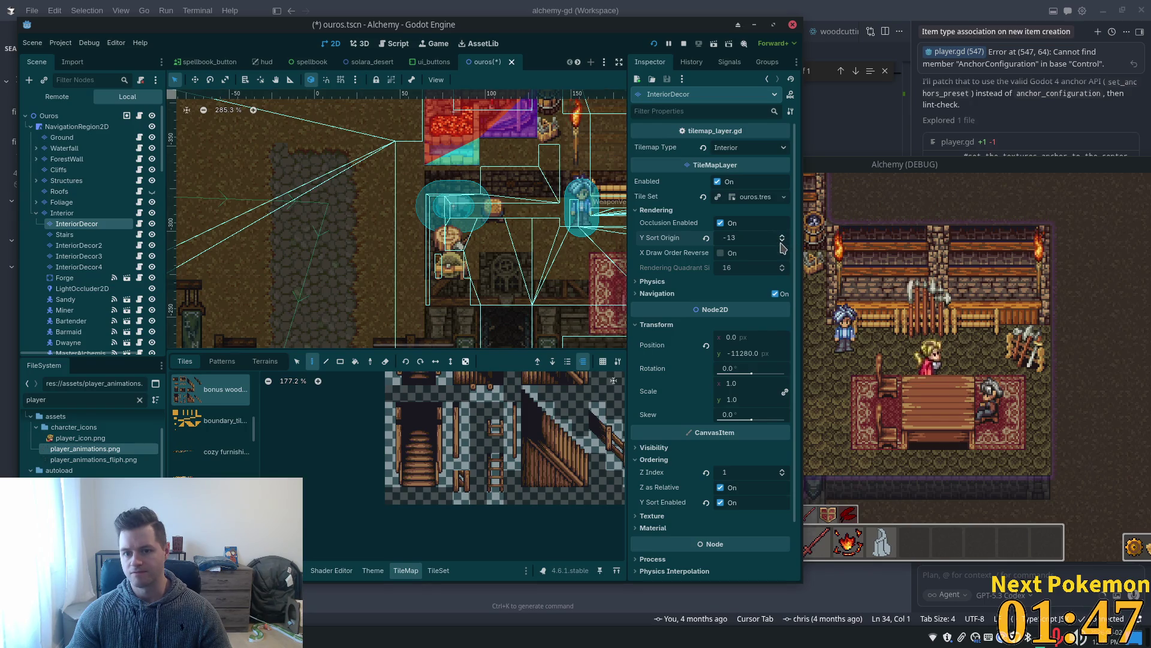
pyautogui.click(782, 243)
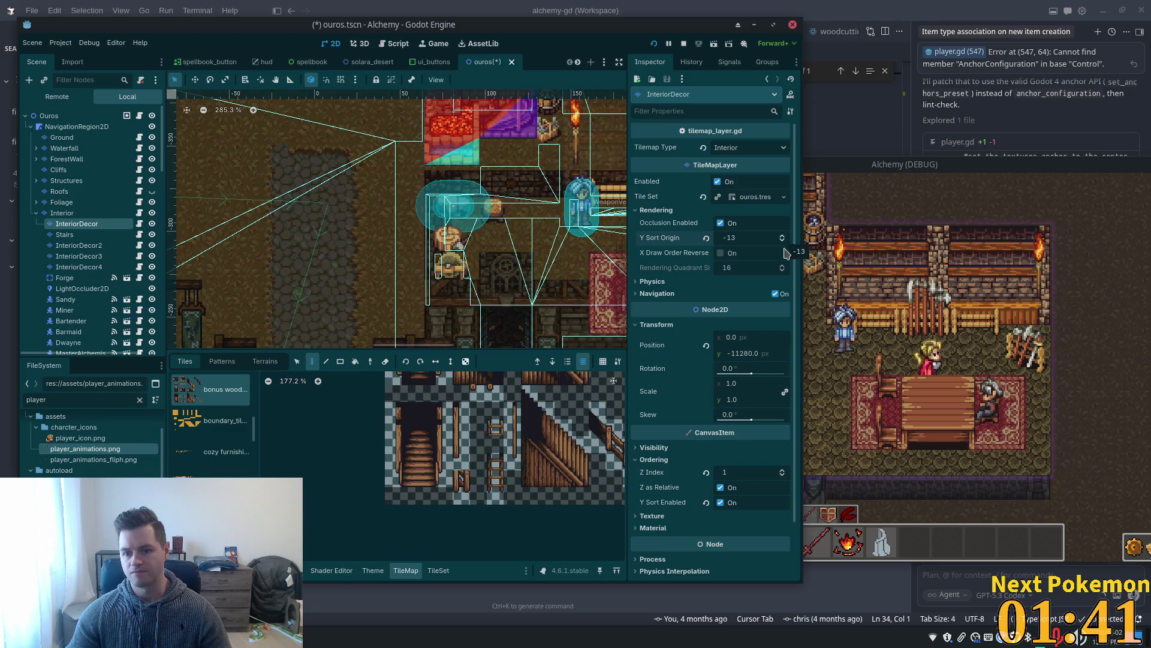
pyautogui.press('F5')
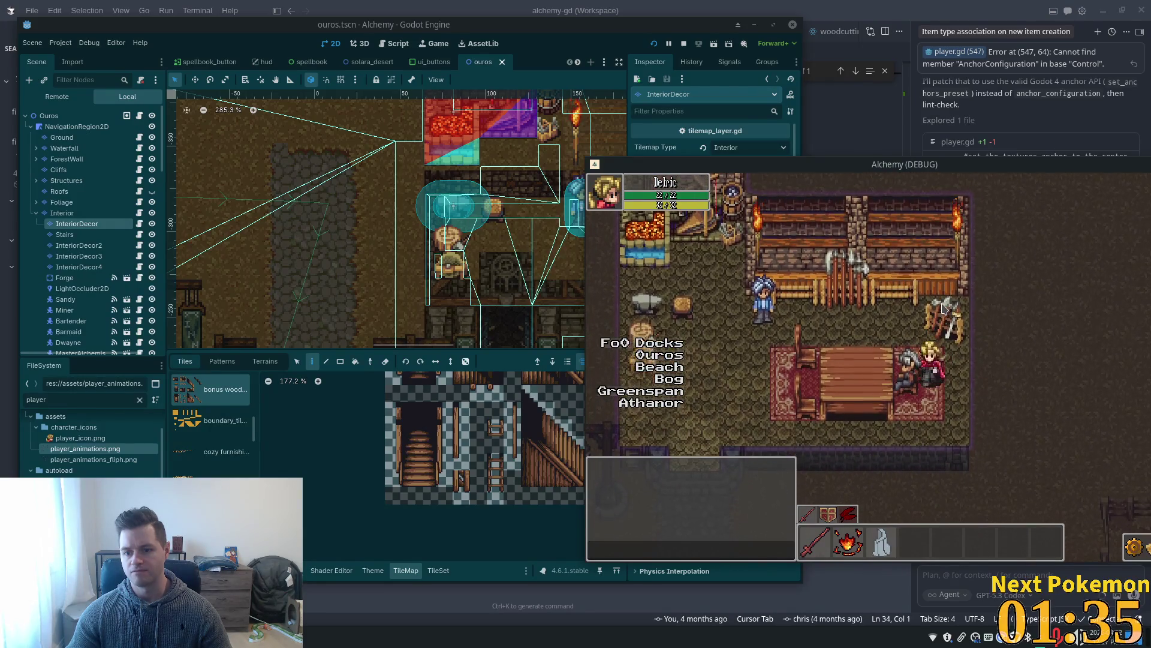
# Walk the player around the table, out of the building and back inside to check layering.
pyautogui.press('Down')
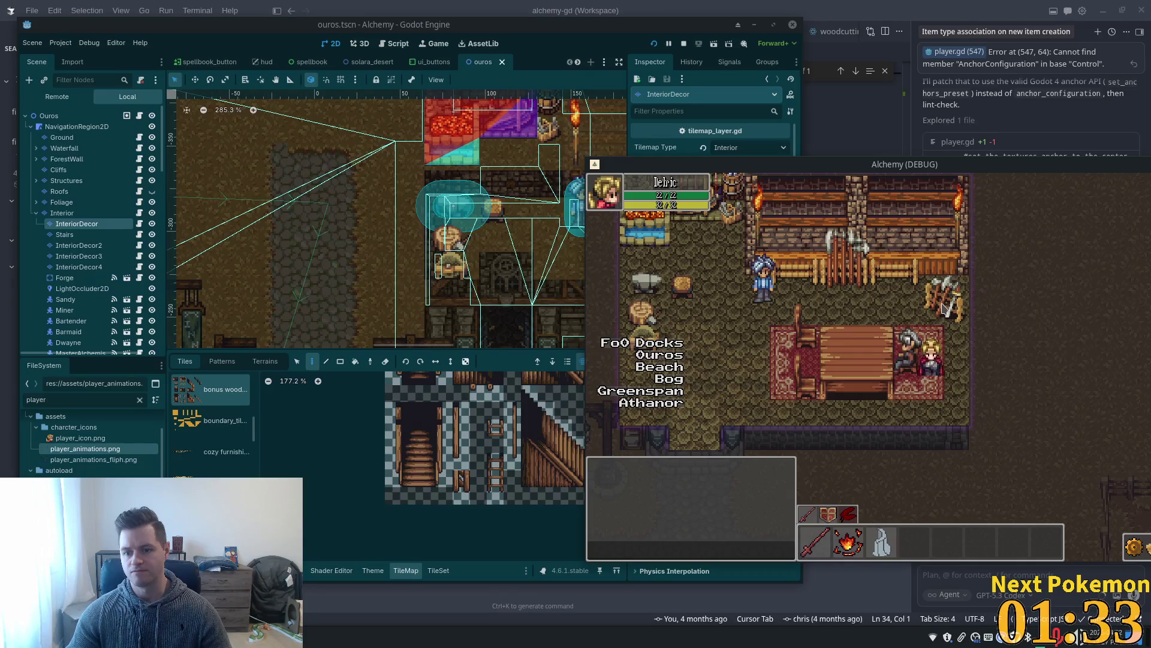
pyautogui.press('Up')
pyautogui.press('Left')
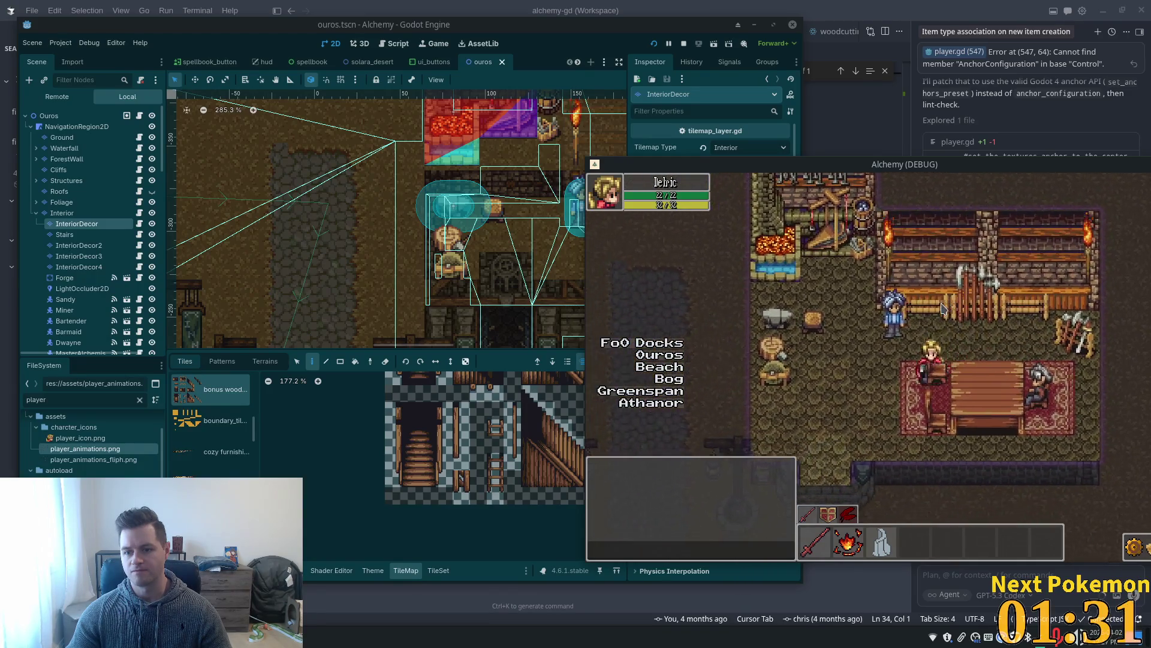
pyautogui.press('Down')
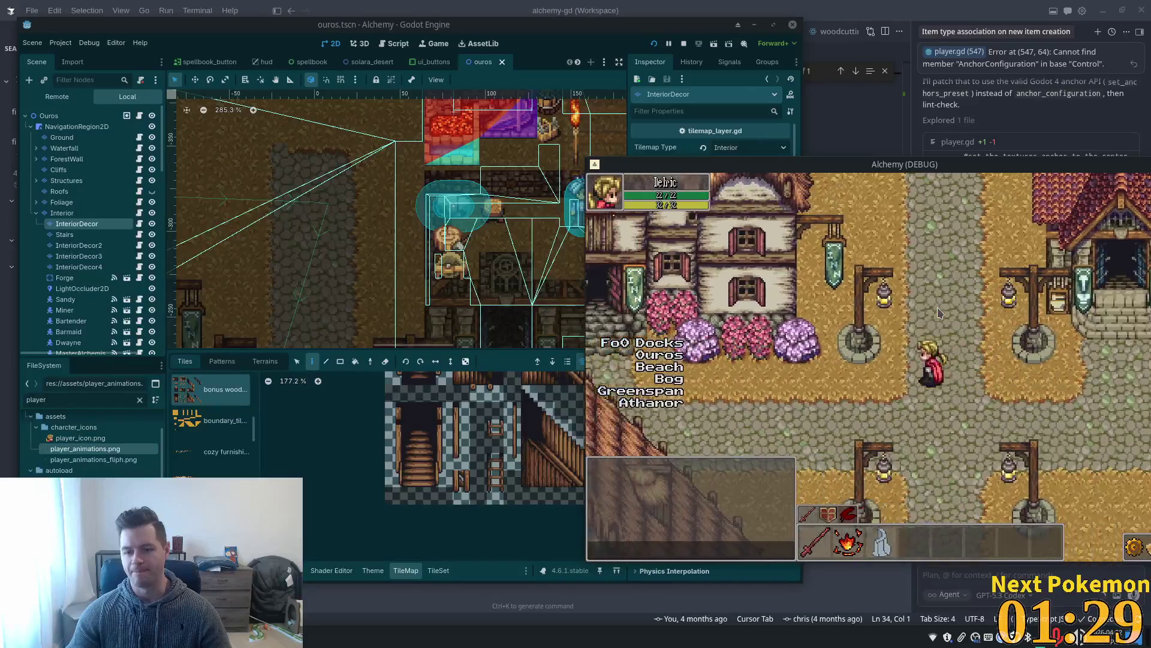
pyautogui.press('Left')
pyautogui.press('Up')
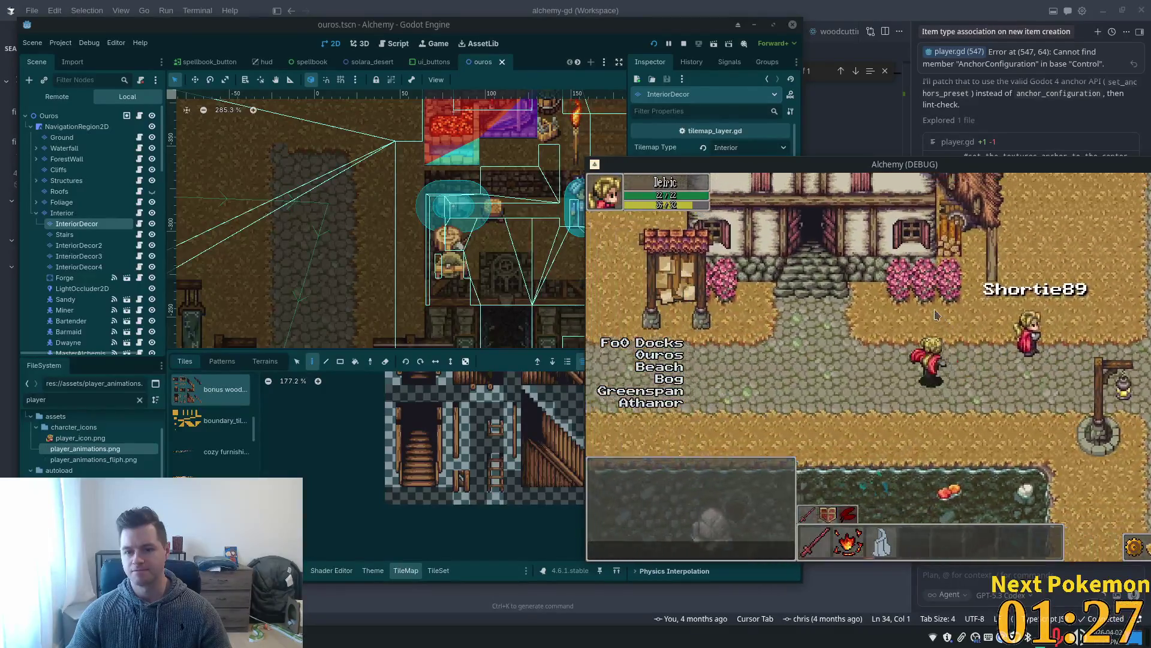
pyautogui.press('Up')
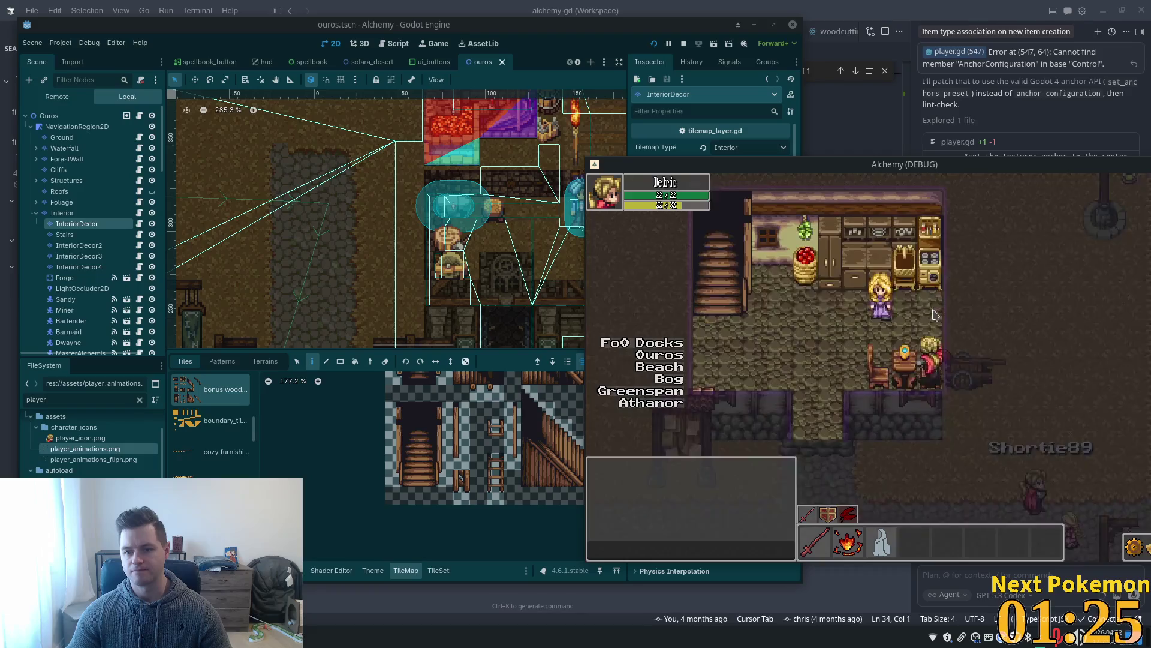
pyautogui.press('Down')
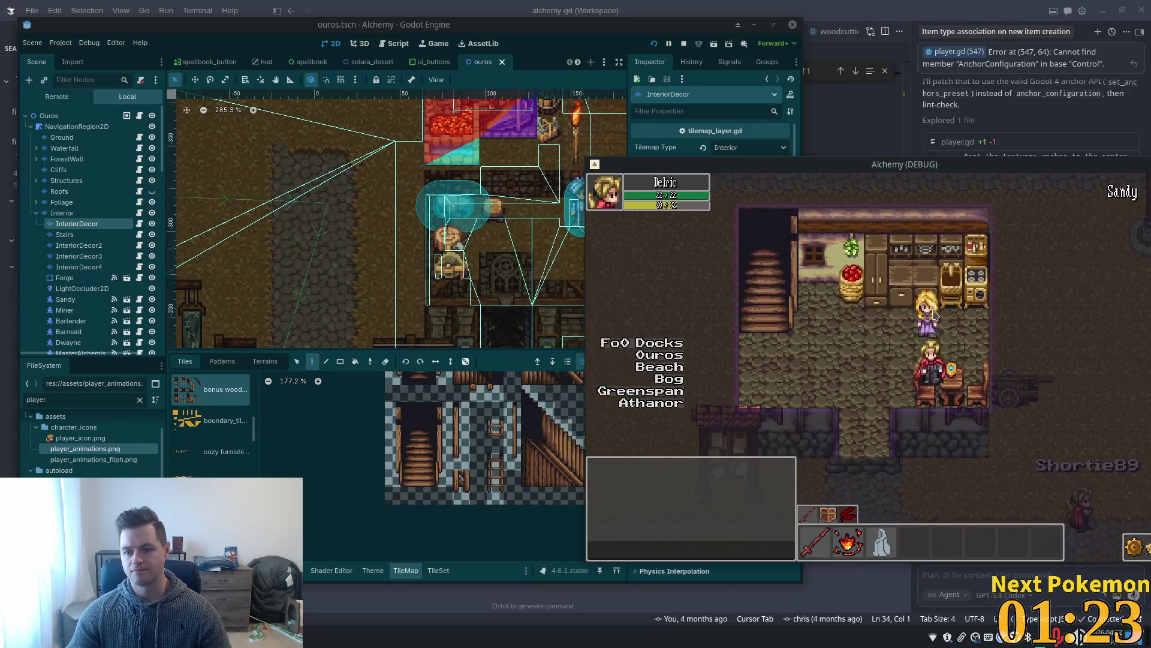
pyautogui.press('Left')
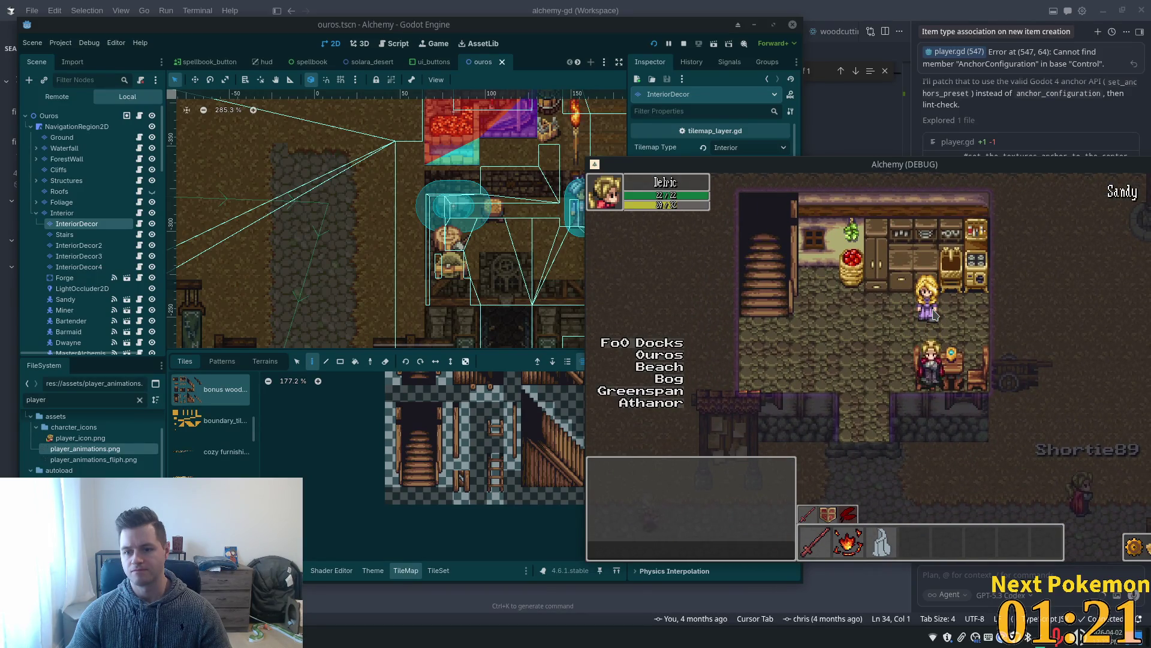
# Sit the player at the table, then select the Interior layer in the Scene tree.
pyautogui.click(646, 80)
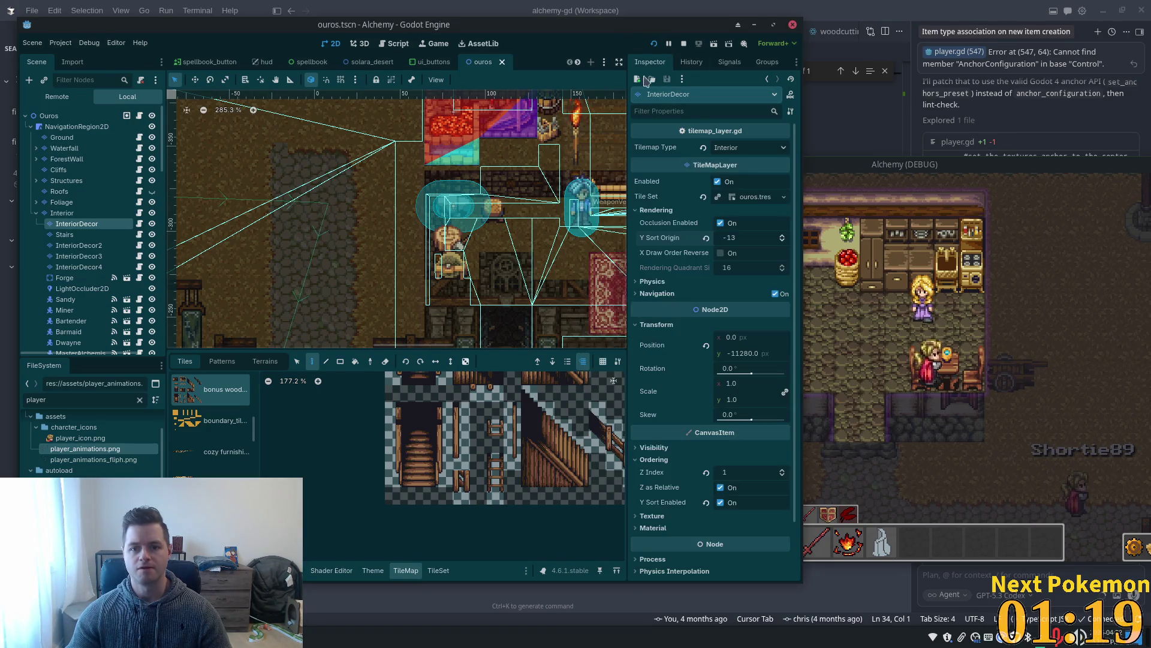
pyautogui.click(959, 279)
pyautogui.press('Right')
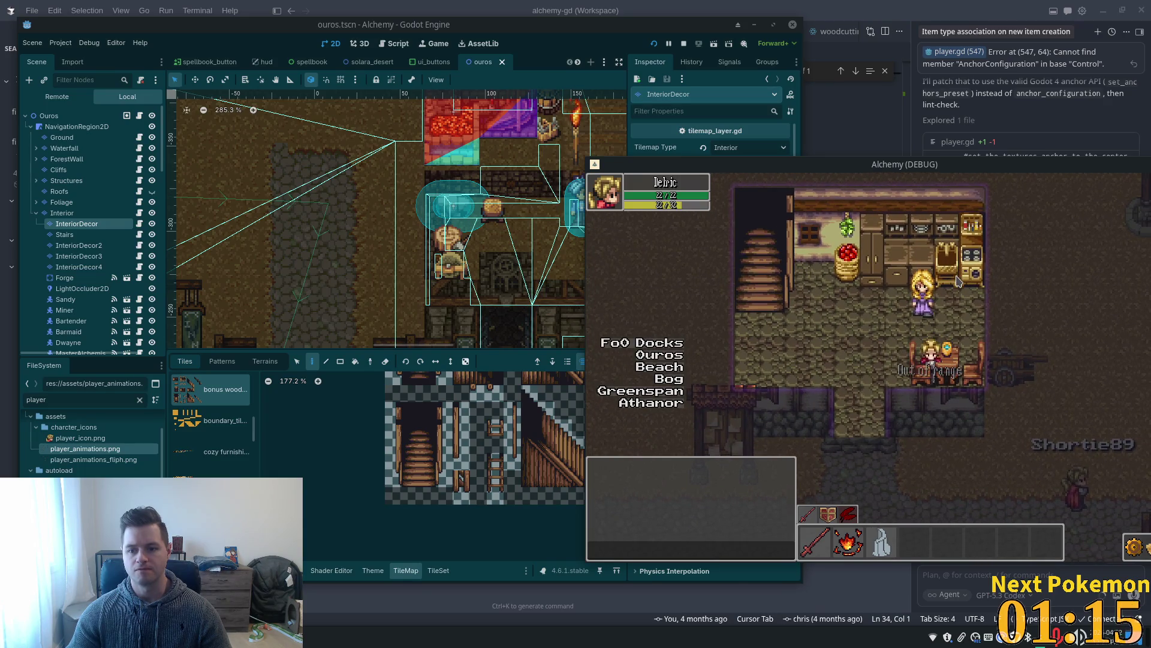
pyautogui.click(60, 213)
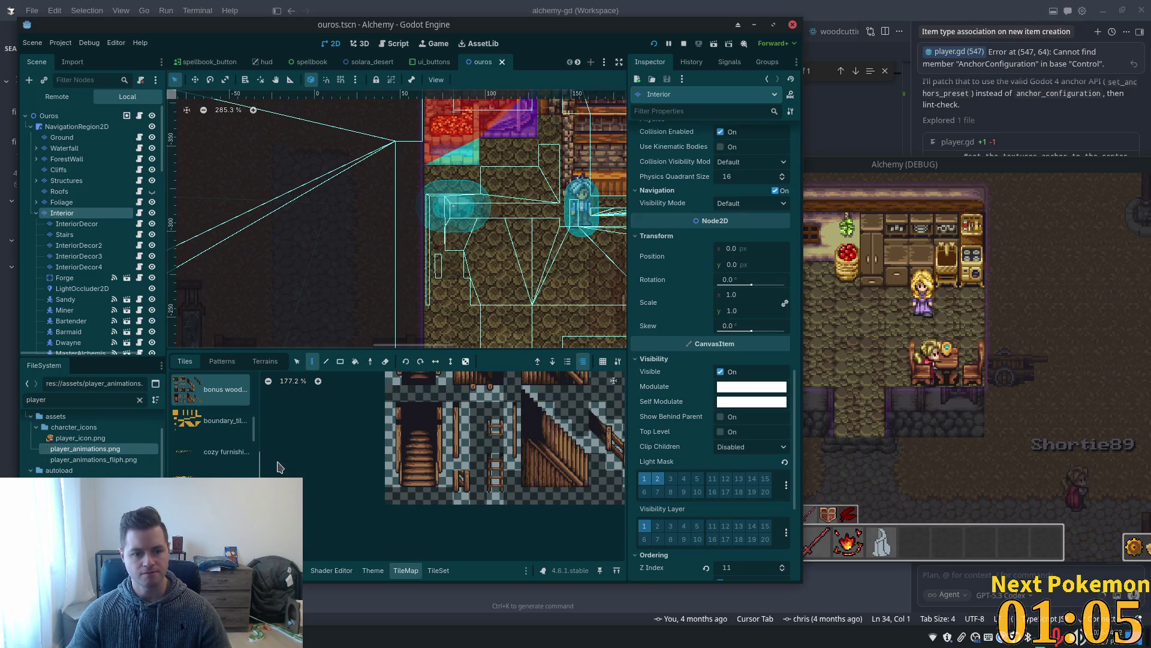
# Bring the furniture tileset into view and switch to the TileSet editor's atlas.
pyautogui.click(198, 473)
pyautogui.moveTo(240, 434); pyautogui.dragTo(328, 518)
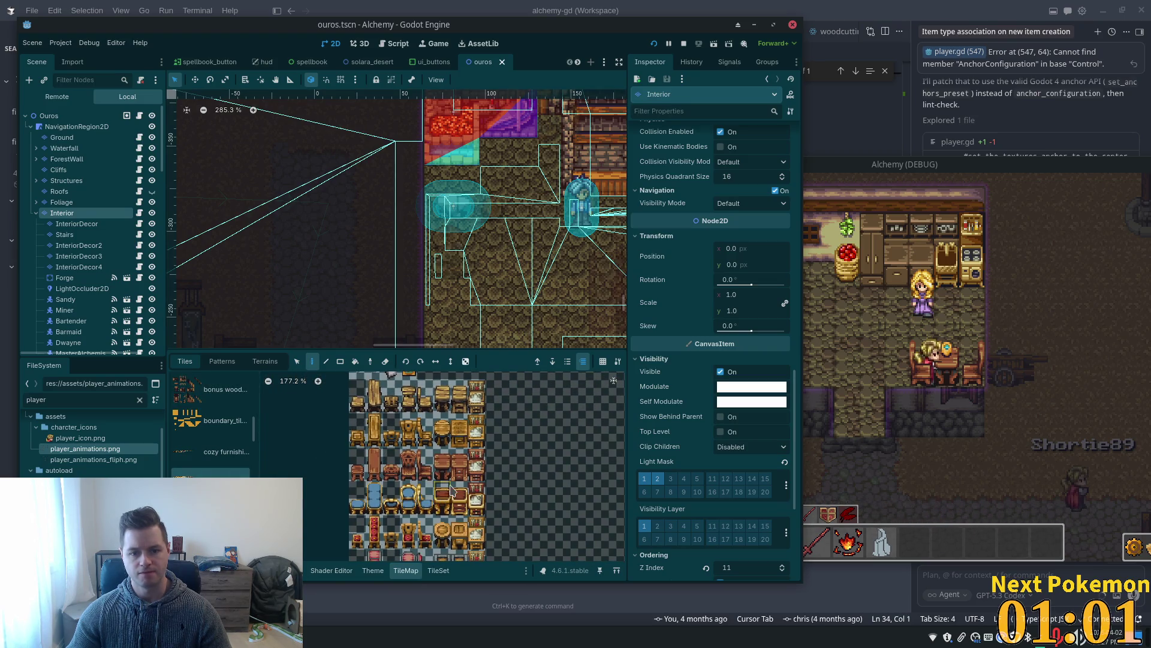
pyautogui.scroll(3, 447, 495)
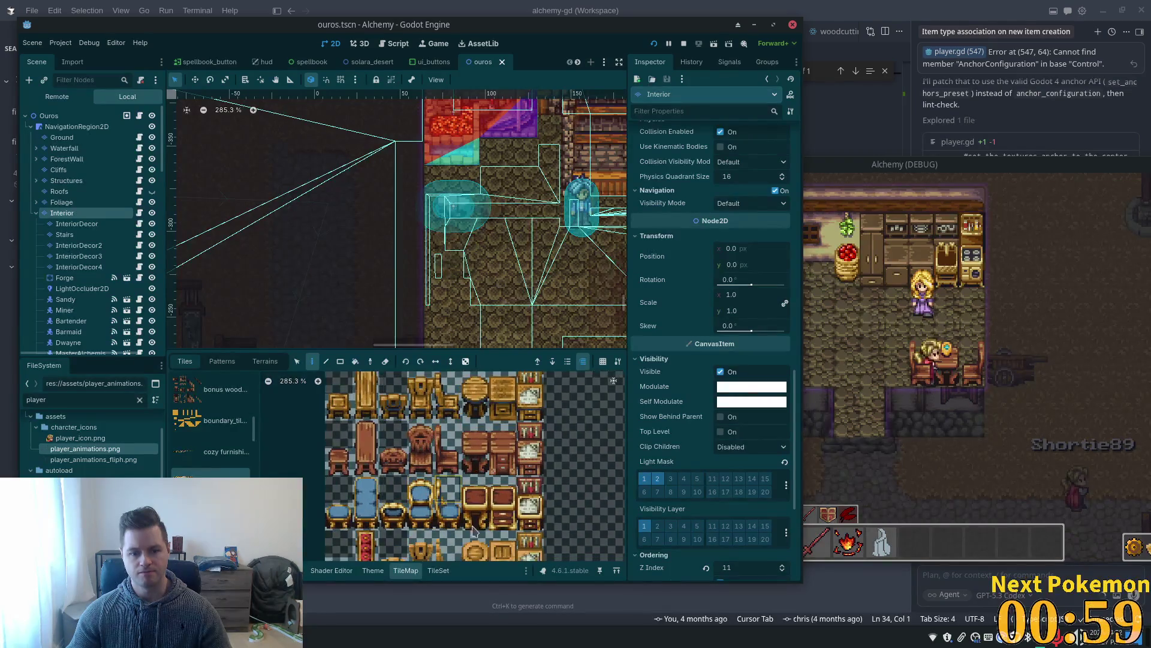
pyautogui.click(438, 570)
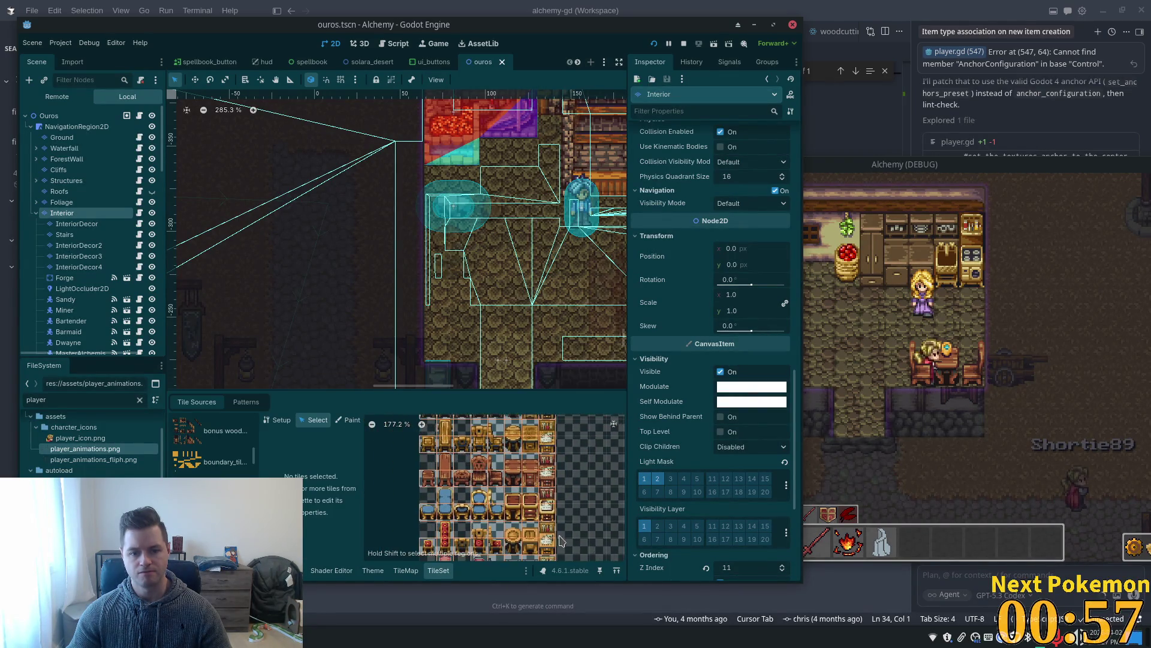
pyautogui.scroll(4, 500, 493)
# Set the chair tile's Y Sort Origin to -20 and save the scene.
pyautogui.click(515, 486)
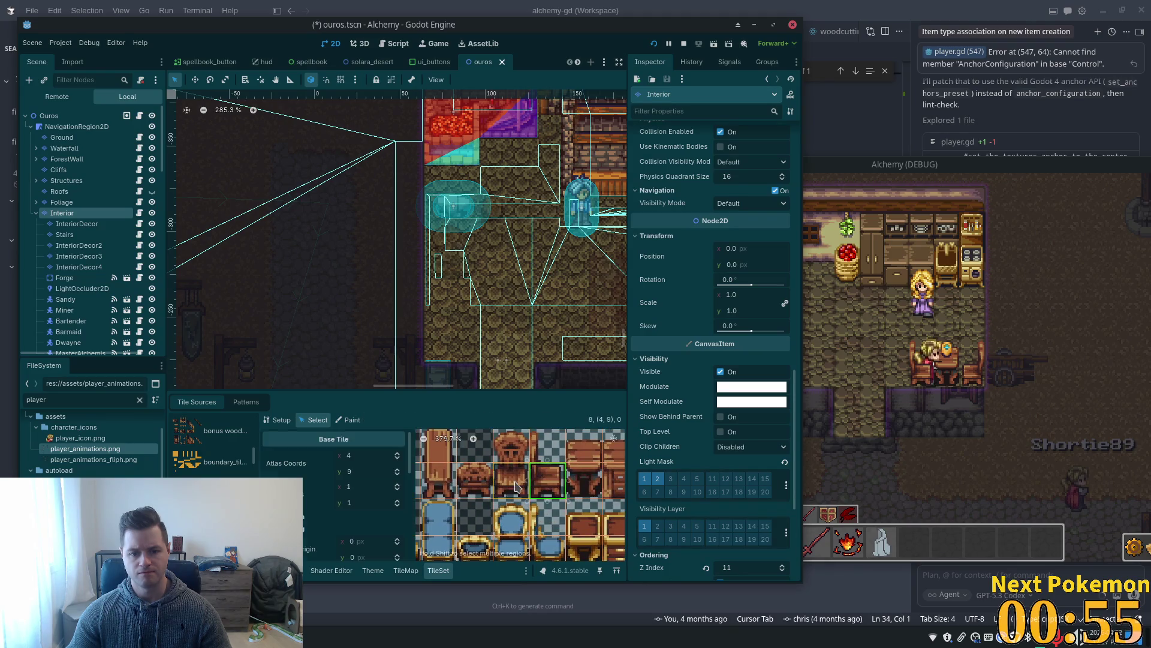
pyautogui.scroll(-5, 360, 504)
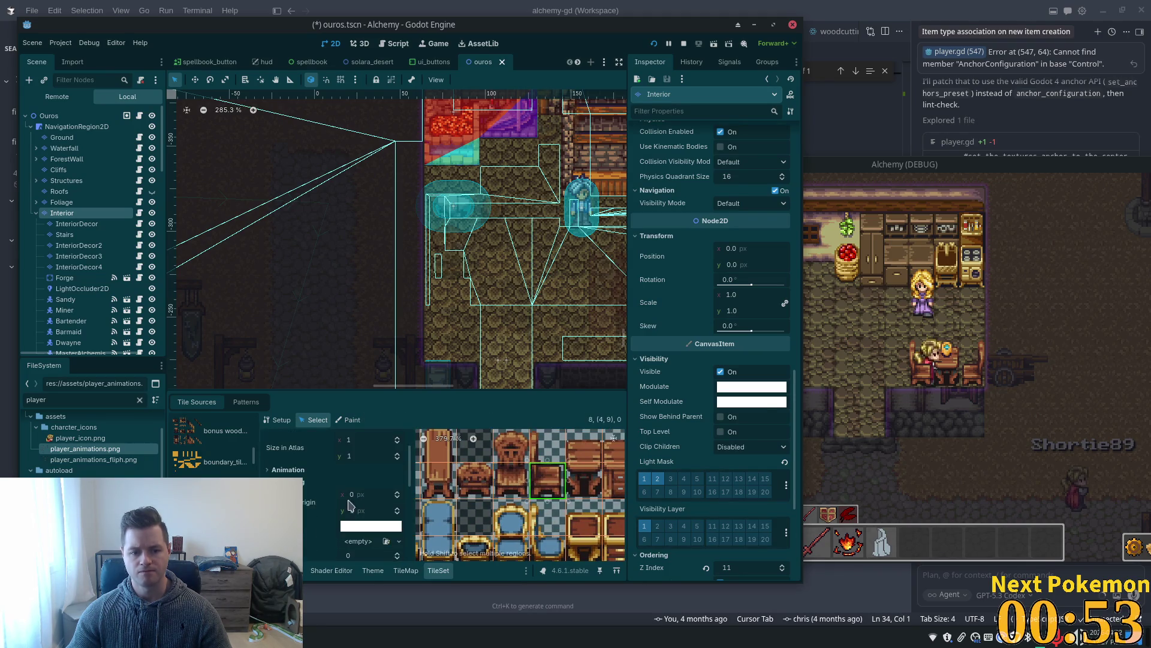
pyautogui.click(363, 539)
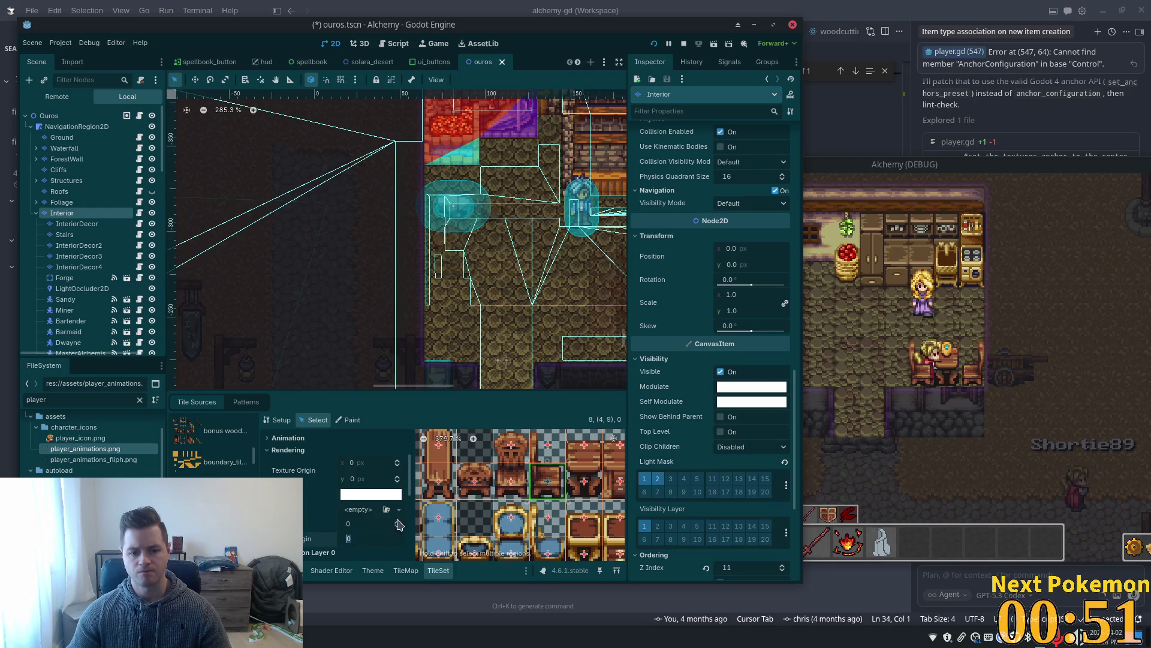
pyautogui.write('-20')
pyautogui.press('Tab')
pyautogui.hotkey('ctrl', 's')
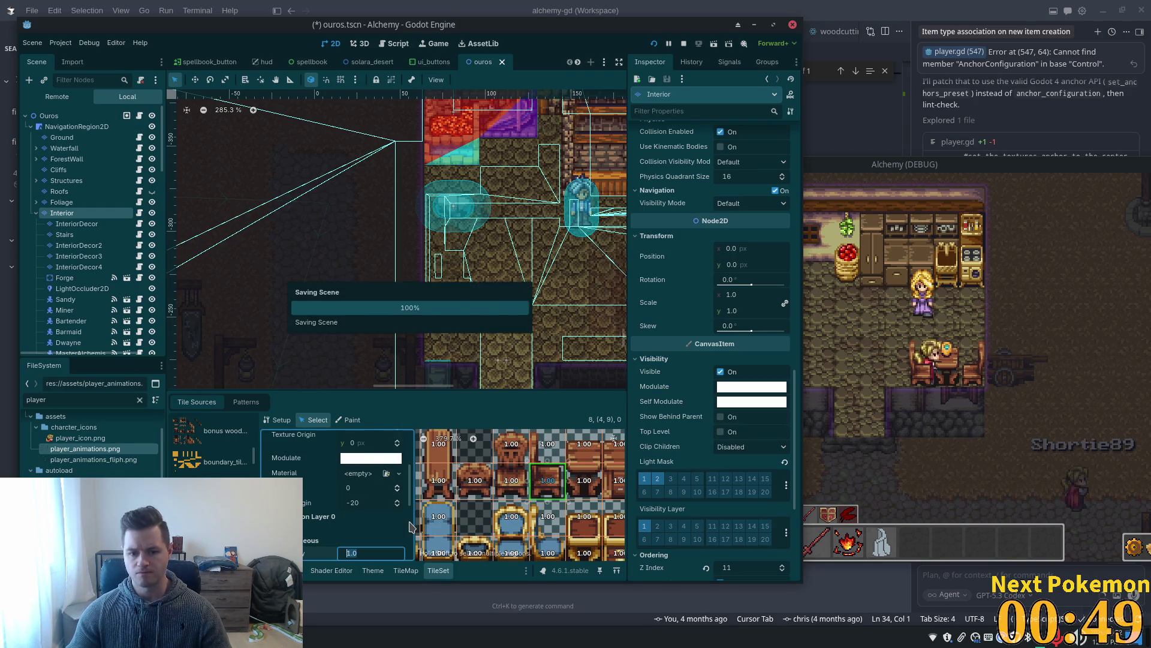
# Give the selected furniture tiles a Z Index of -20, then relaunch the game.
pyautogui.scroll(-5, 476, 515)
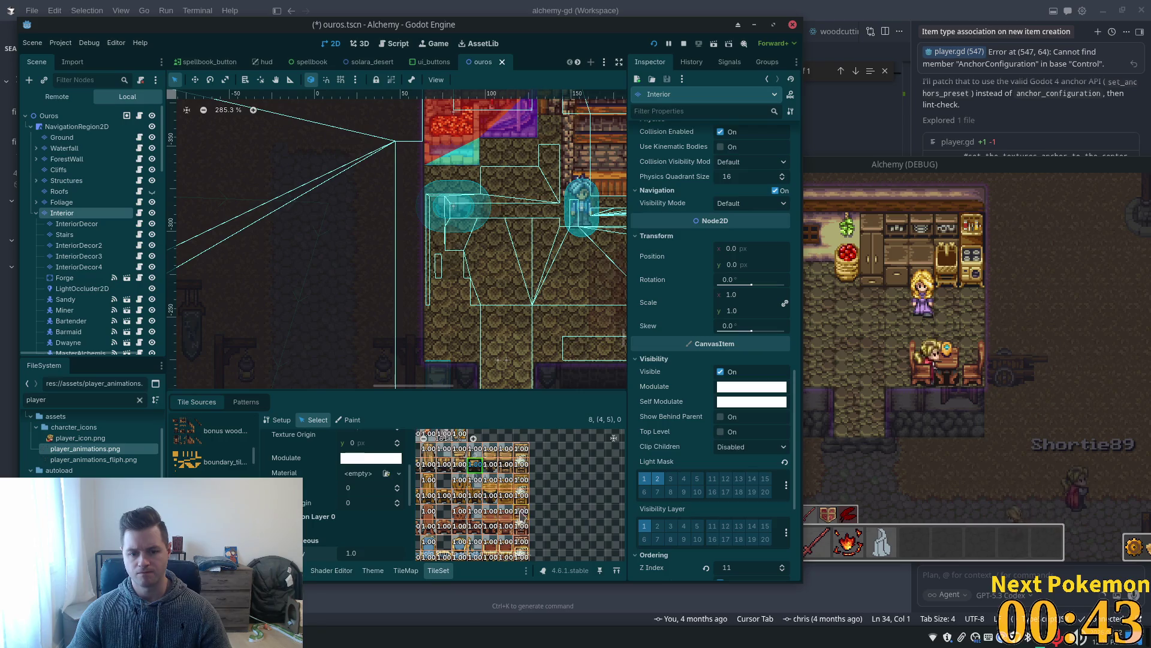
pyautogui.moveTo(481, 497); pyautogui.dragTo(509, 488)
pyautogui.keyDown('shift'); pyautogui.click(478, 473); pyautogui.keyUp('shift')
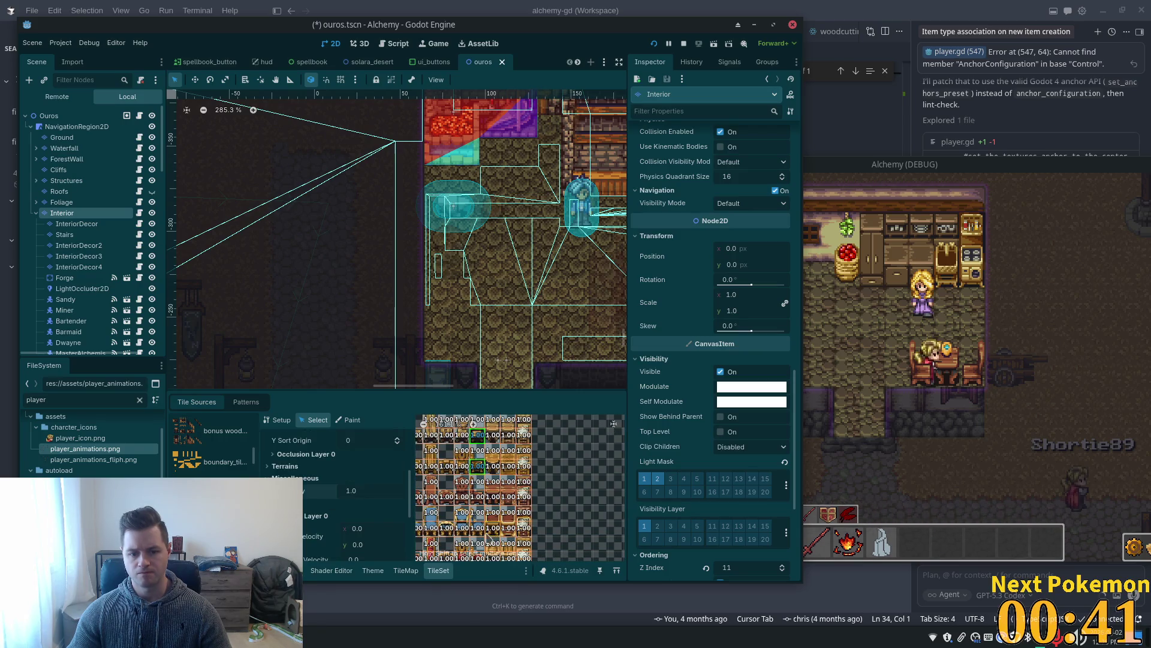
pyautogui.click(485, 499)
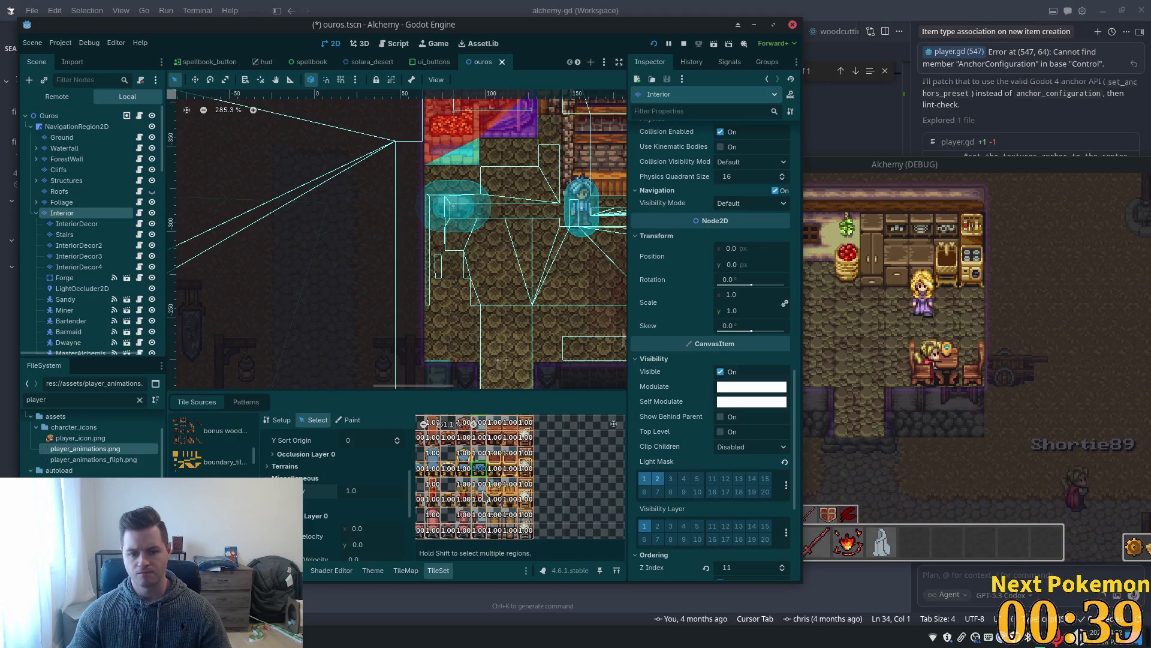
pyautogui.keyDown('shift'); pyautogui.click(477, 501); pyautogui.keyUp('shift')
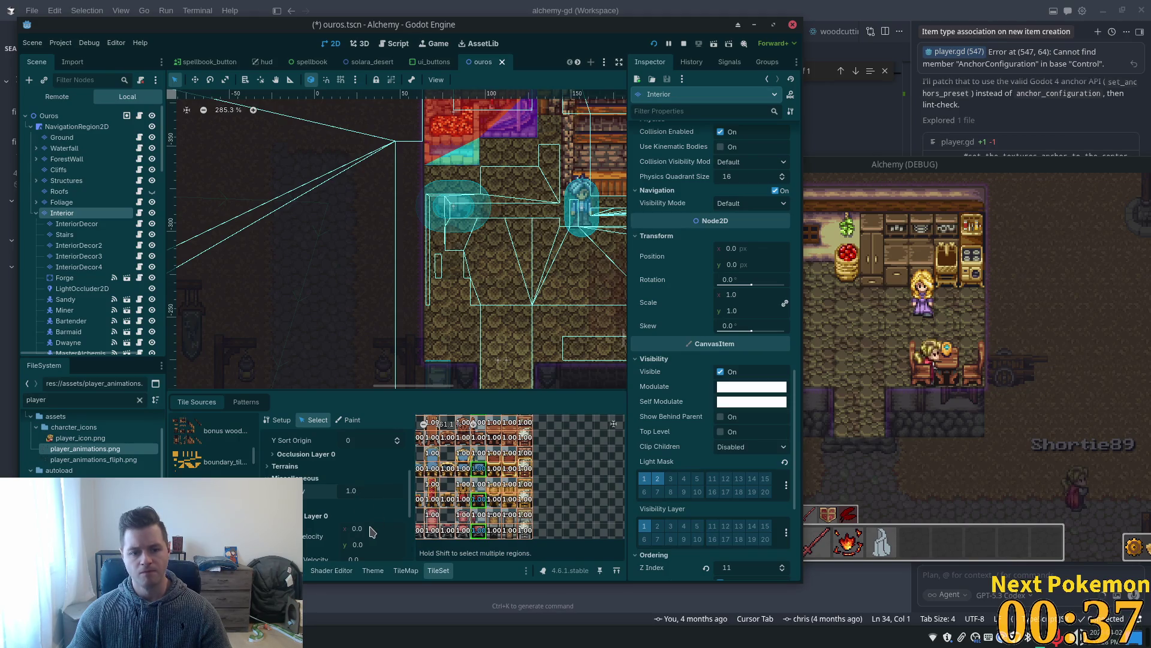
pyautogui.scroll(2, 364, 477)
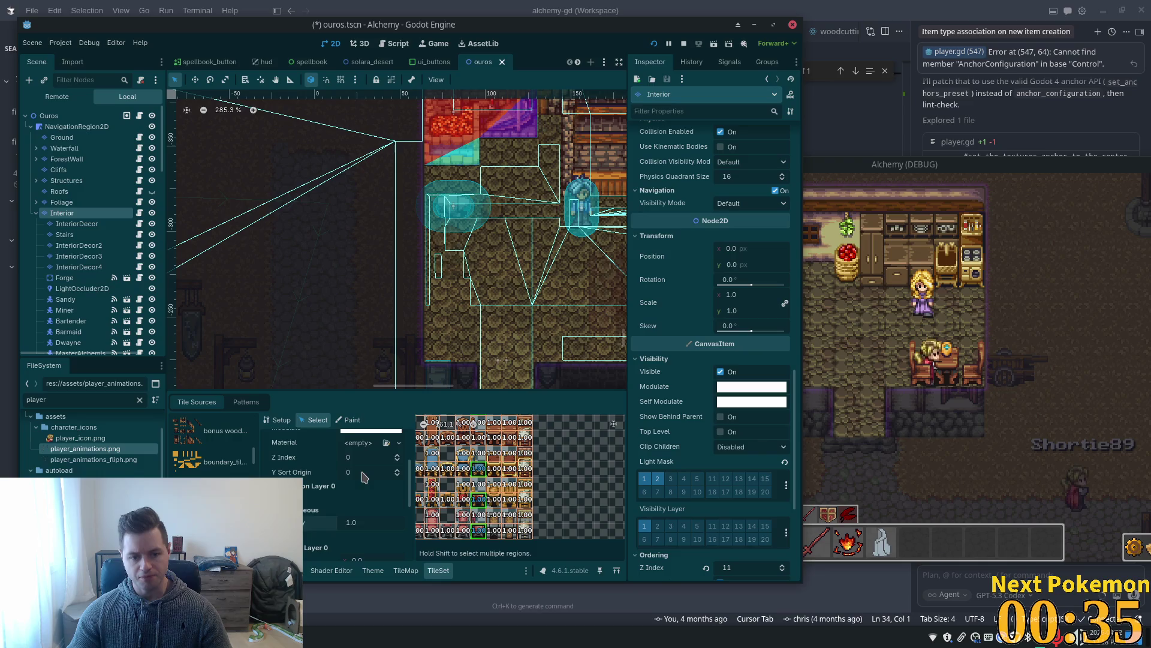
pyautogui.click(360, 458)
pyautogui.write('-20')
pyautogui.press('Tab')
pyautogui.press('F5')
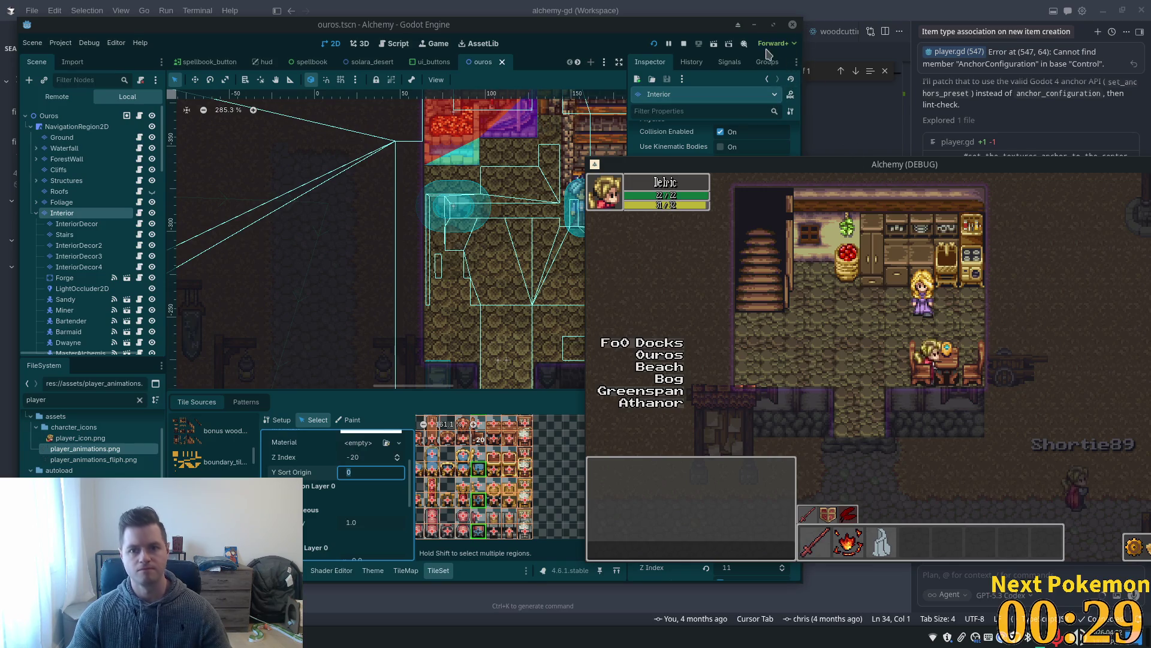
pyautogui.click(654, 45)
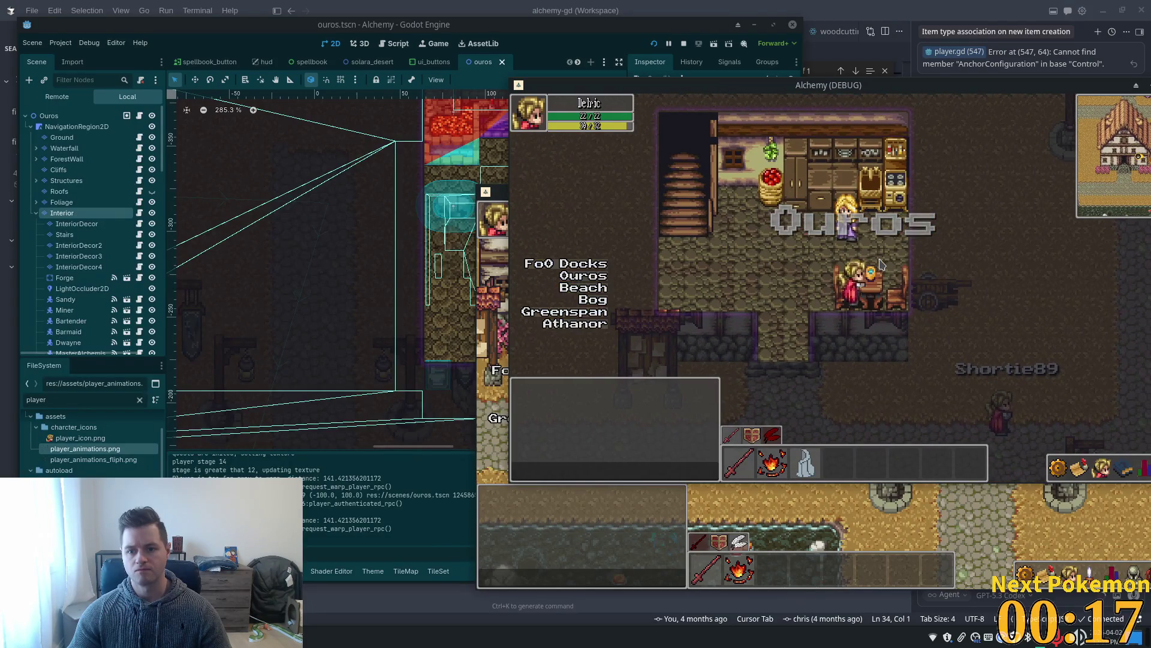
# Walk the player out of the house, through town and into the forge.
pyautogui.press('Up')
pyautogui.press('Down')
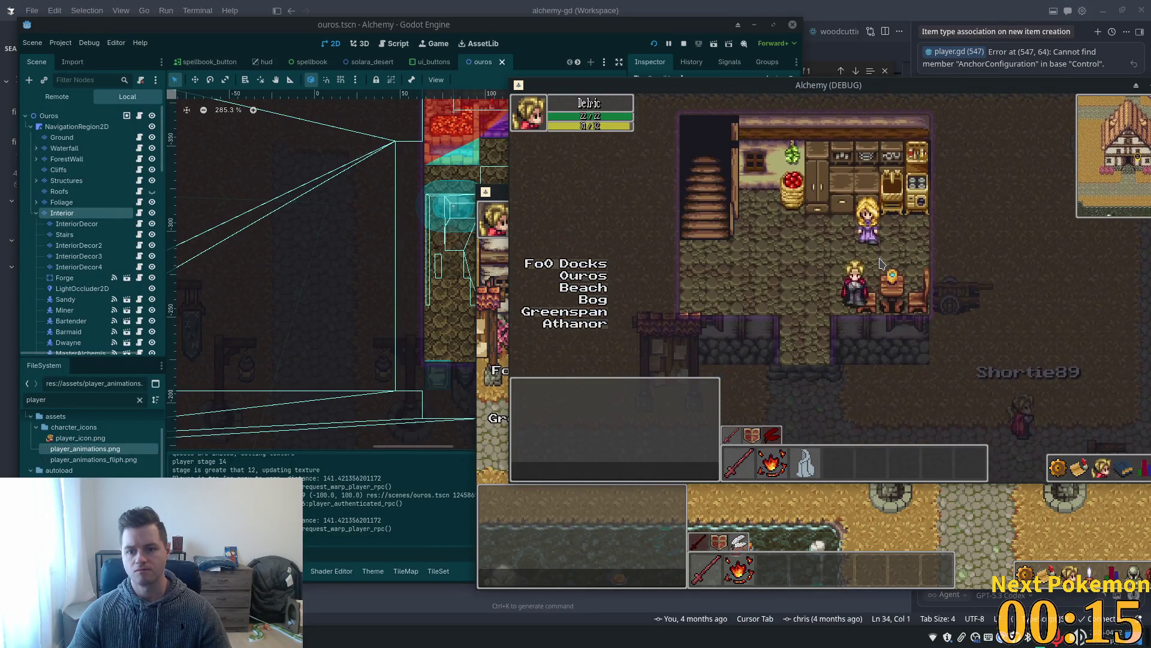
pyautogui.press('Up')
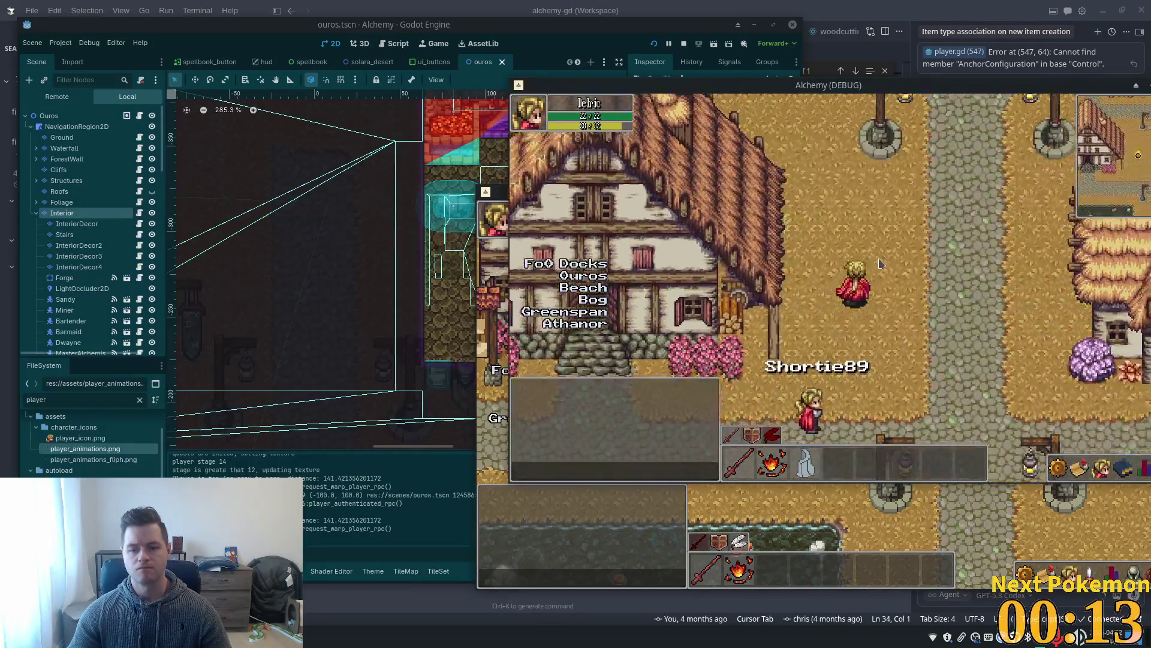
pyautogui.press('Up')
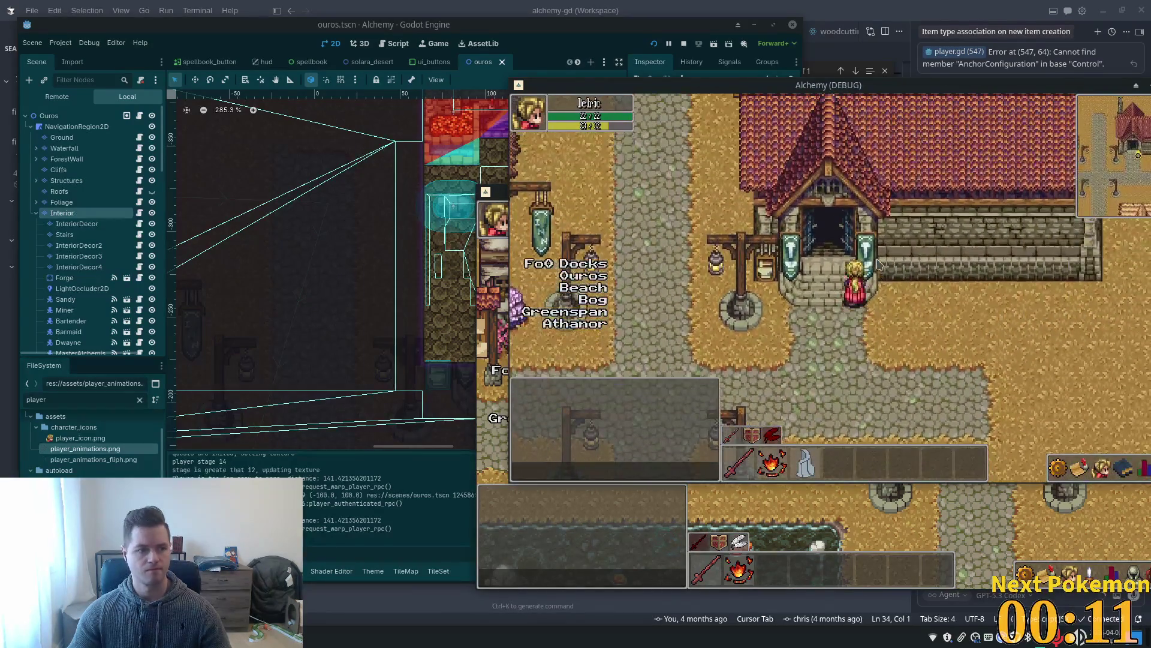
pyautogui.press('Left')
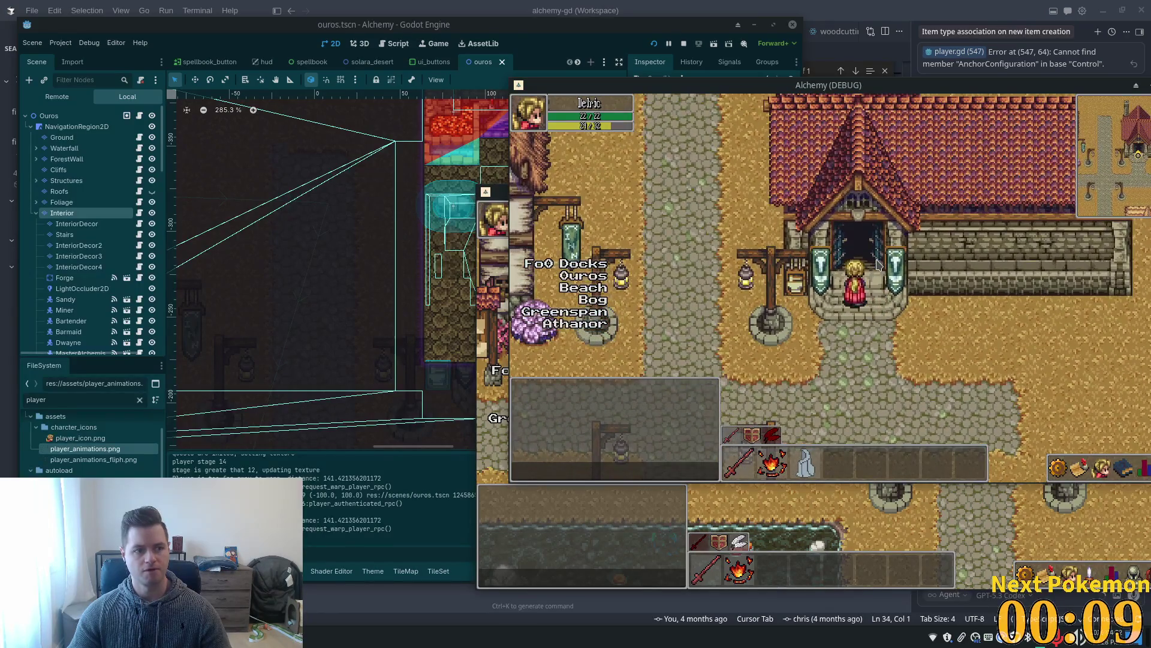
pyautogui.press('Up')
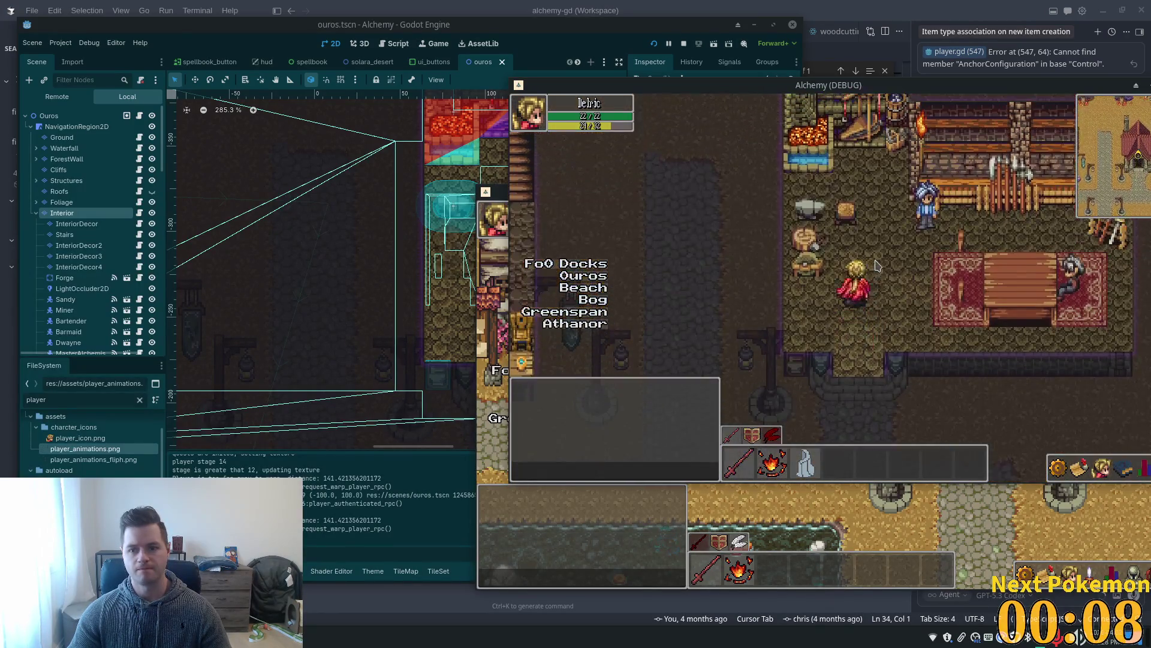
# Walk across the rug and left past the table, then return to the editor.
pyautogui.press('Up')
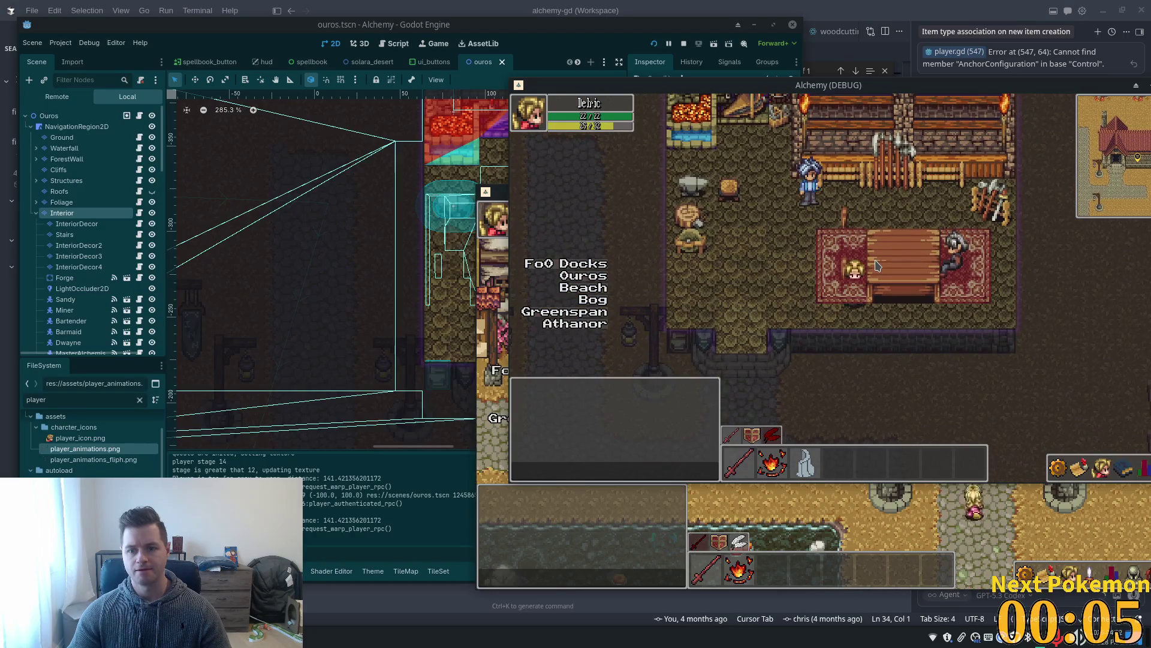
pyautogui.press('Down')
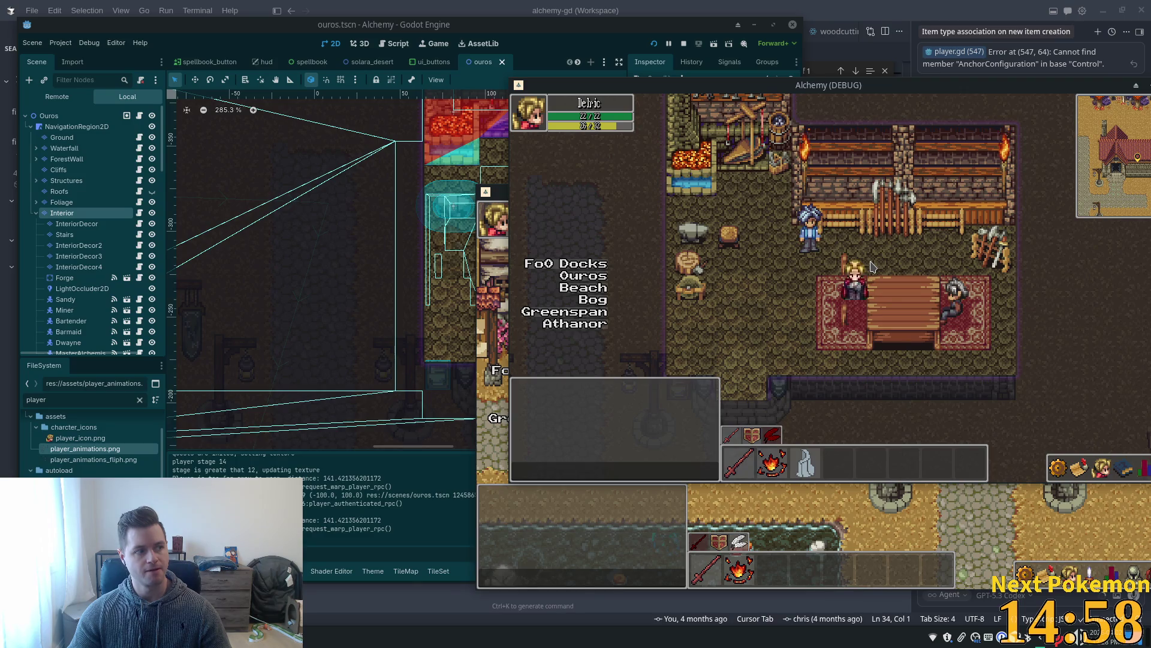
pyautogui.press('Left')
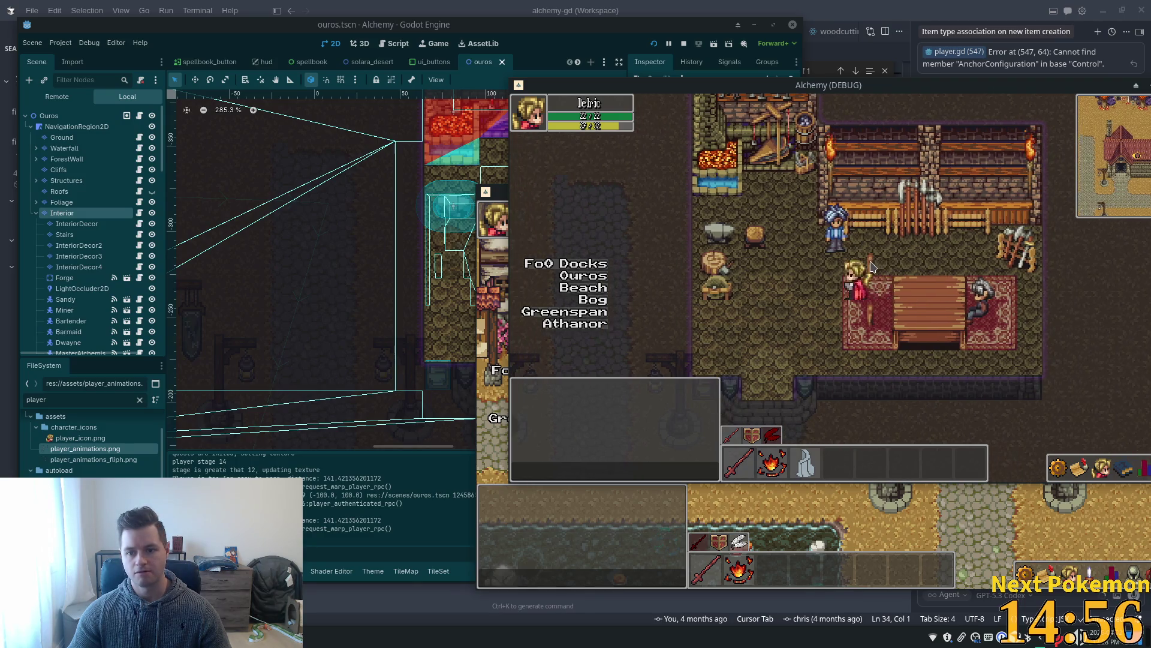
pyautogui.press('Down')
pyautogui.press('Left')
pyautogui.press('Down')
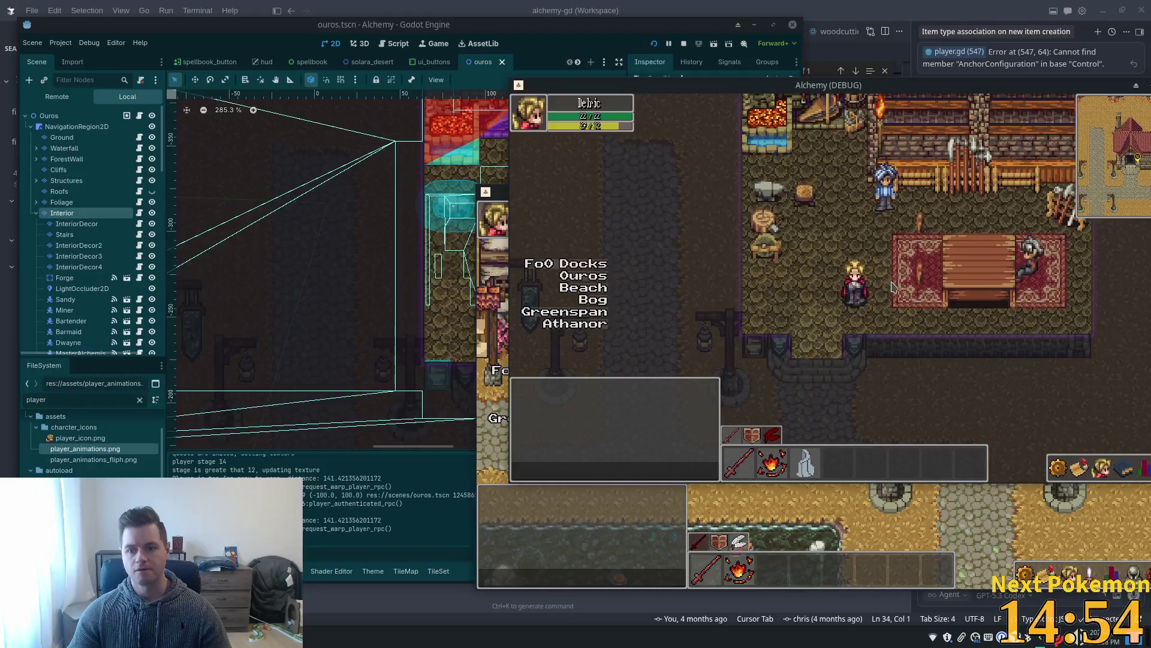
pyautogui.click(694, 35)
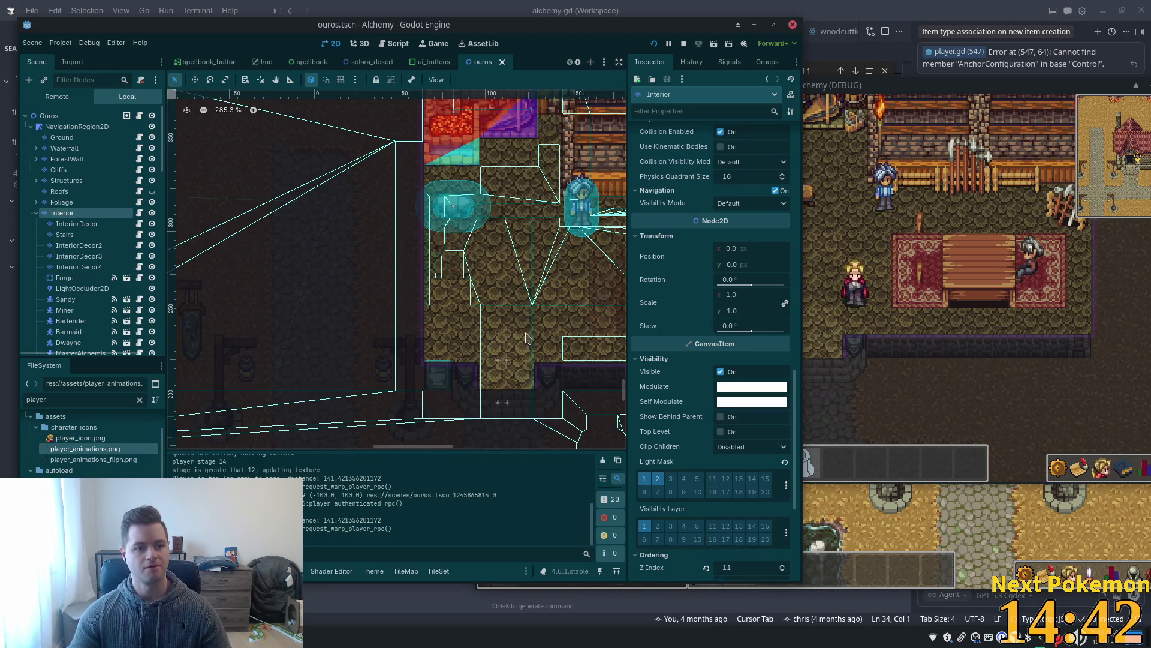
# Select InteriorDecor, pick the cozy furnishings source, and zoom the TileSet atlas onto the rugs.
pyautogui.click(79, 225)
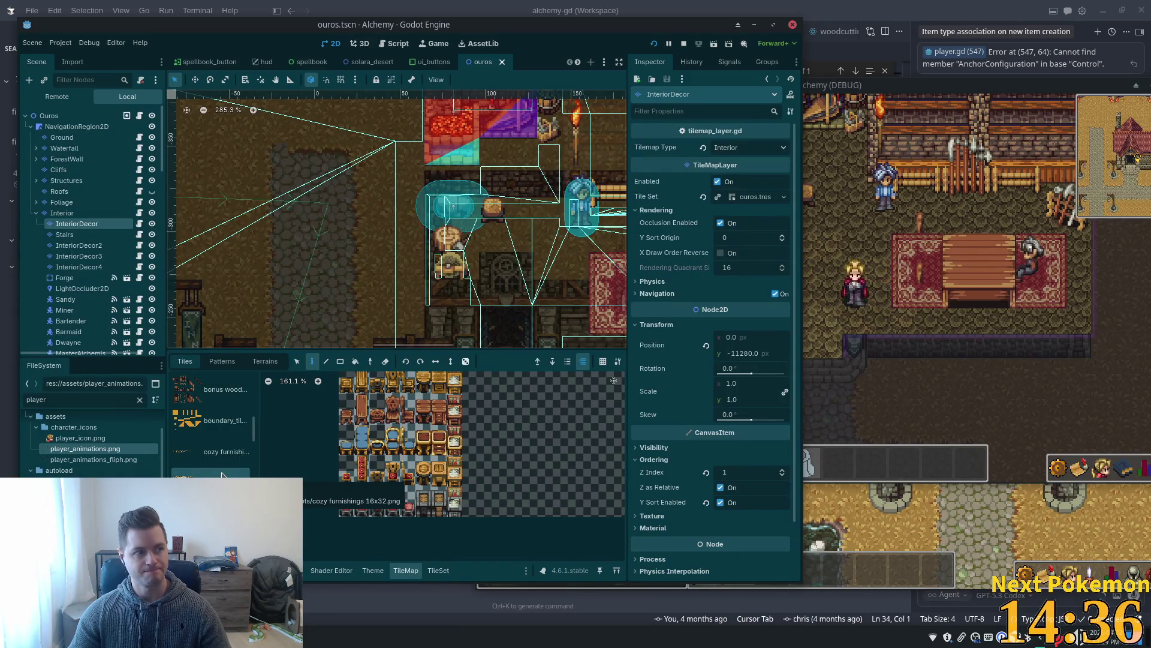
pyautogui.scroll(-3, 222, 475)
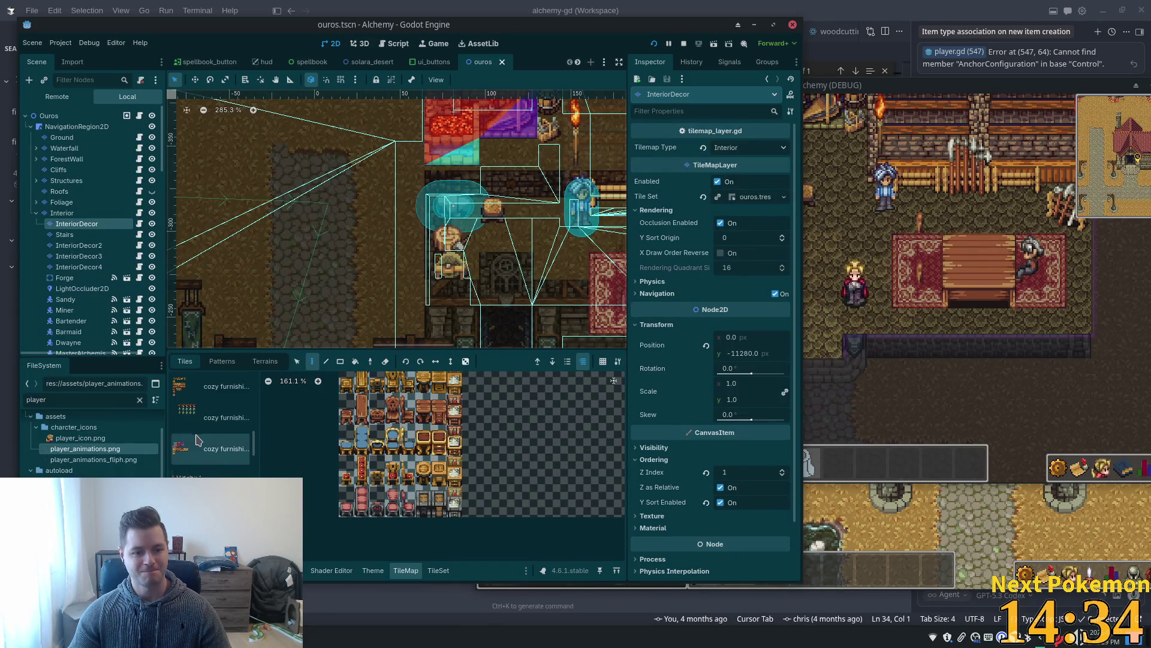
pyautogui.click(216, 449)
pyautogui.scroll(5, 444, 454)
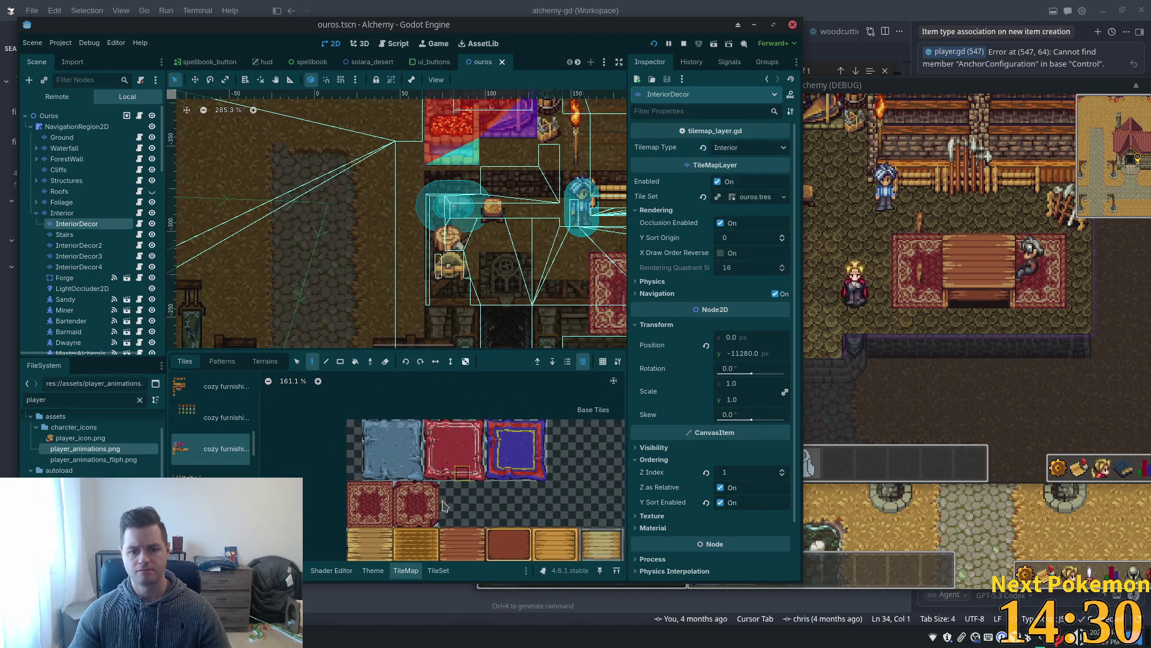
pyautogui.scroll(3, 420, 514)
pyautogui.hscroll(-3, 517, 475)
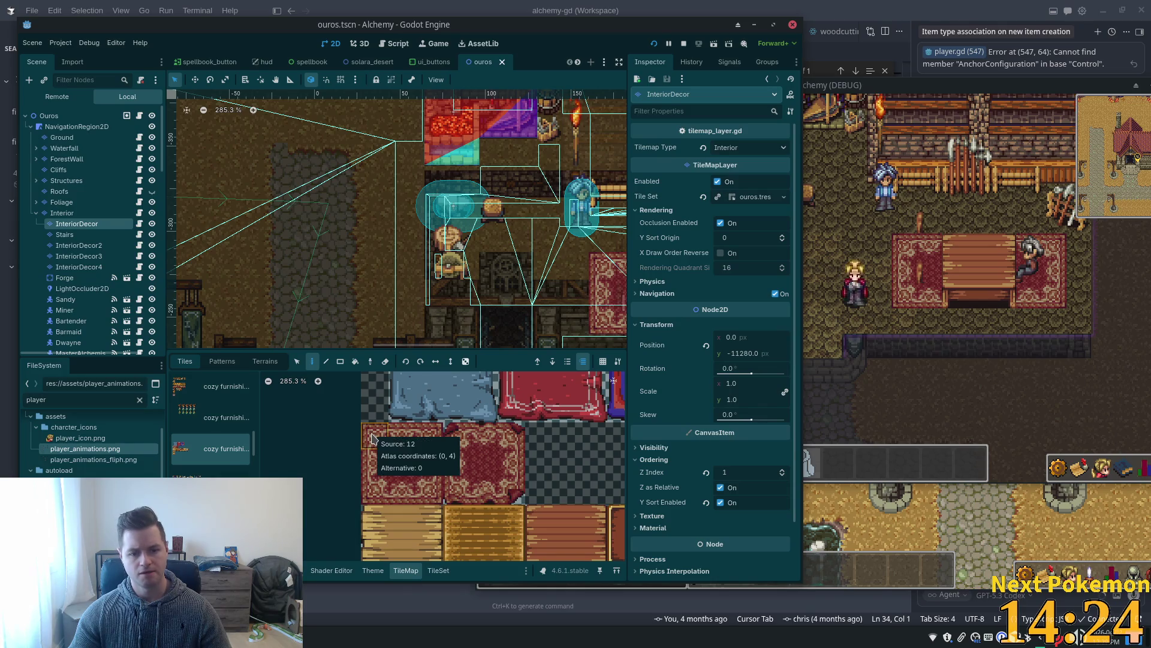
pyautogui.click(439, 569)
pyautogui.scroll(5, 465, 509)
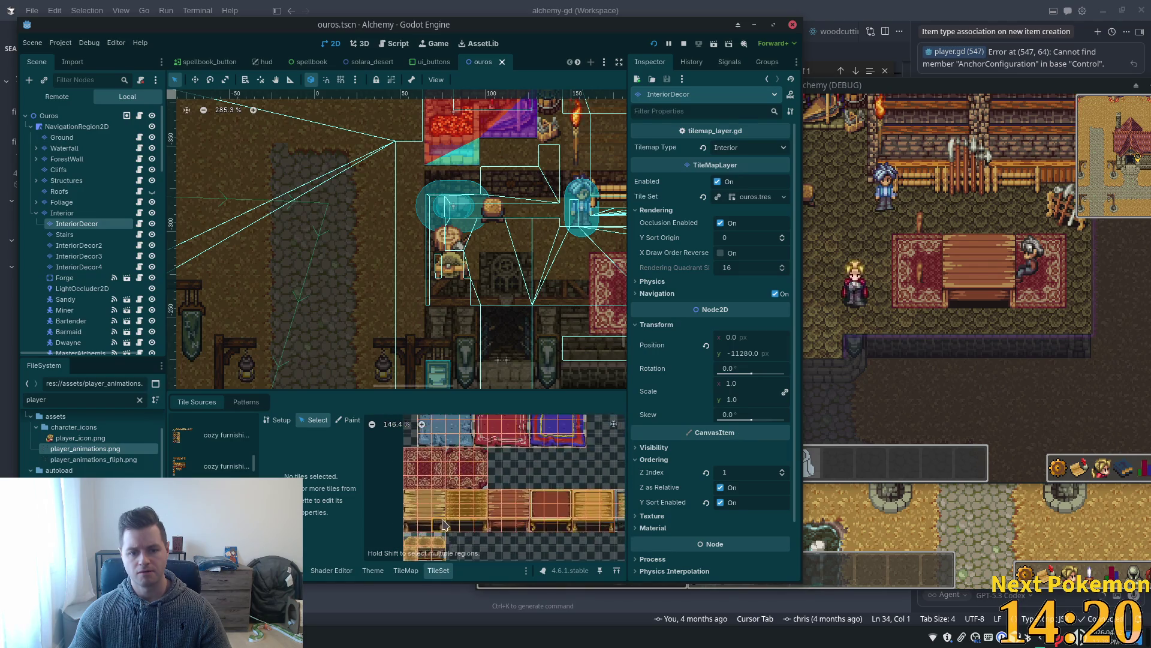
pyautogui.scroll(2, 444, 456)
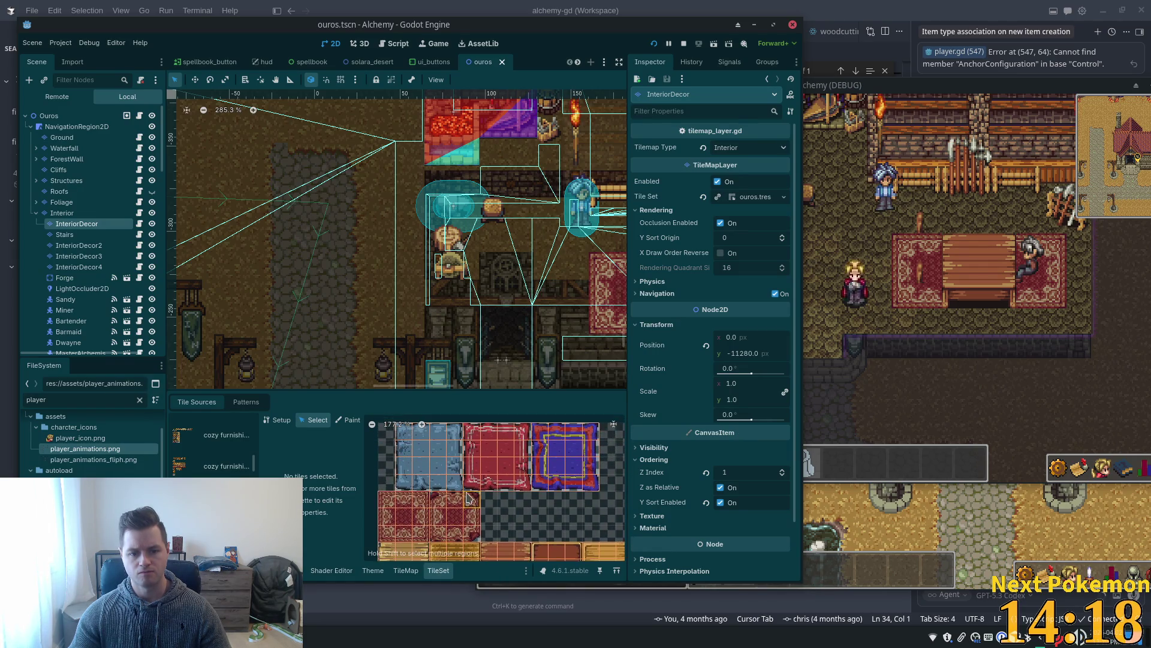
# Select the top row and red carpet tiles, set their Y Sort Origin to 0, and save.
pyautogui.moveTo(589, 489)
pyautogui.mouseDown()
pyautogui.moveTo(431, 427)
pyautogui.moveTo(397, 428)
pyautogui.mouseUp()
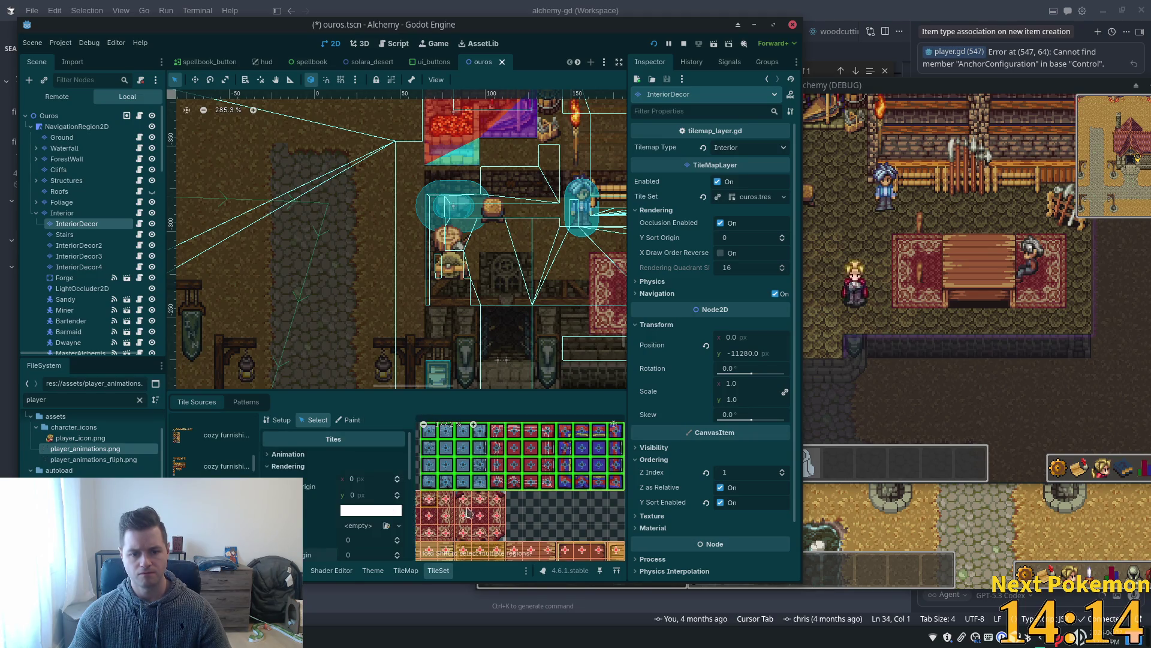
pyautogui.hscroll(-2, 474, 504)
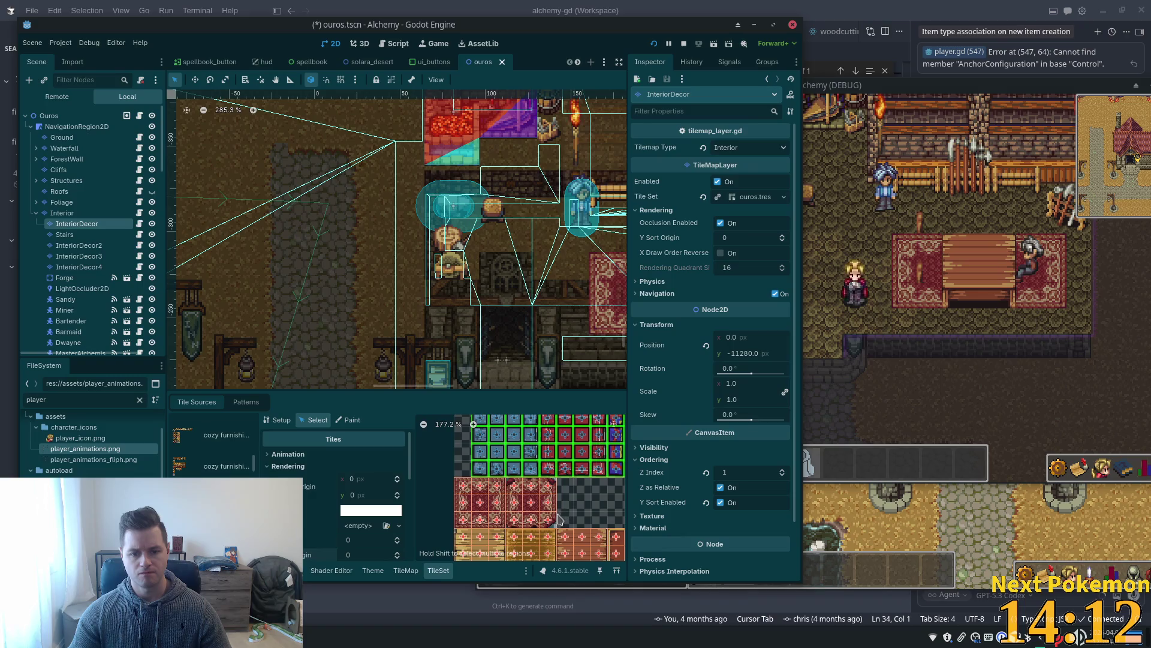
pyautogui.click(478, 489)
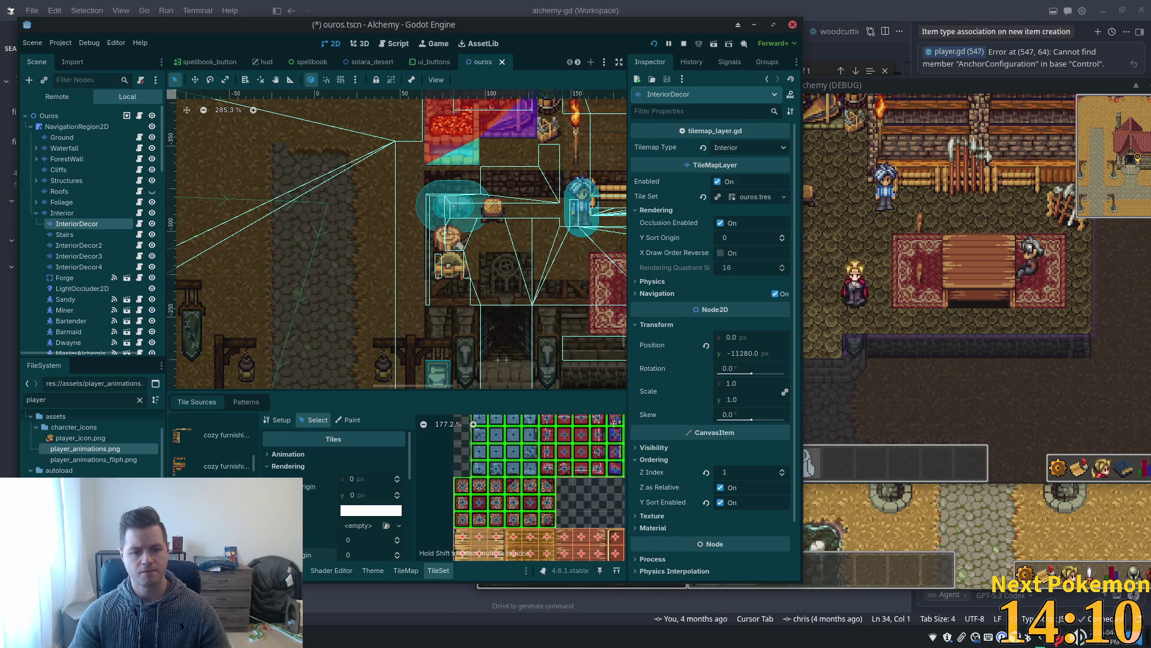
pyautogui.scroll(-2, 363, 516)
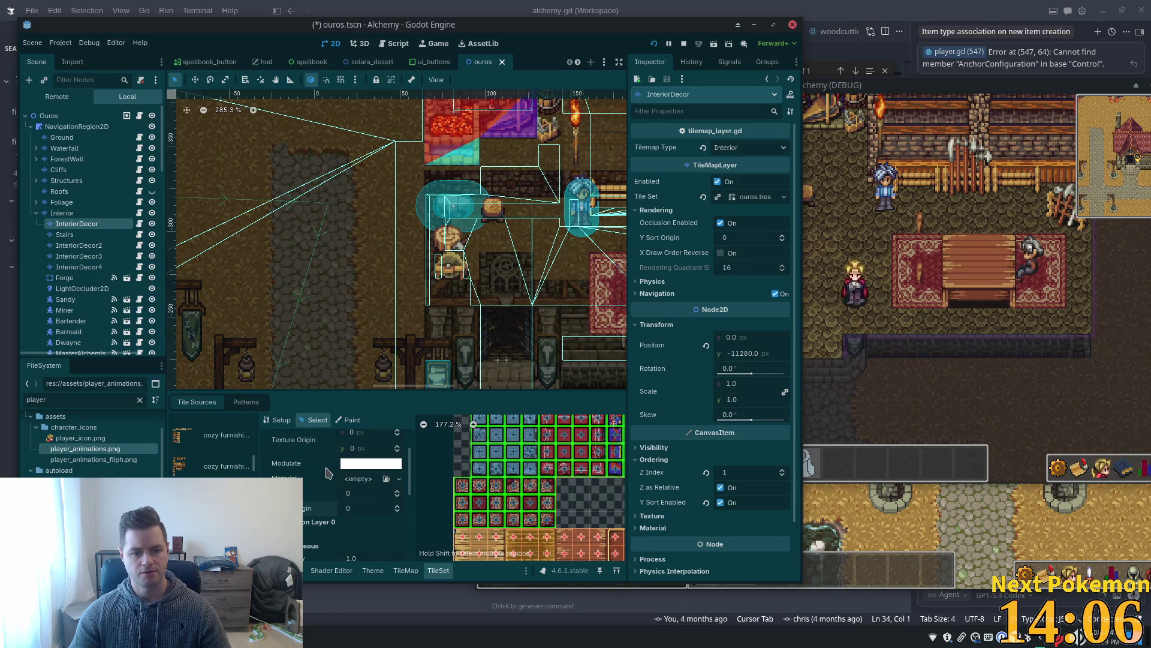
pyautogui.click(374, 504)
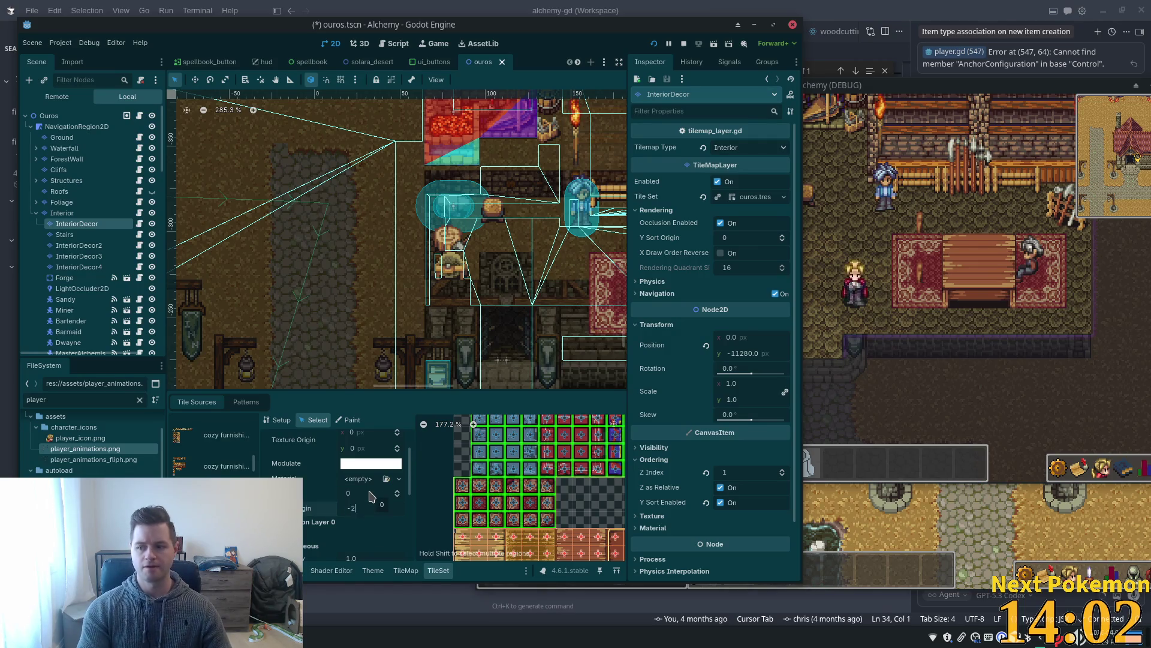
pyautogui.write('0')
pyautogui.press('Tab')
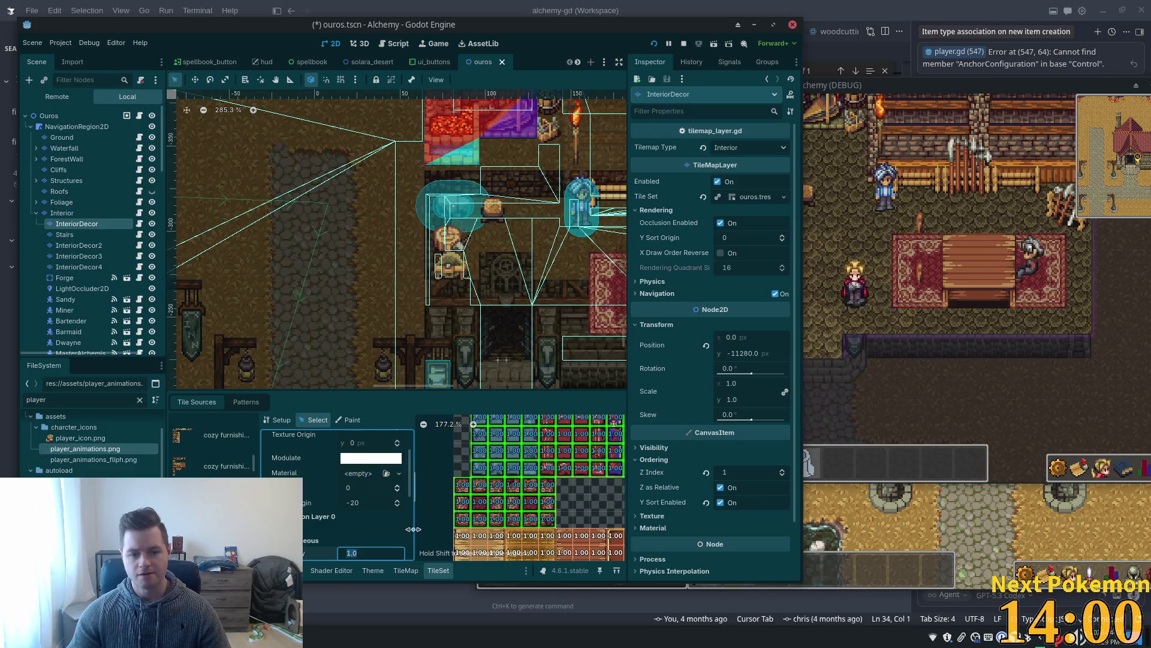
pyautogui.hotkey('ctrl', 's')
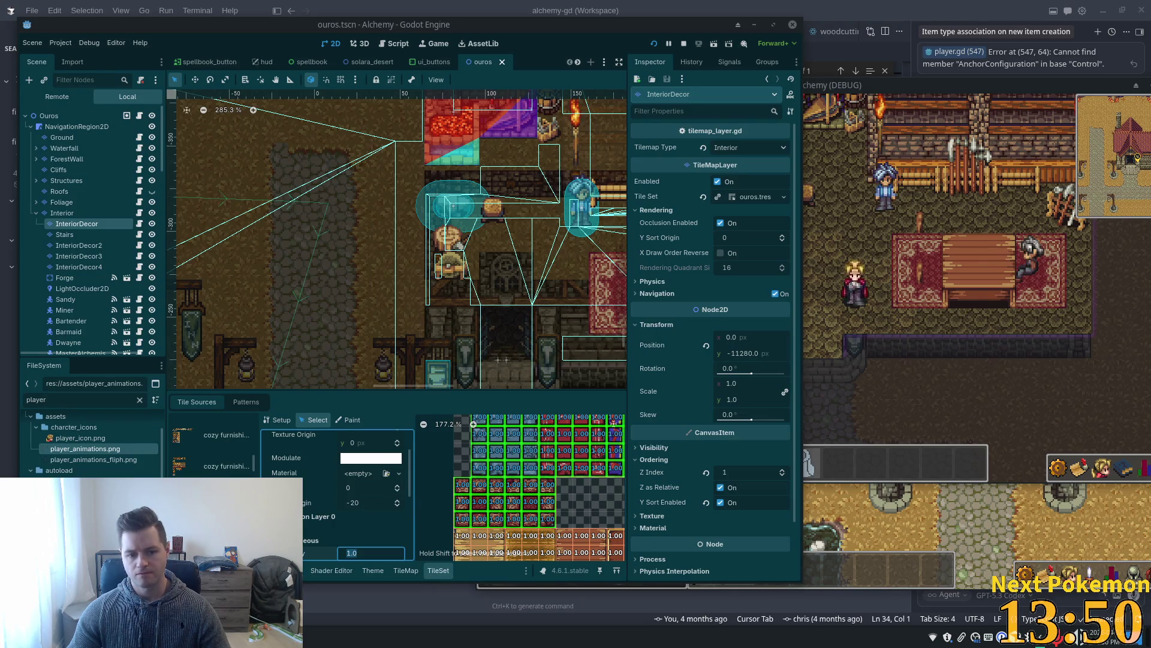
pyautogui.press('Return')
pyautogui.scroll(-5, 557, 486)
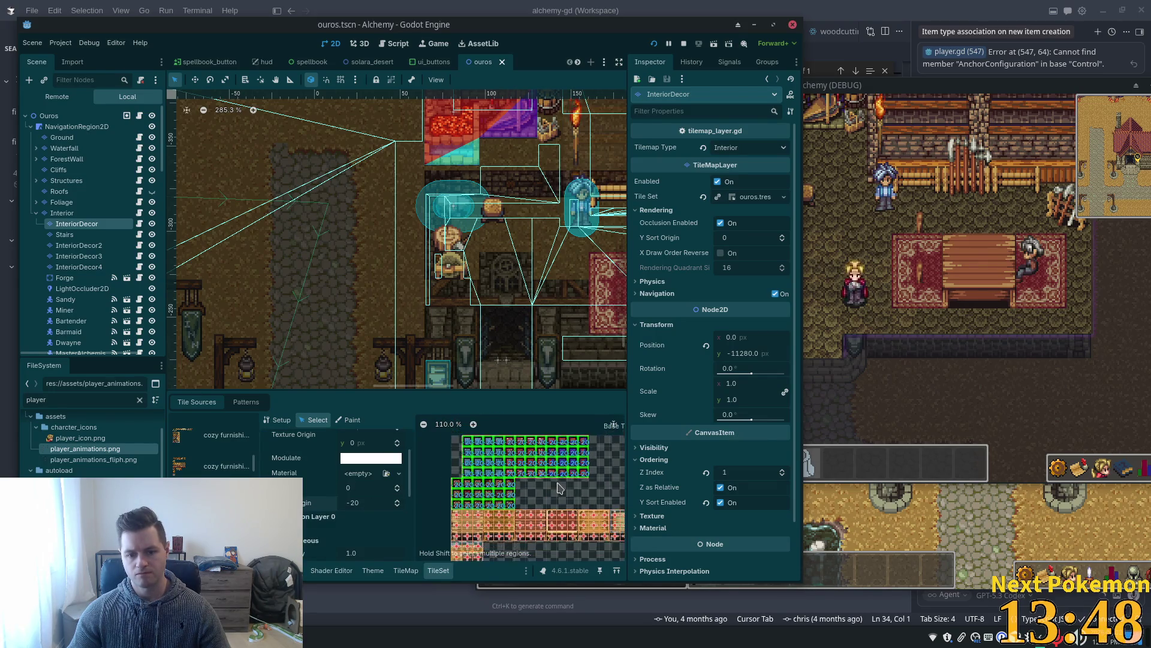
# Relaunch the game and walk the player through town into the weapon shop.
pyautogui.click(655, 45)
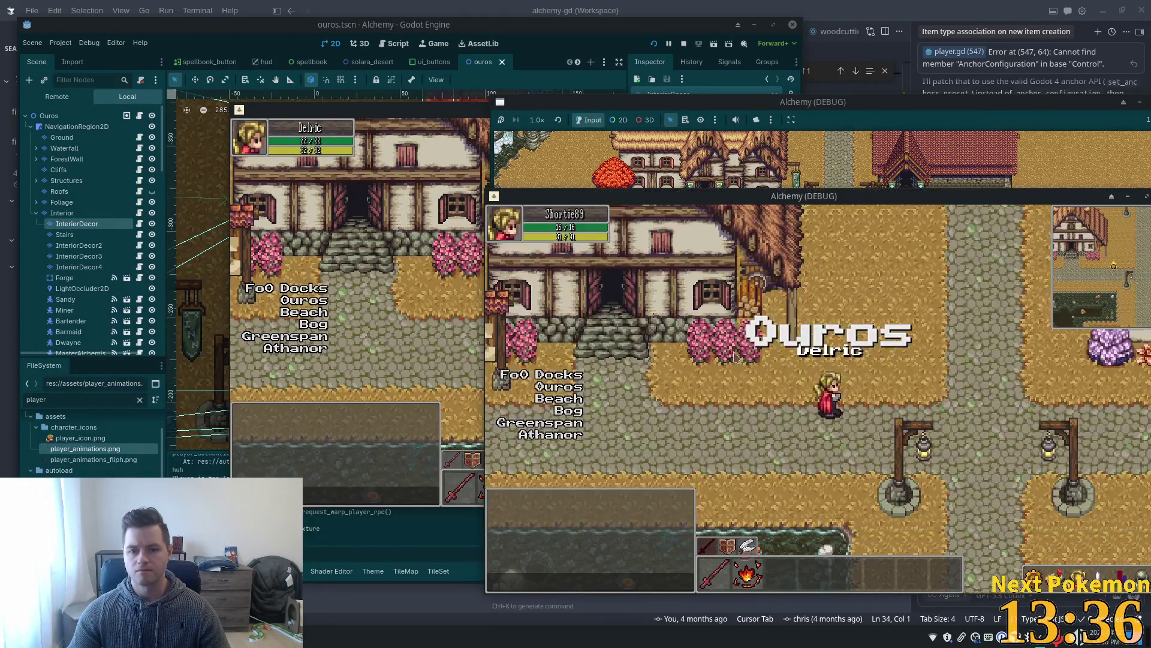
pyautogui.press('Up')
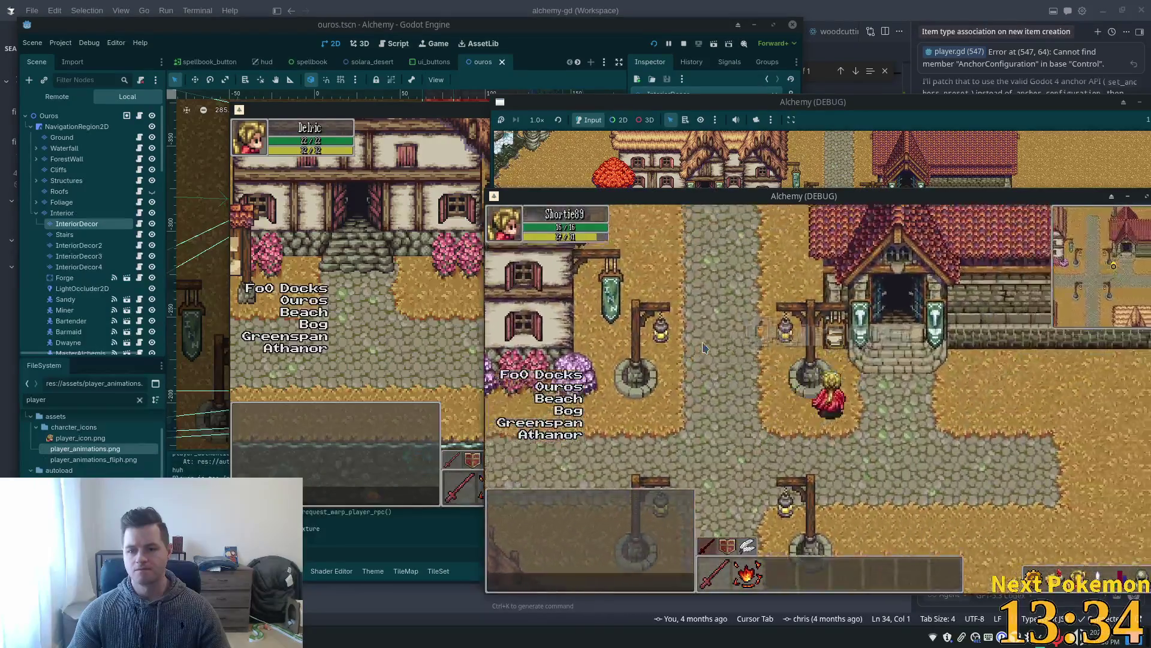
pyautogui.press('Up')
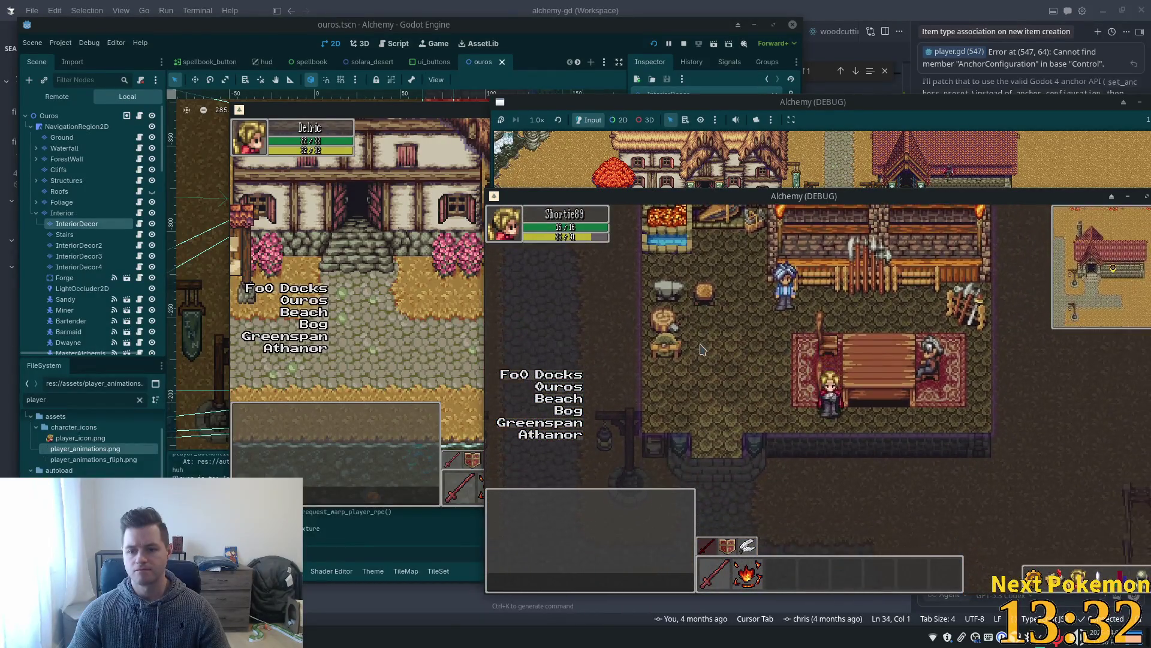
pyautogui.press('Up')
pyautogui.press('Up')
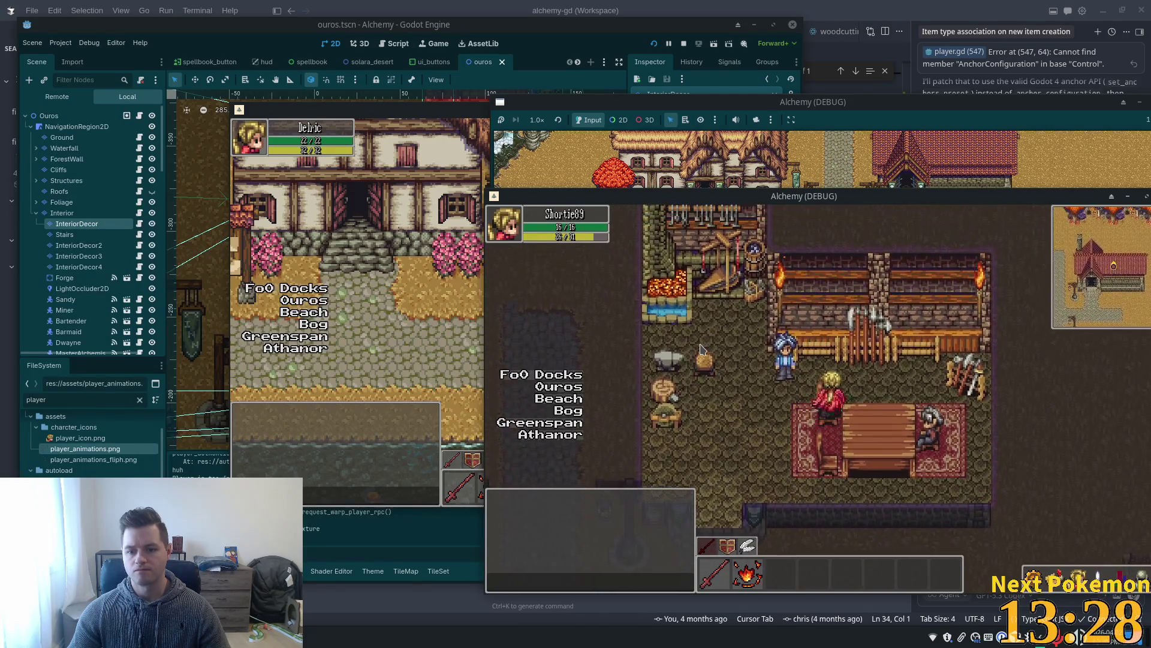
# Walk the player around the shop and back and forth beside the forge.
pyautogui.press('Right')
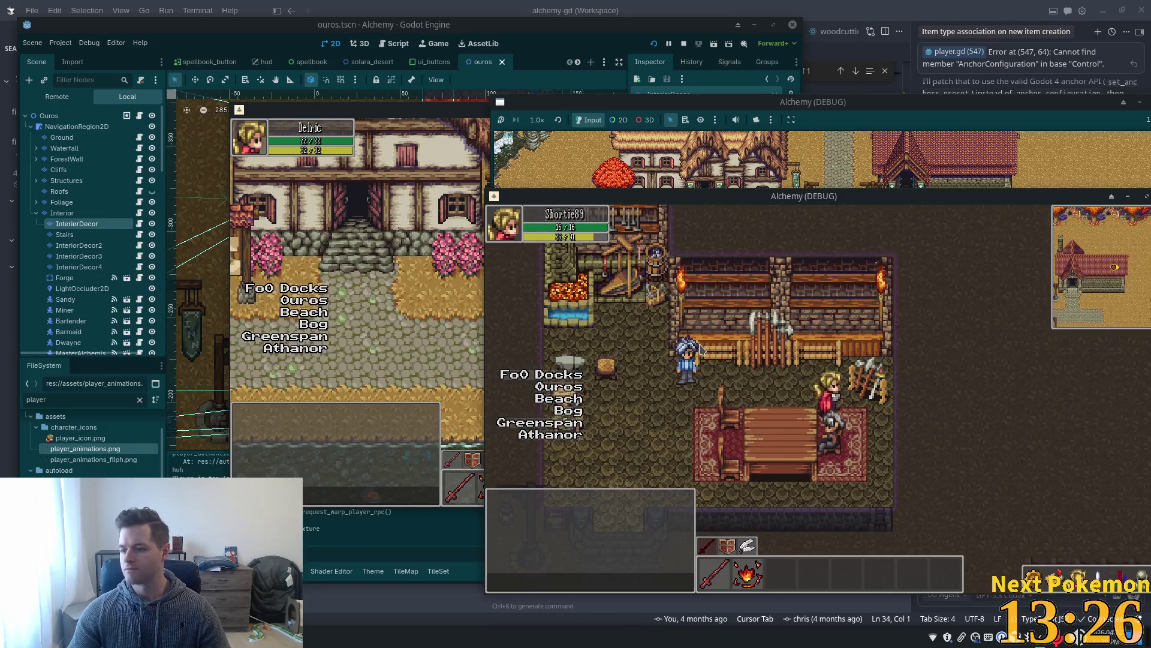
pyautogui.press('Right')
pyautogui.press('Down')
pyautogui.press('Up')
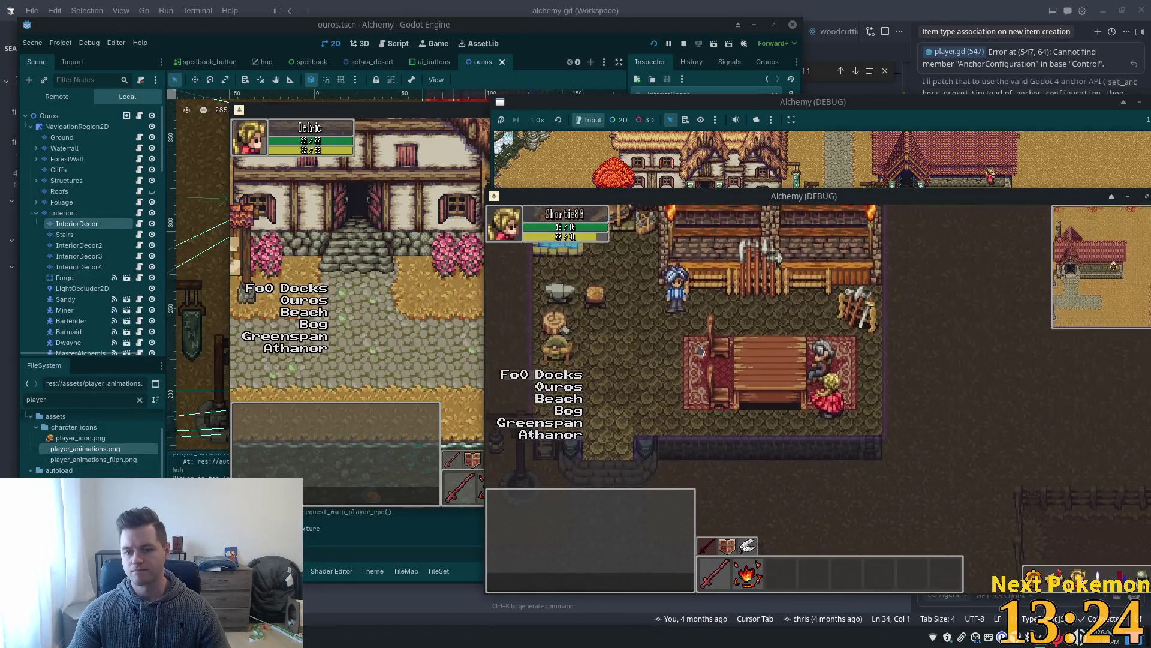
pyautogui.press('Left')
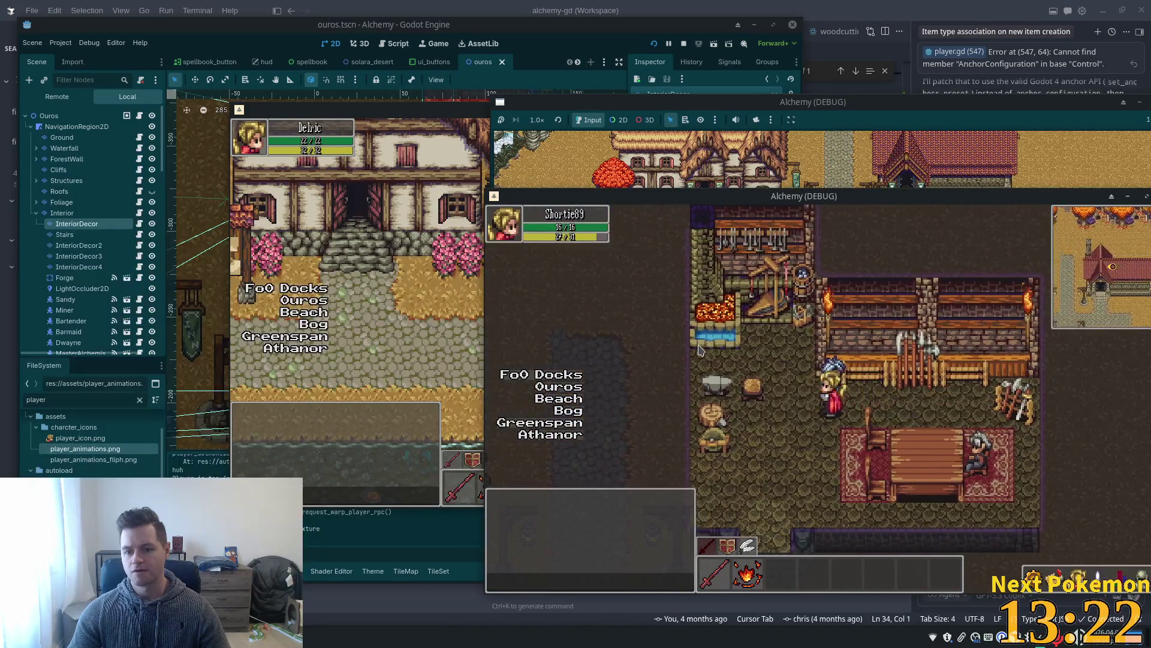
pyautogui.press('Left')
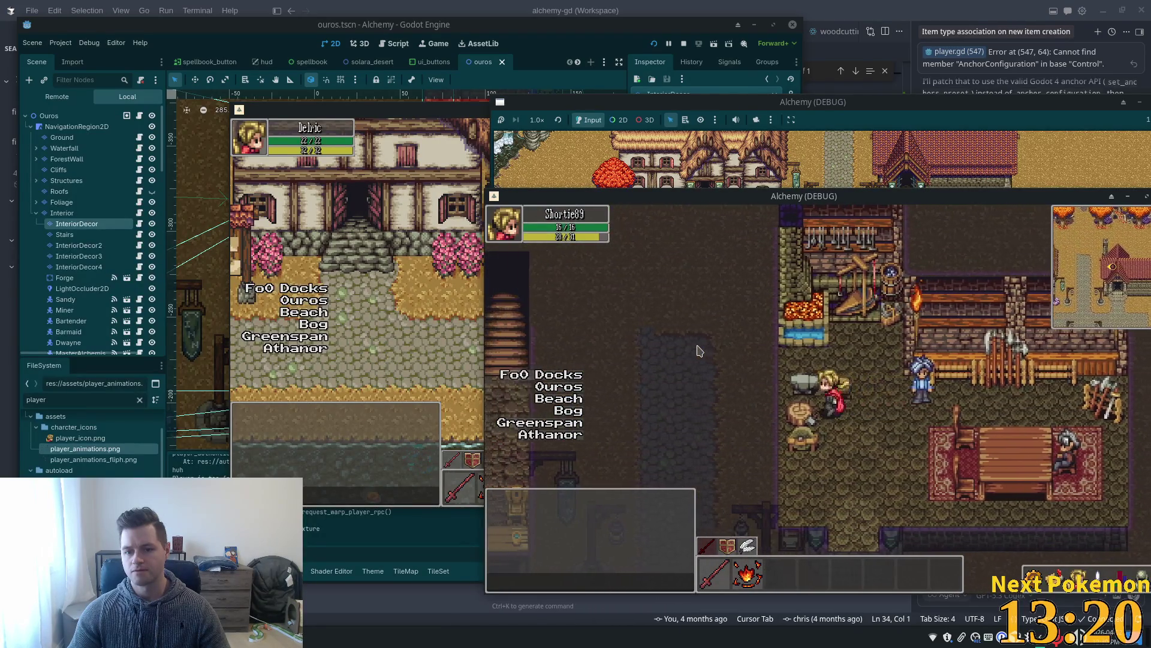
pyautogui.press('Up')
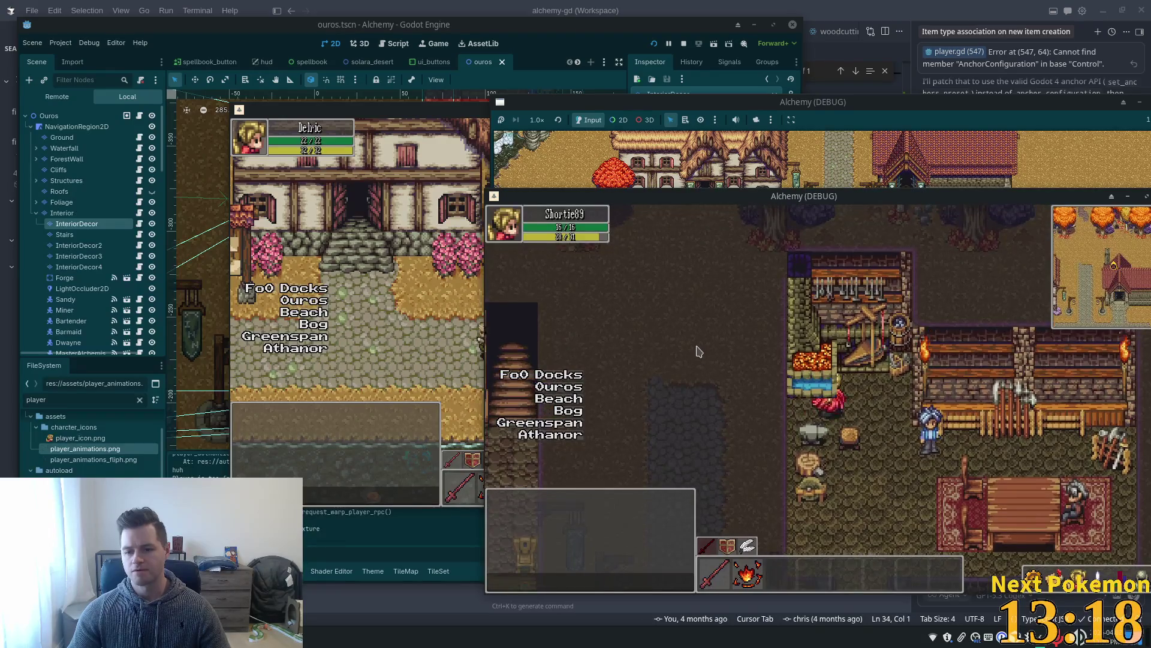
pyautogui.press('Right')
pyautogui.press('Up')
pyautogui.press('Left')
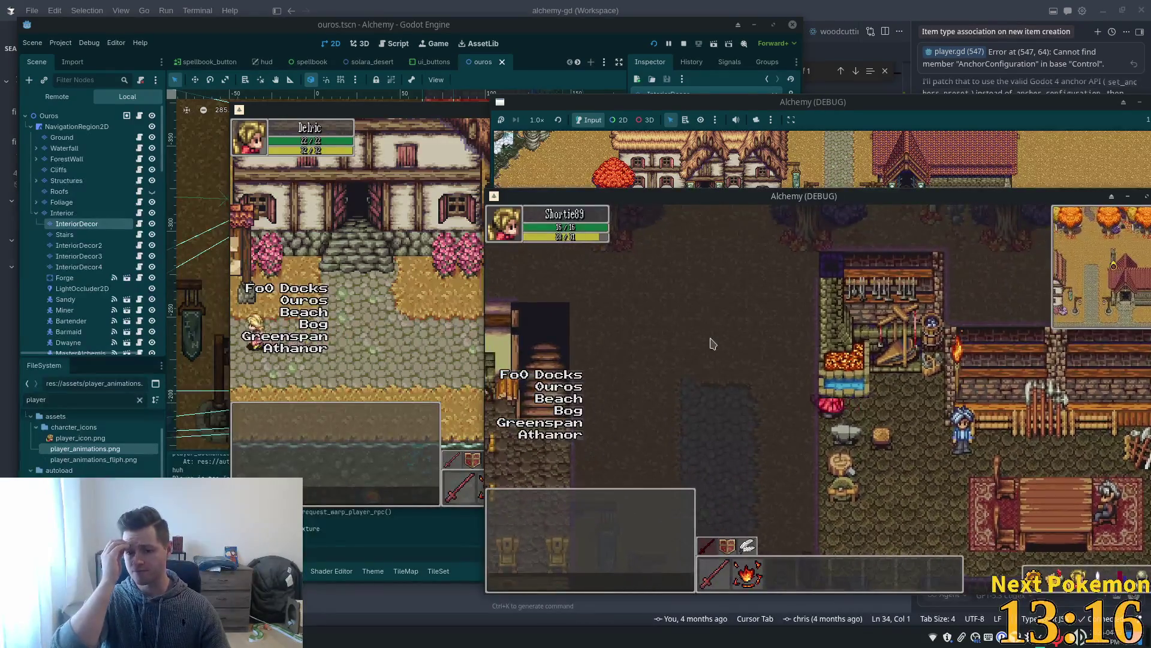
pyautogui.press('Right')
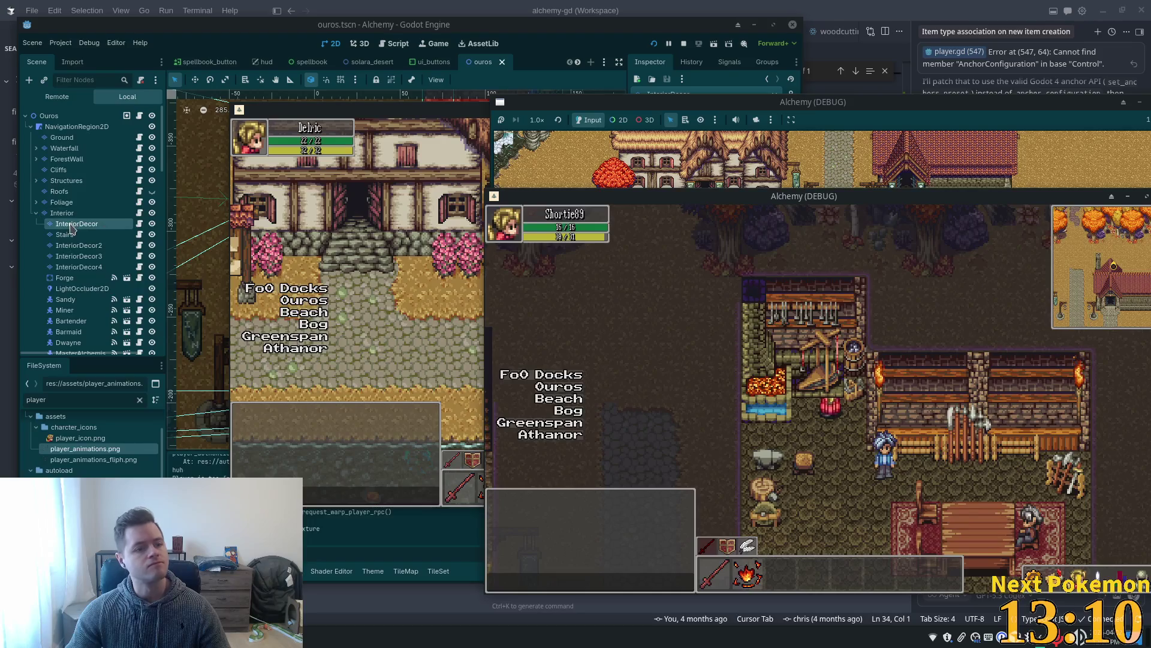
# Select the Forge node and change its Z Index to 1.
pyautogui.click(64, 277)
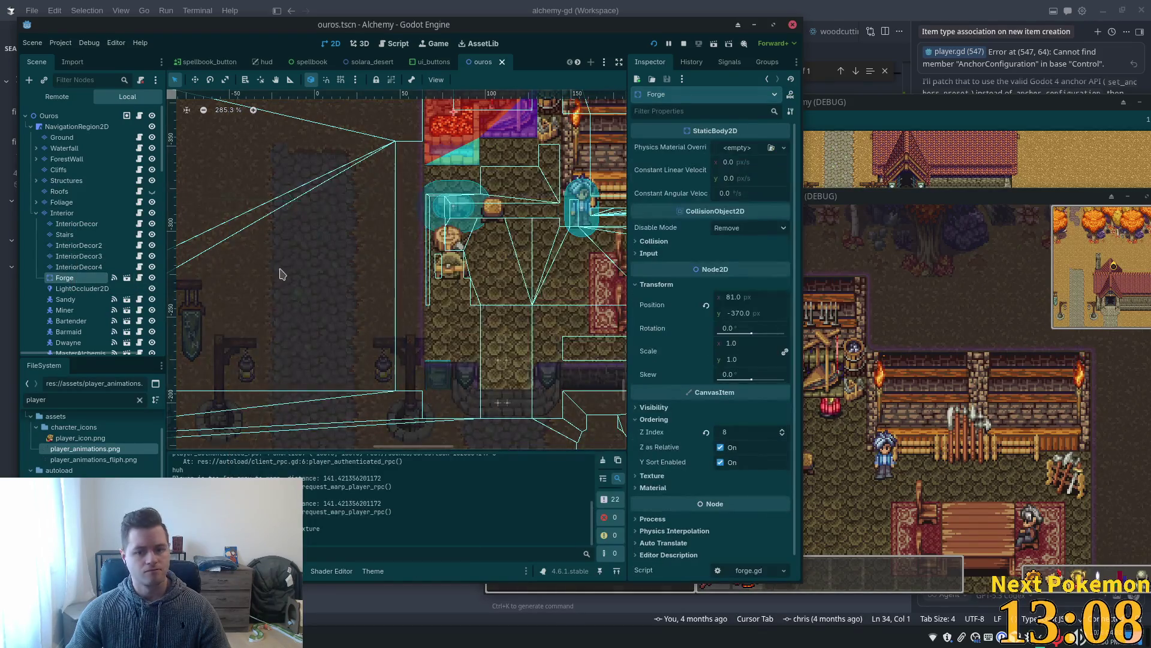
pyautogui.click(750, 431)
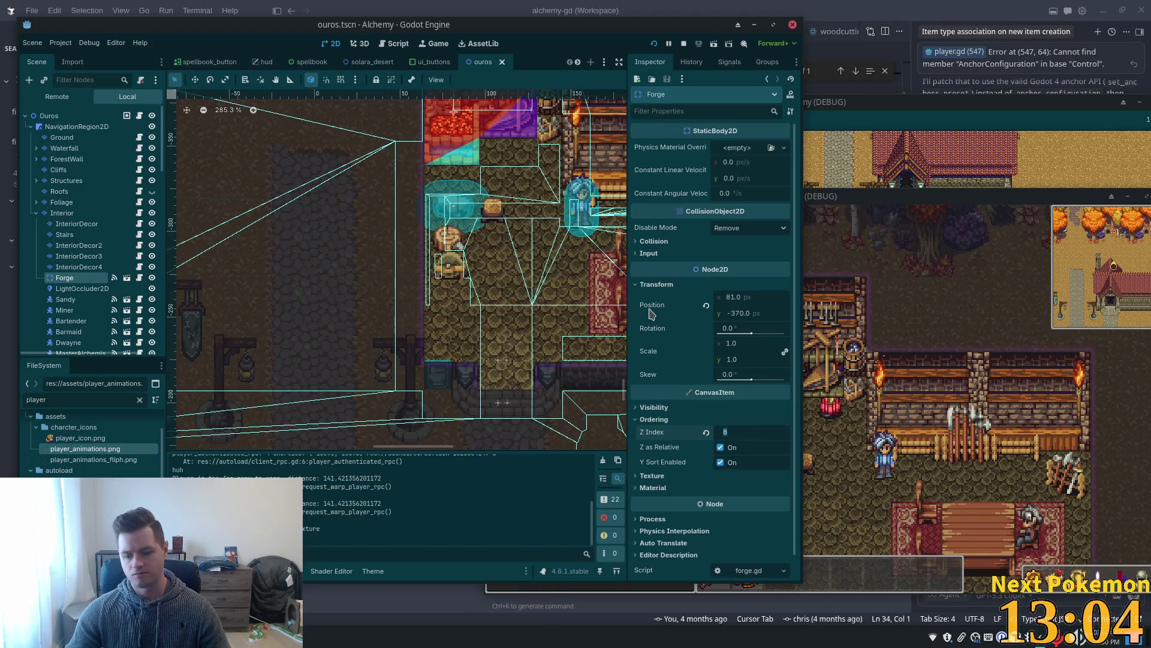
pyautogui.write('1')
pyautogui.press('Tab')
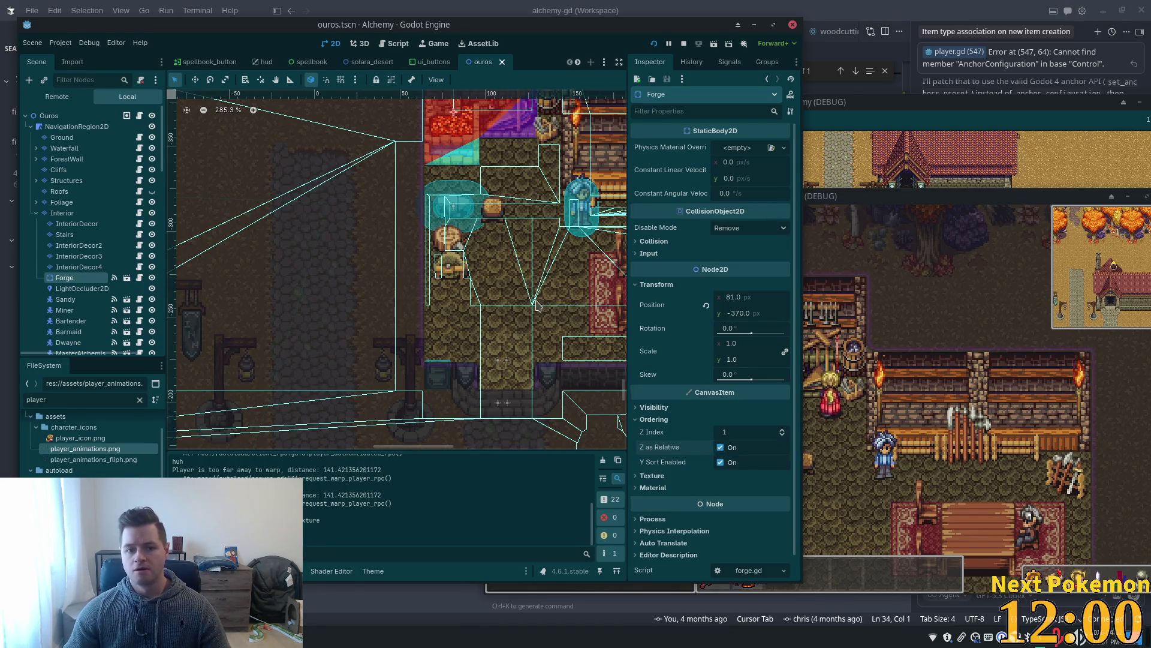
# Walk the player around the forge and out of the shop onto the street.
pyautogui.click(867, 328)
pyautogui.press('Right')
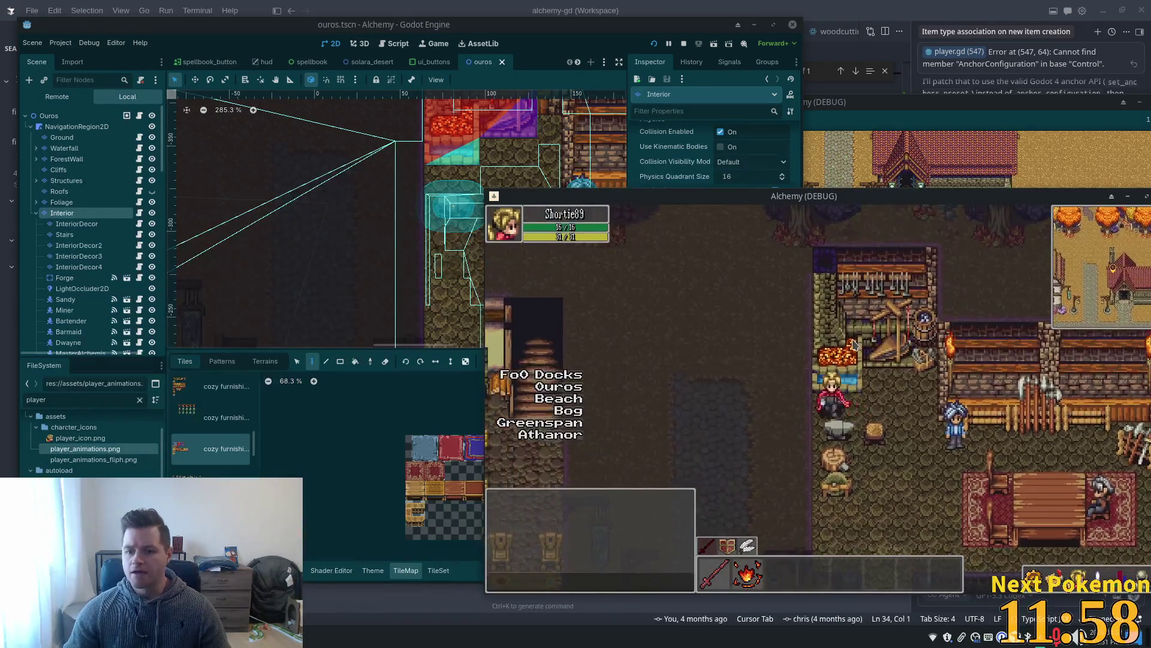
pyautogui.press('Down')
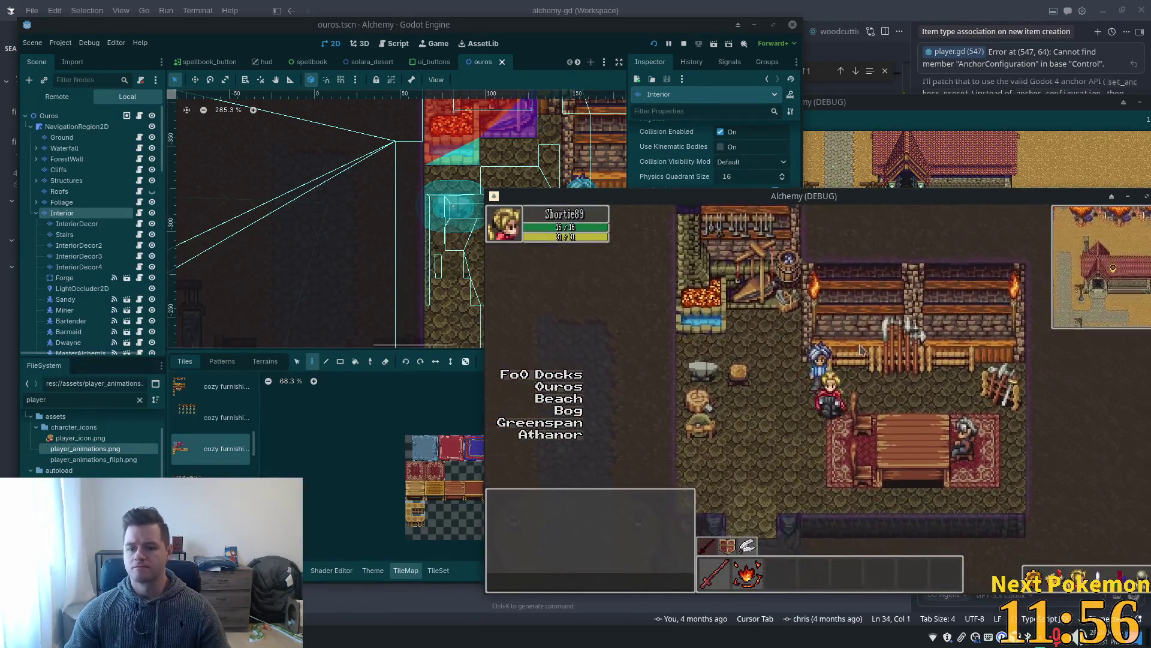
pyautogui.press('Up')
pyautogui.press('Left')
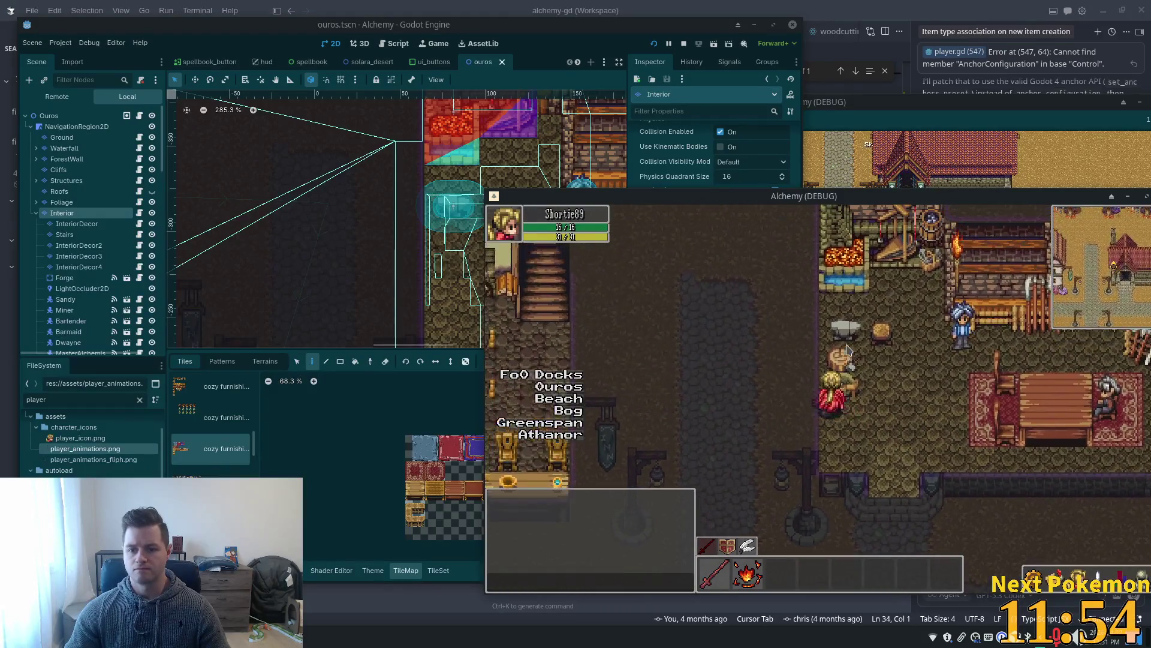
pyautogui.press('Left')
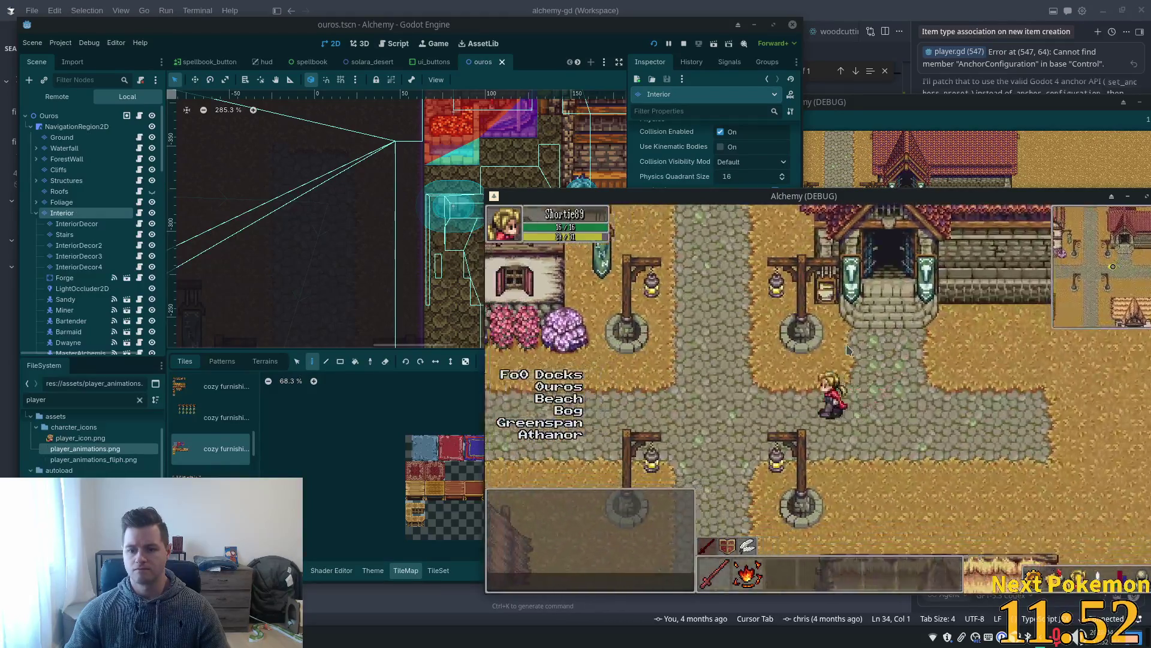
# Enter the tavern and walk across the rug past the chairs toward the counter.
pyautogui.press('Up')
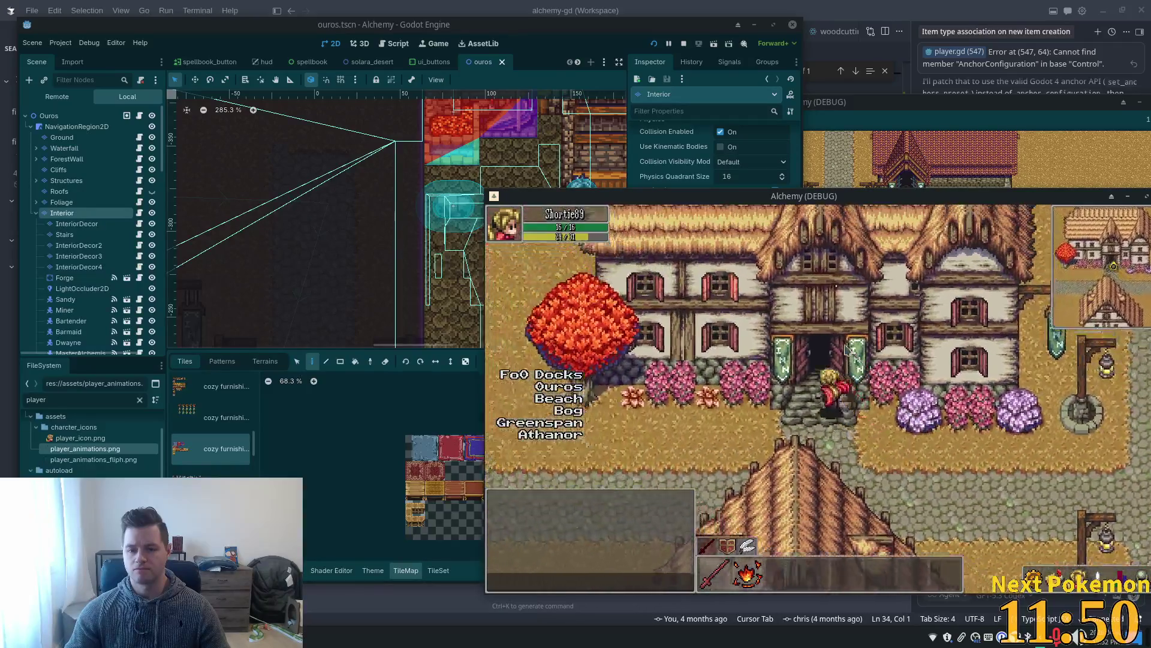
pyautogui.press('Down')
pyautogui.press('Left')
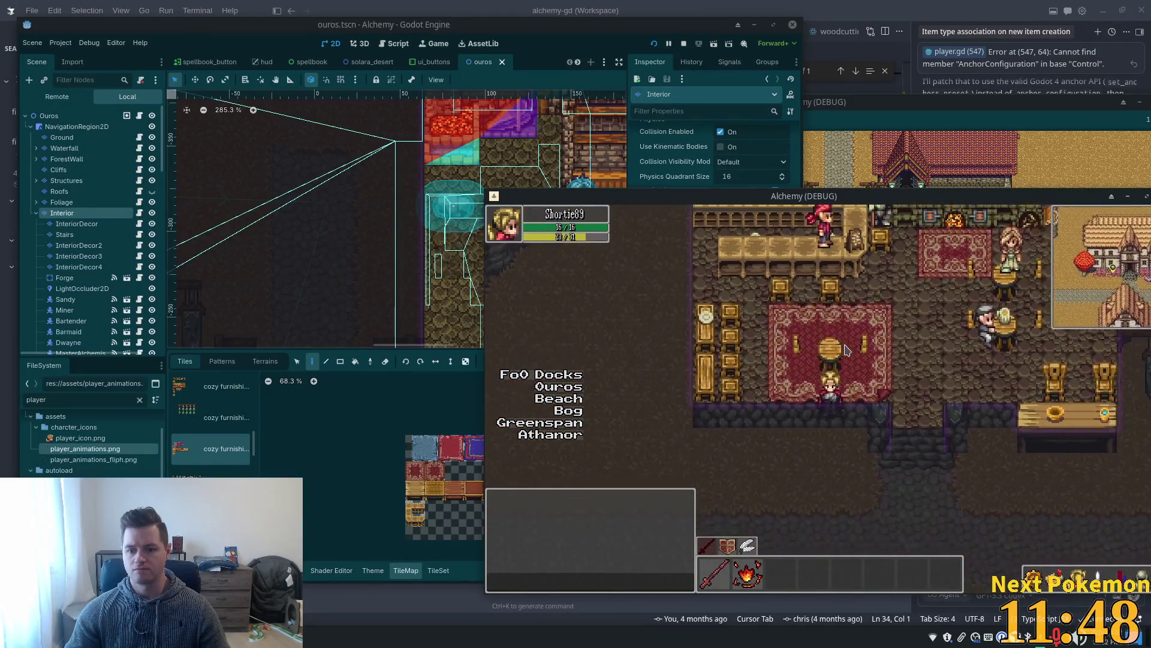
pyautogui.press('Right')
pyautogui.press('Up')
pyautogui.press('Left')
pyautogui.press('Up')
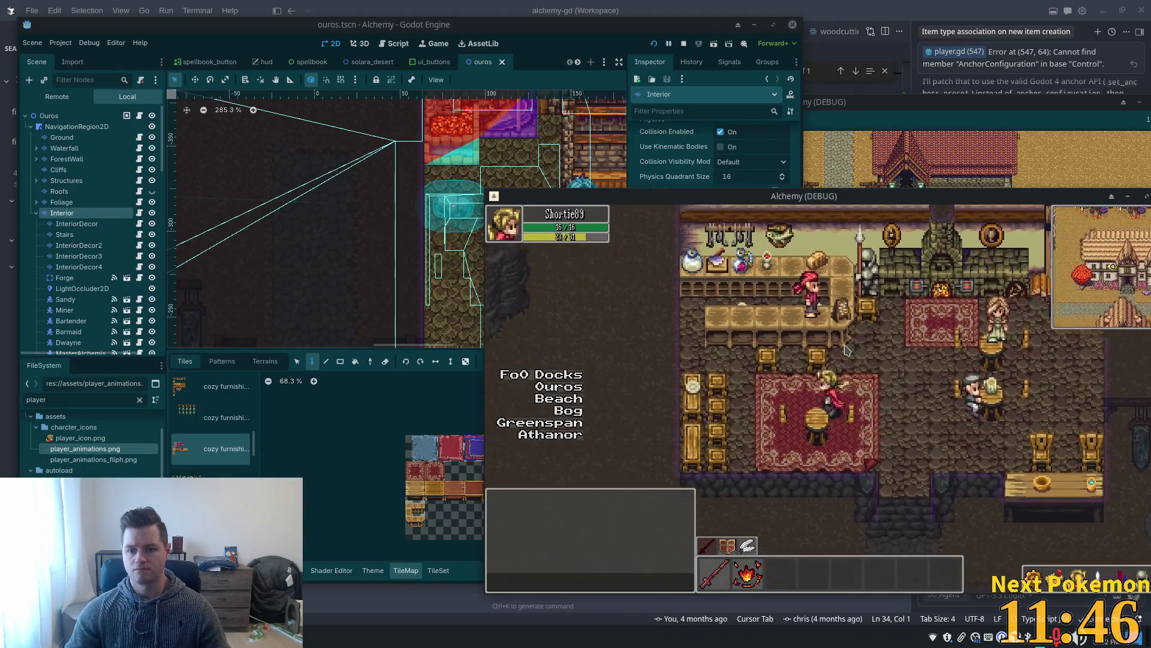
pyautogui.press('Left')
pyautogui.press('Up')
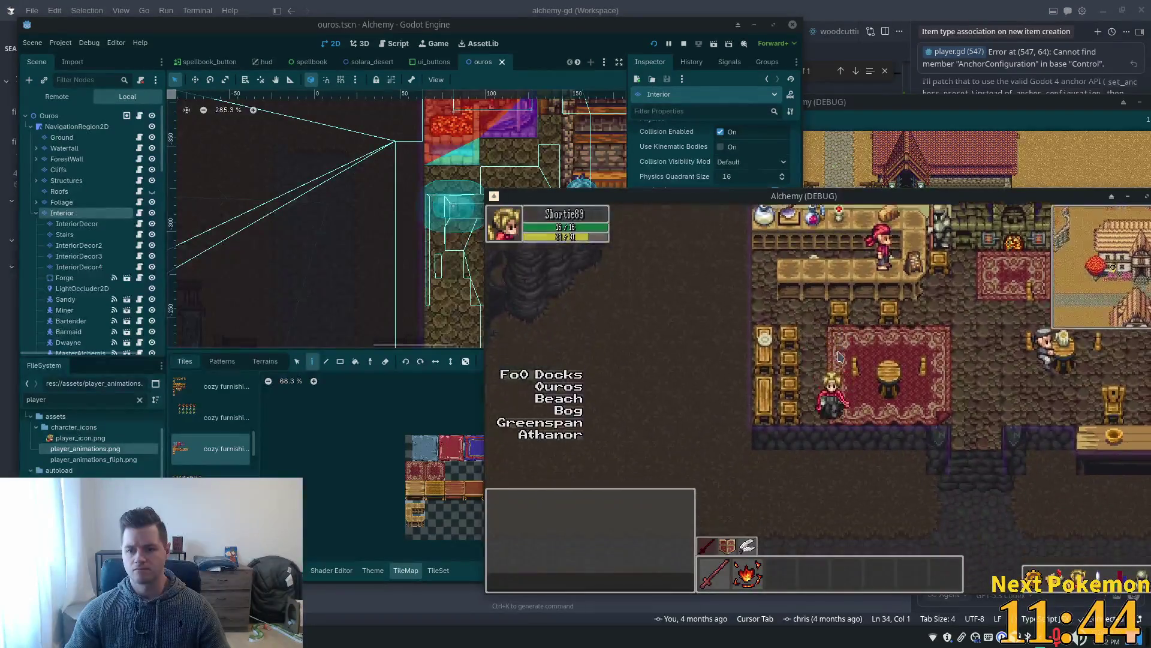
pyautogui.press('Left')
pyautogui.press('Up')
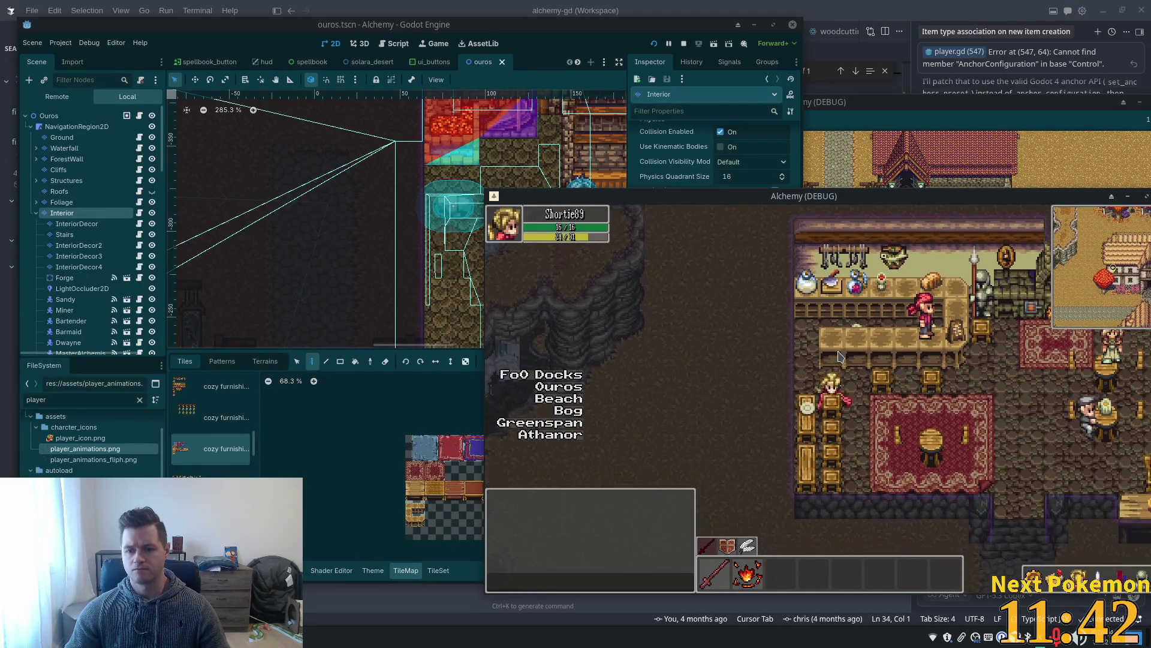
# Walk along the chairs, past the bar to the grey-haired man's table, then back to the bar counter.
pyautogui.press('Down')
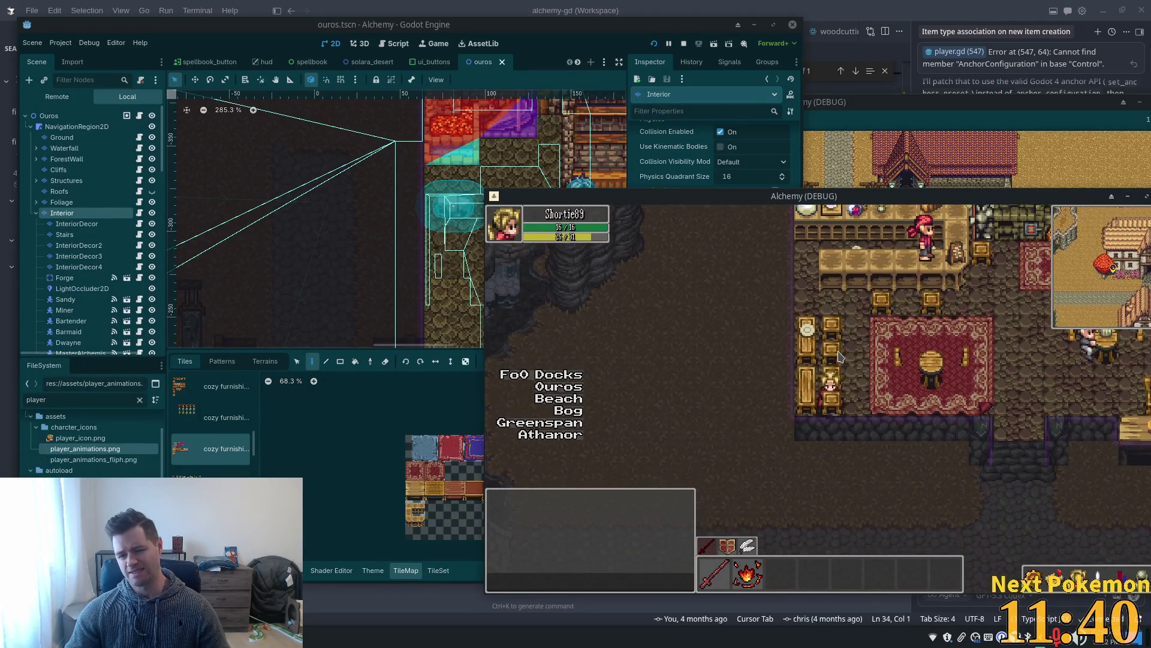
pyautogui.press('Right')
pyautogui.press('Up')
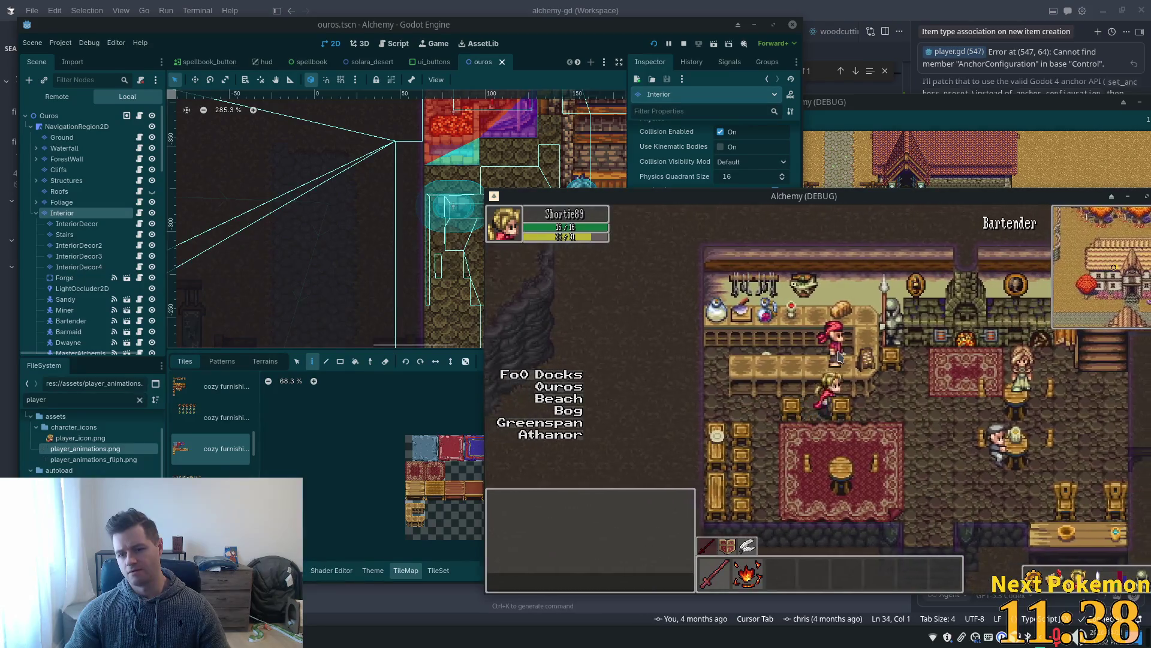
pyautogui.press('Up')
pyautogui.press('Right')
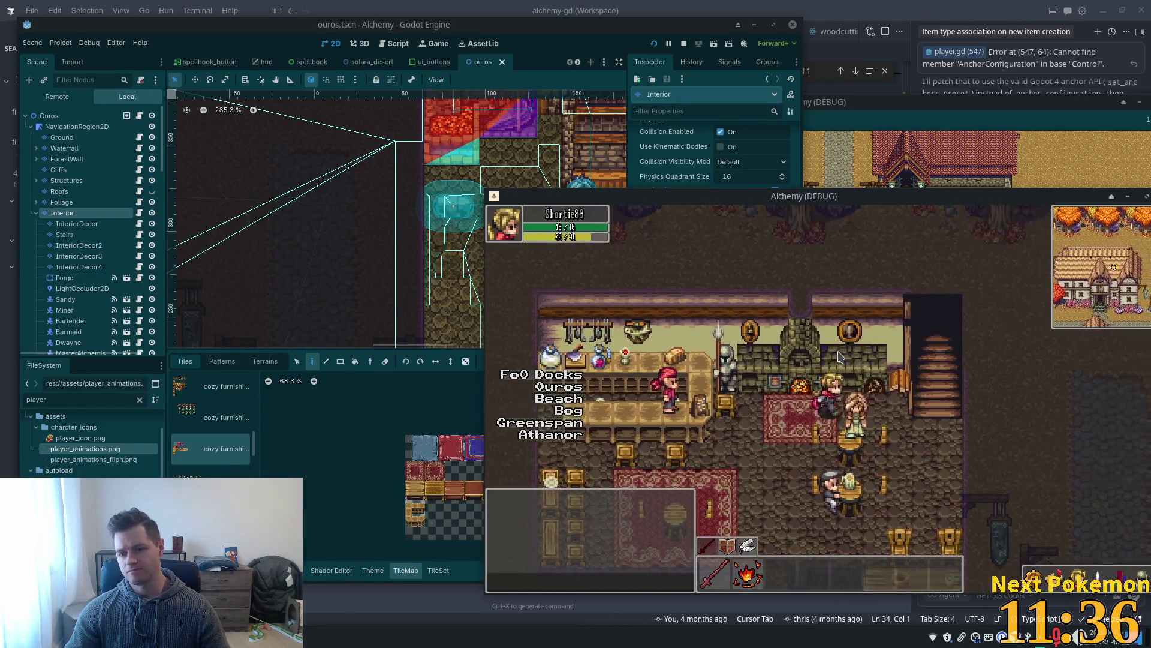
pyautogui.press('Down')
pyautogui.press('Right')
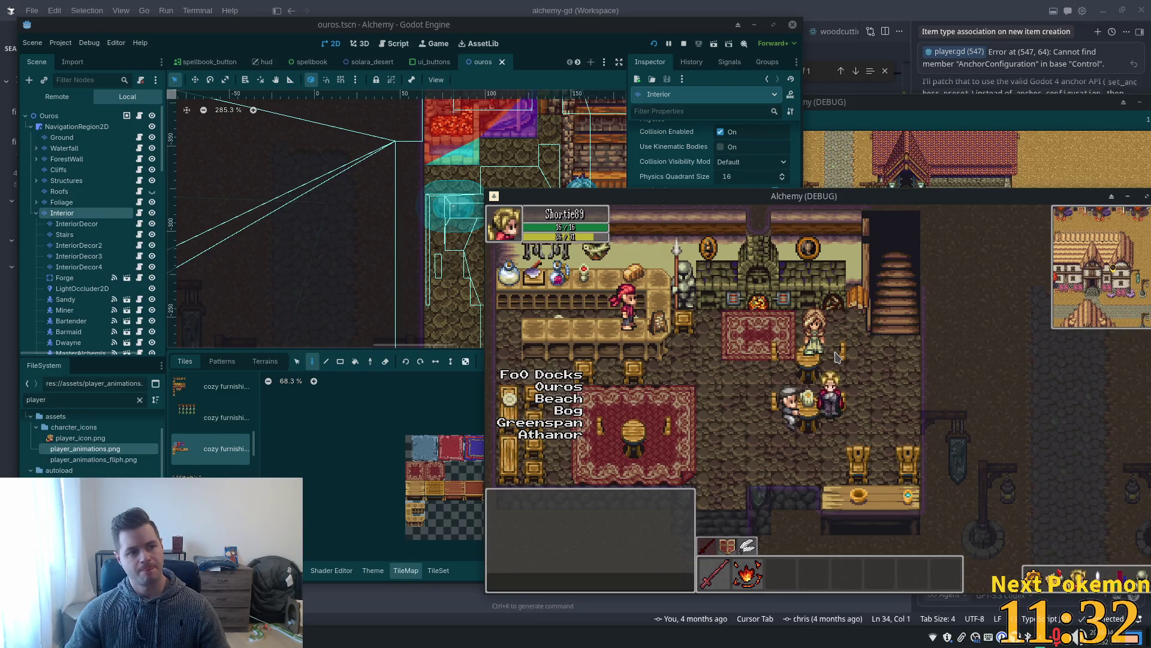
pyautogui.press('Left')
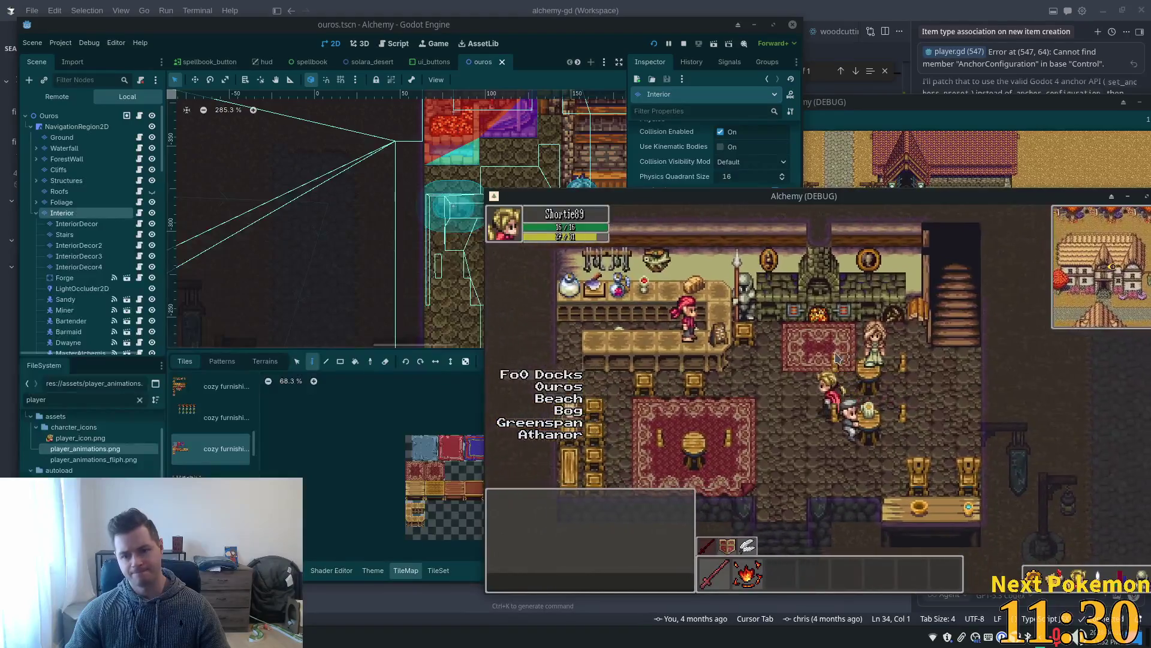
pyautogui.press('Down')
pyautogui.press('Right')
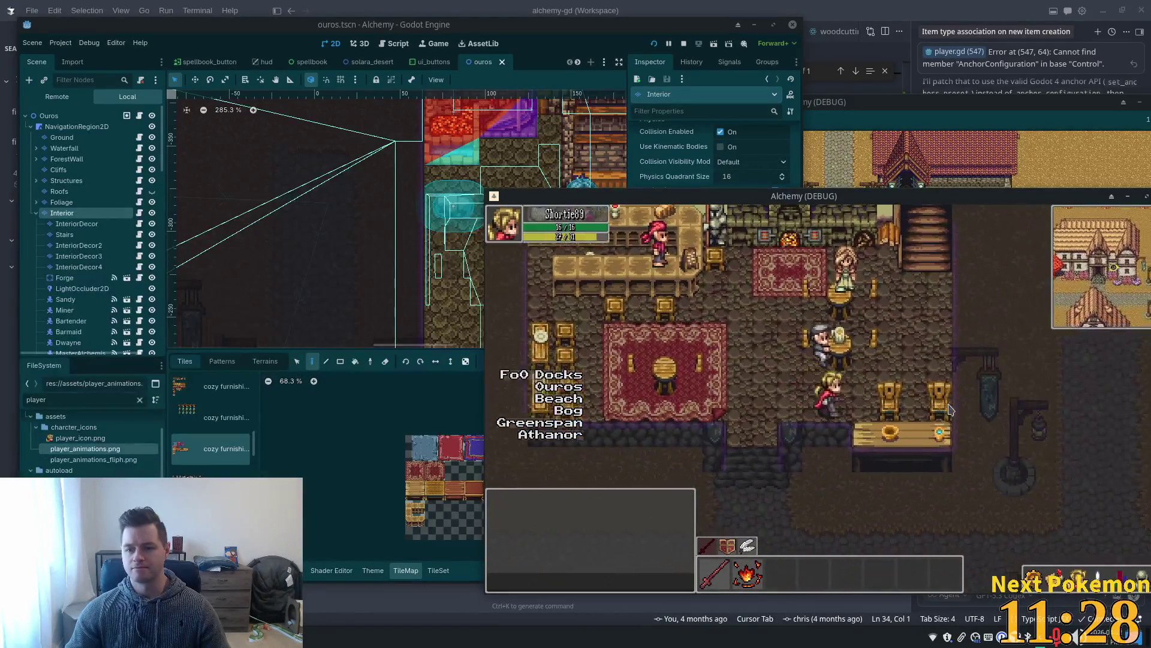
pyautogui.press('Left')
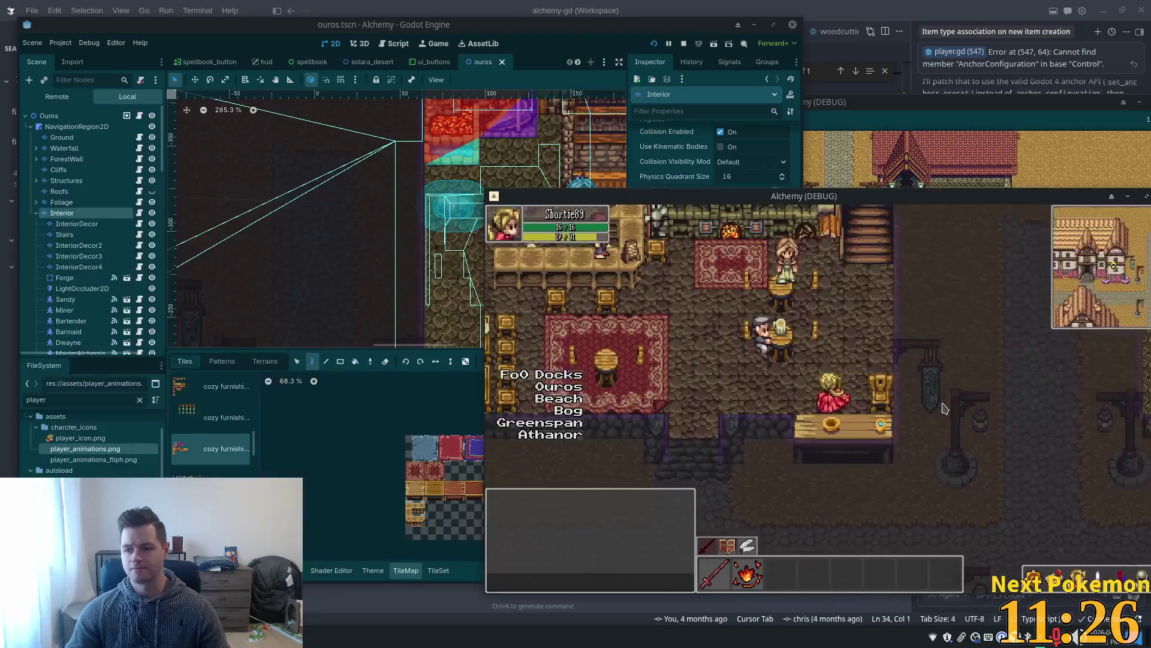
pyautogui.press('Up')
pyautogui.press('Left')
pyautogui.press('Up')
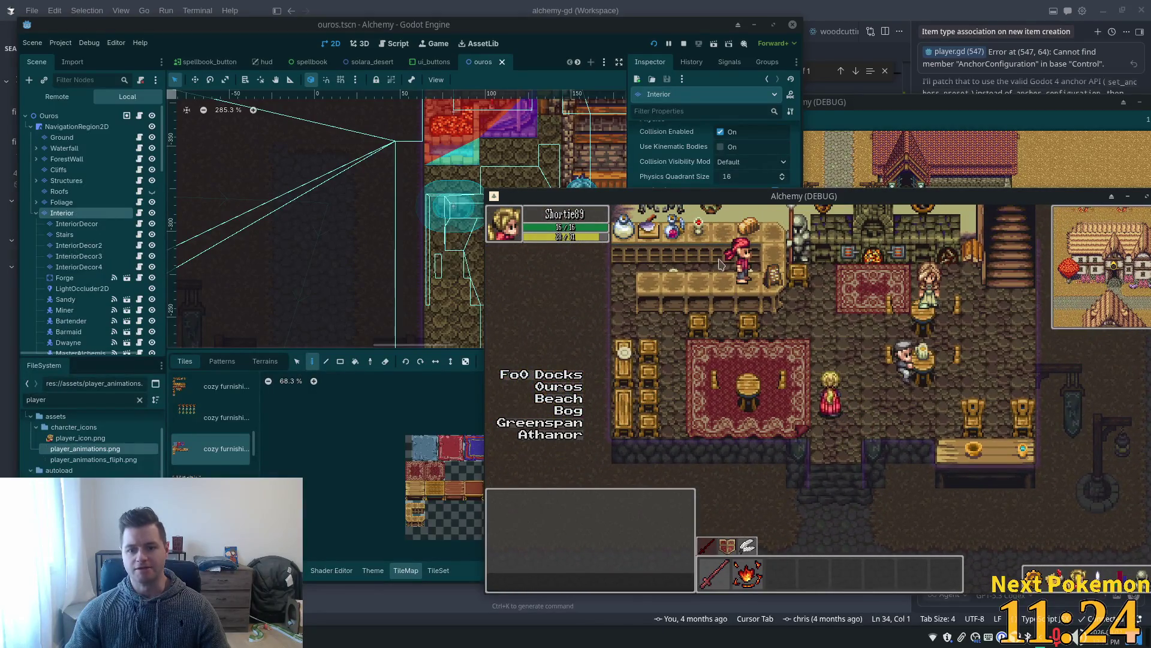
pyautogui.press('Up')
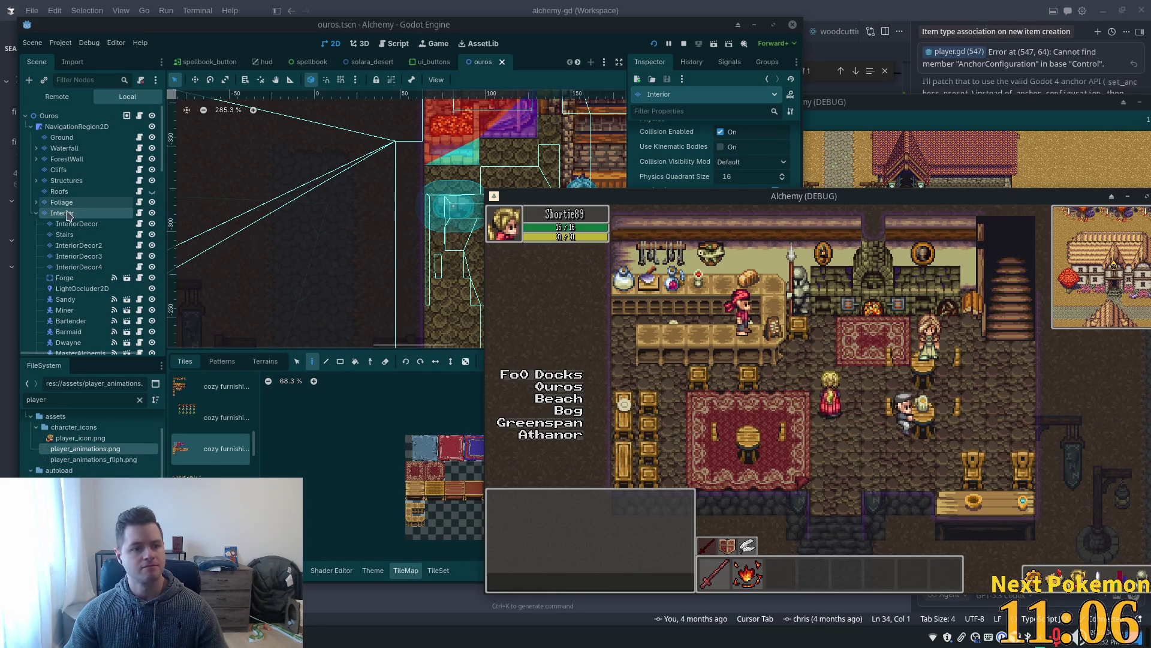
# Select the Stairs layer and browse its furniture tile source textures.
pyautogui.click(64, 234)
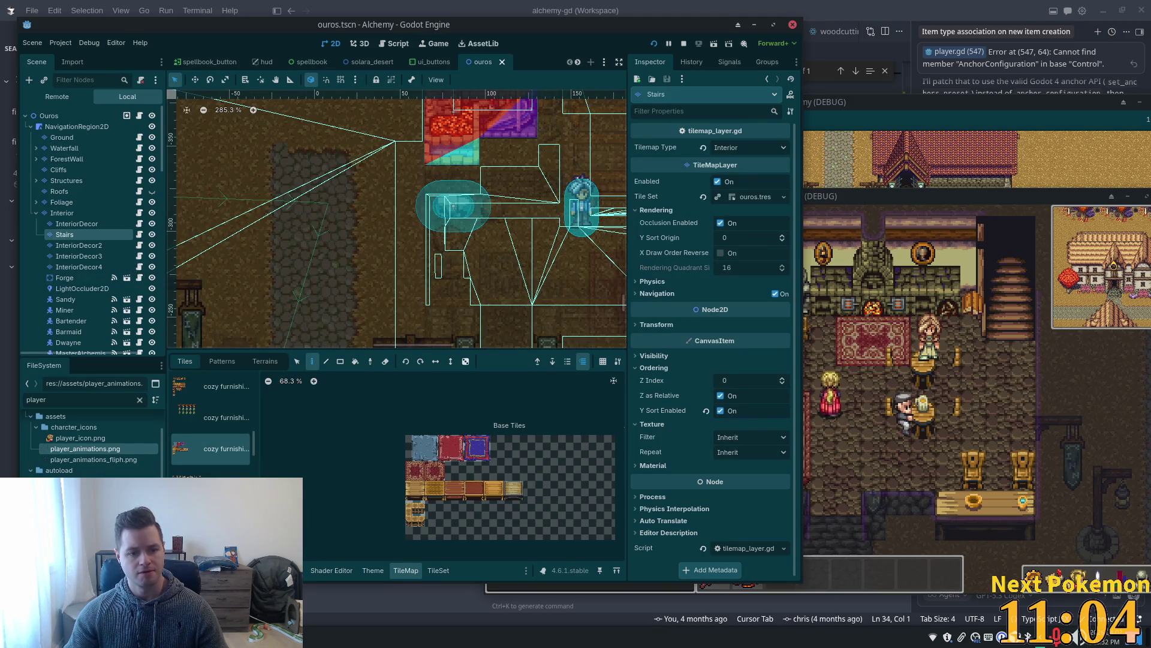
pyautogui.click(213, 472)
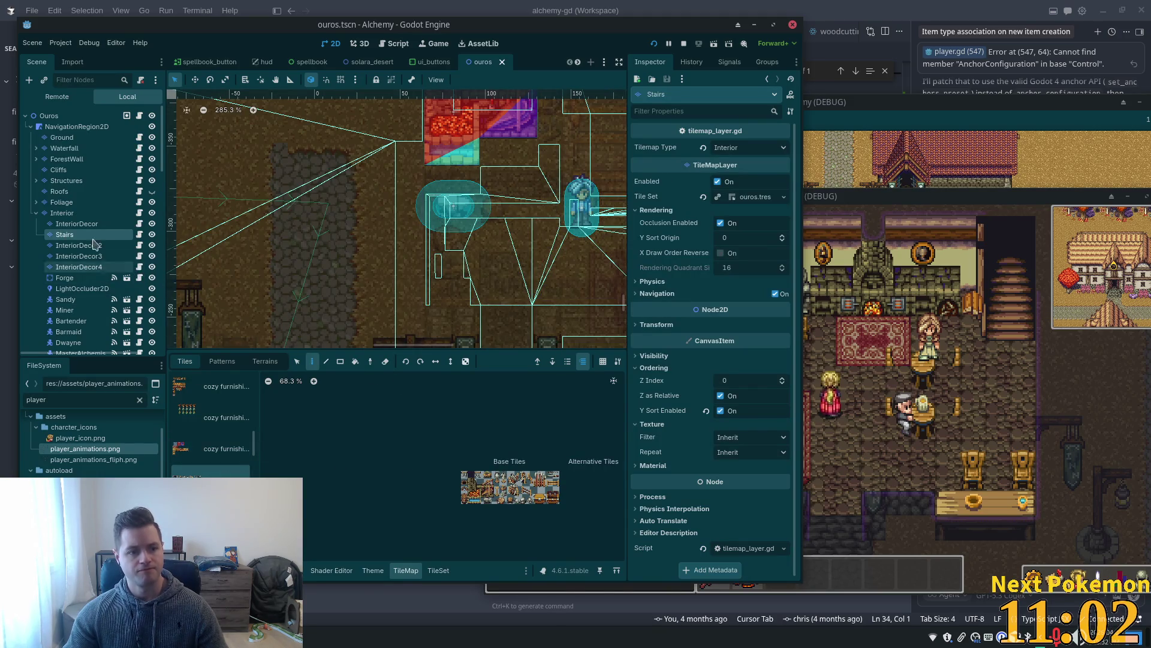
pyautogui.click(199, 447)
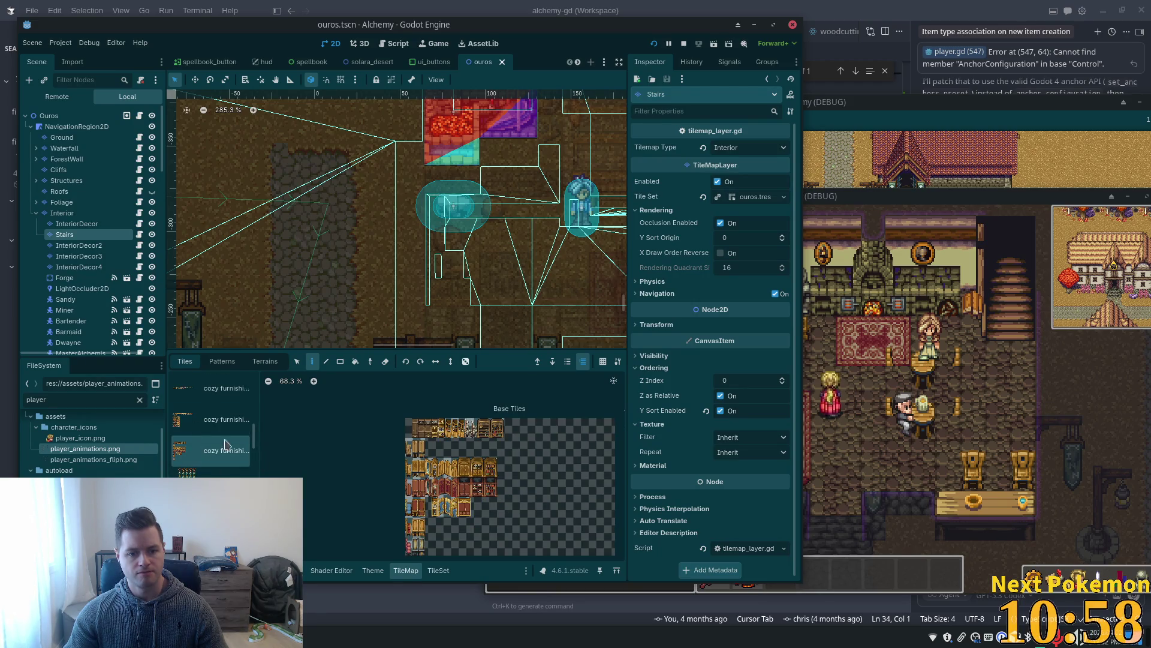
pyautogui.click(205, 427)
pyautogui.scroll(2, 433, 482)
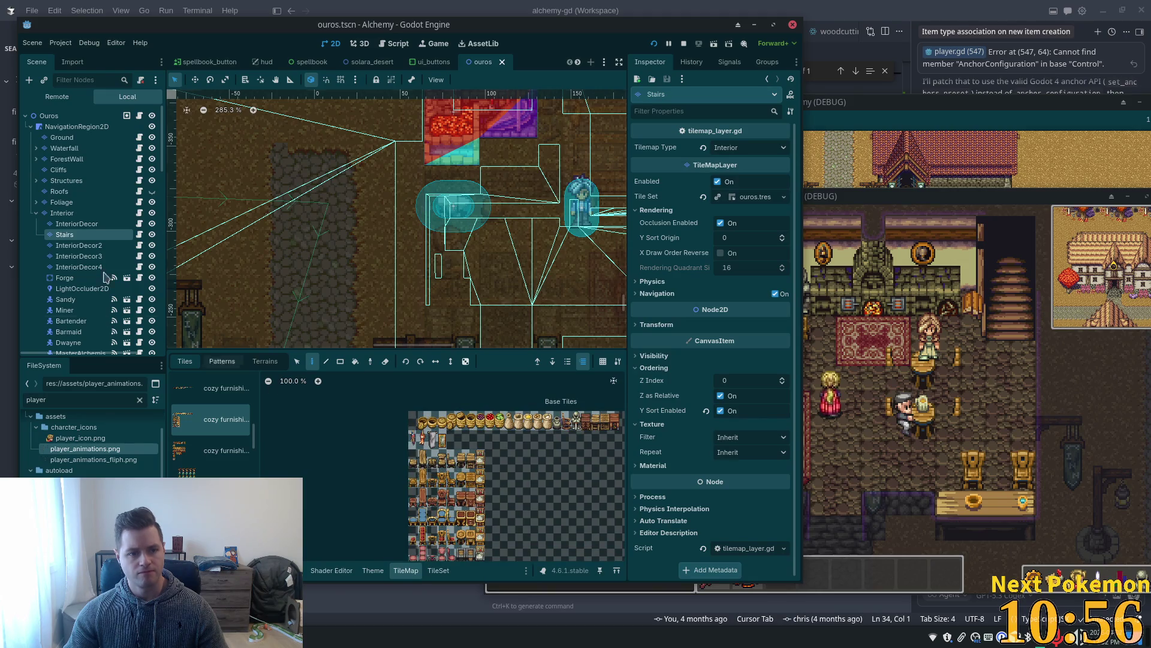
pyautogui.scroll(-5, 378, 235)
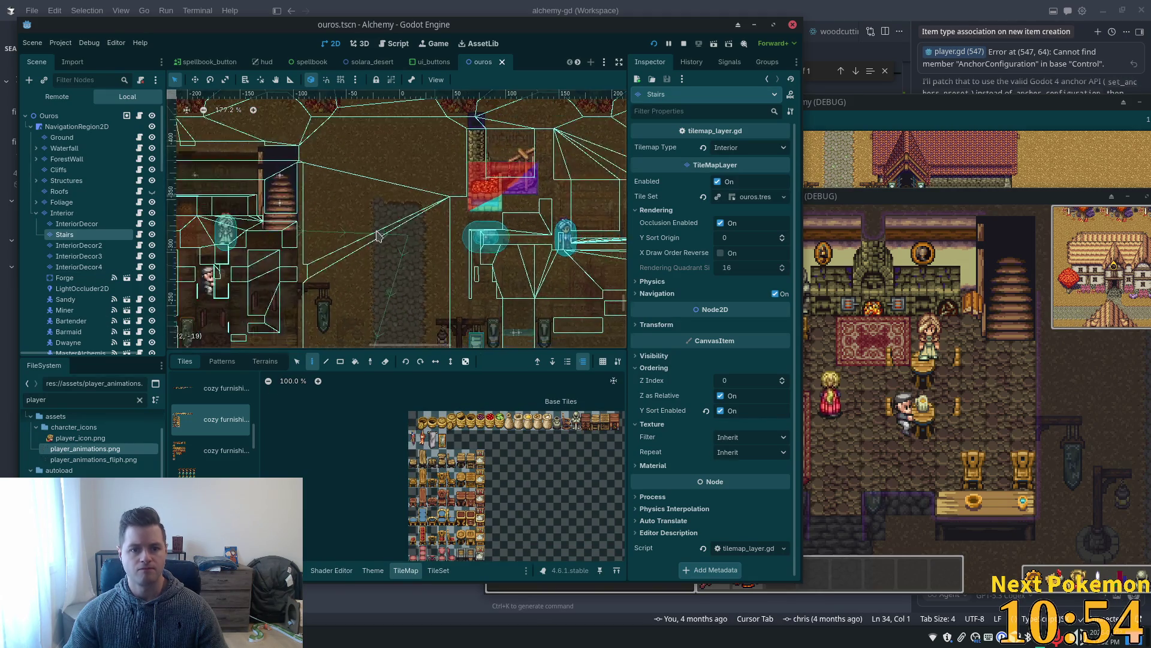
pyautogui.scroll(-1, 378, 236)
pyautogui.hscroll(-5, 396, 234)
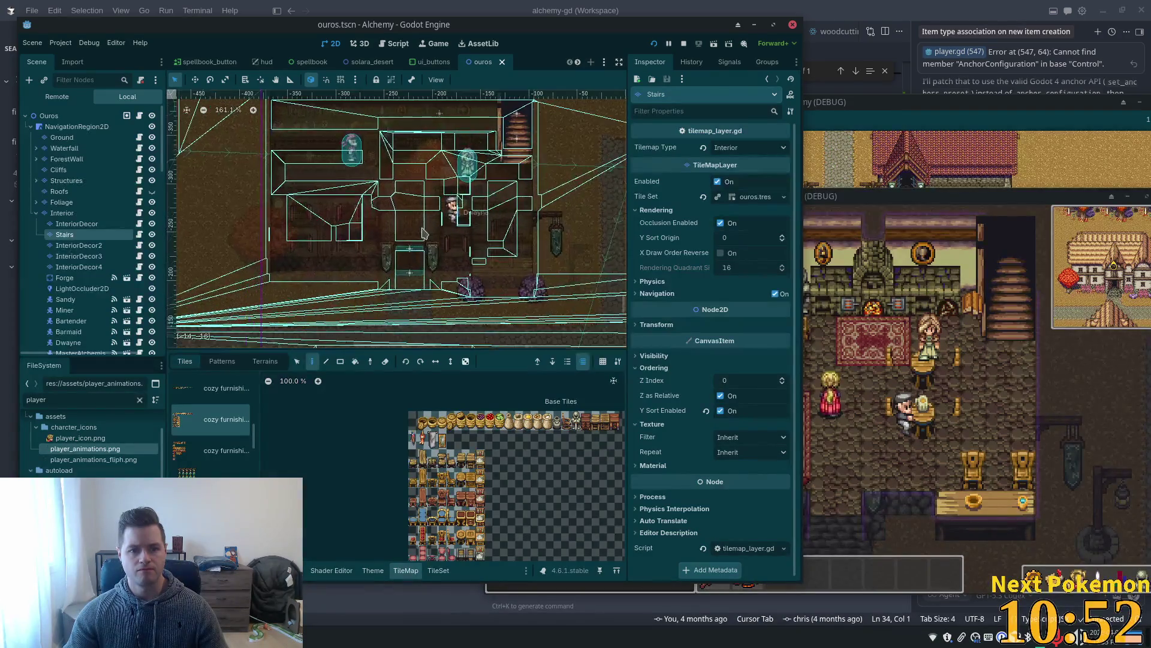
pyautogui.scroll(3, 423, 233)
# Check the InteriorDecor through InteriorDecor4 layers, ending on InteriorDecor2.
pyautogui.click(92, 225)
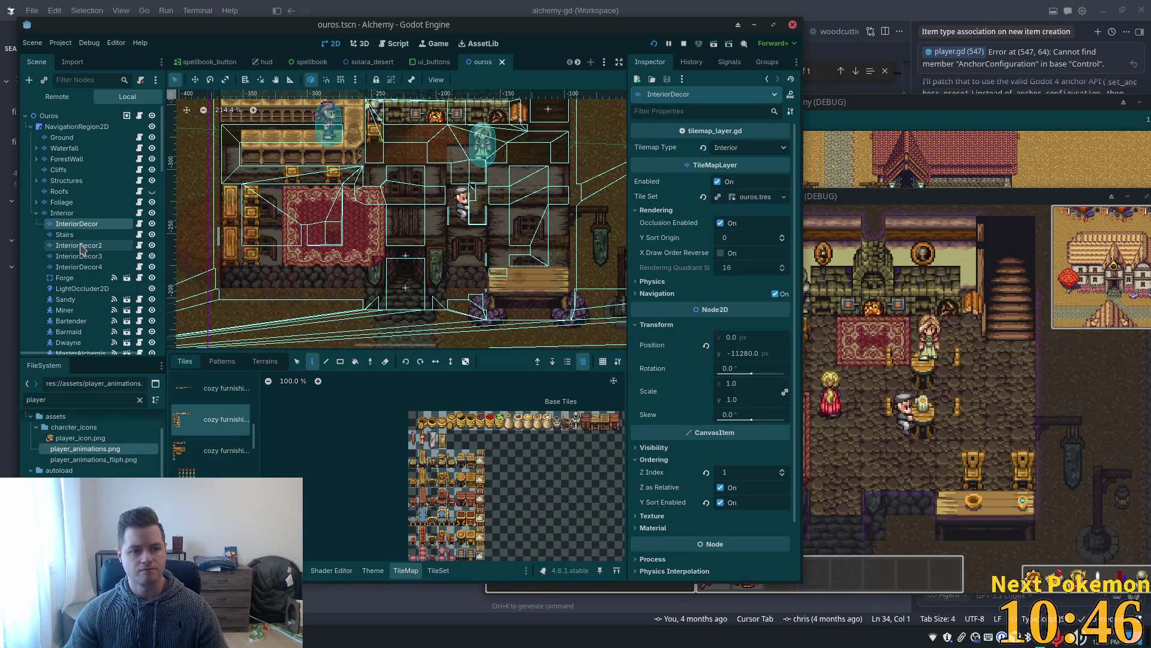
pyautogui.click(83, 248)
pyautogui.click(83, 256)
pyautogui.click(83, 268)
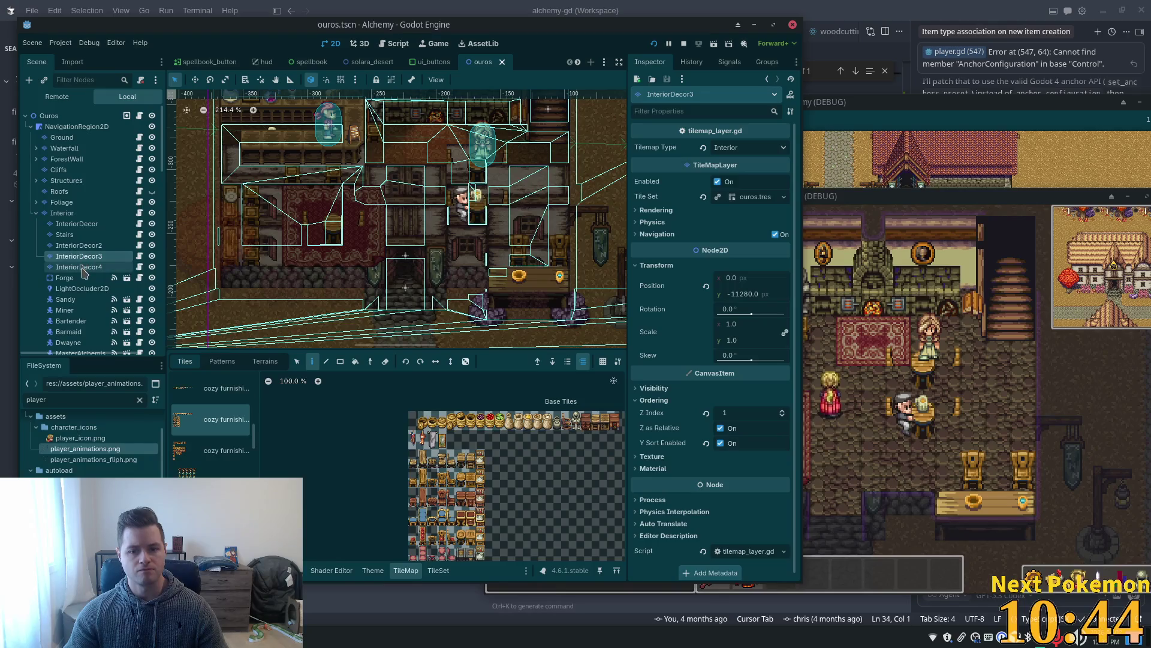
pyautogui.click(83, 256)
pyautogui.click(82, 246)
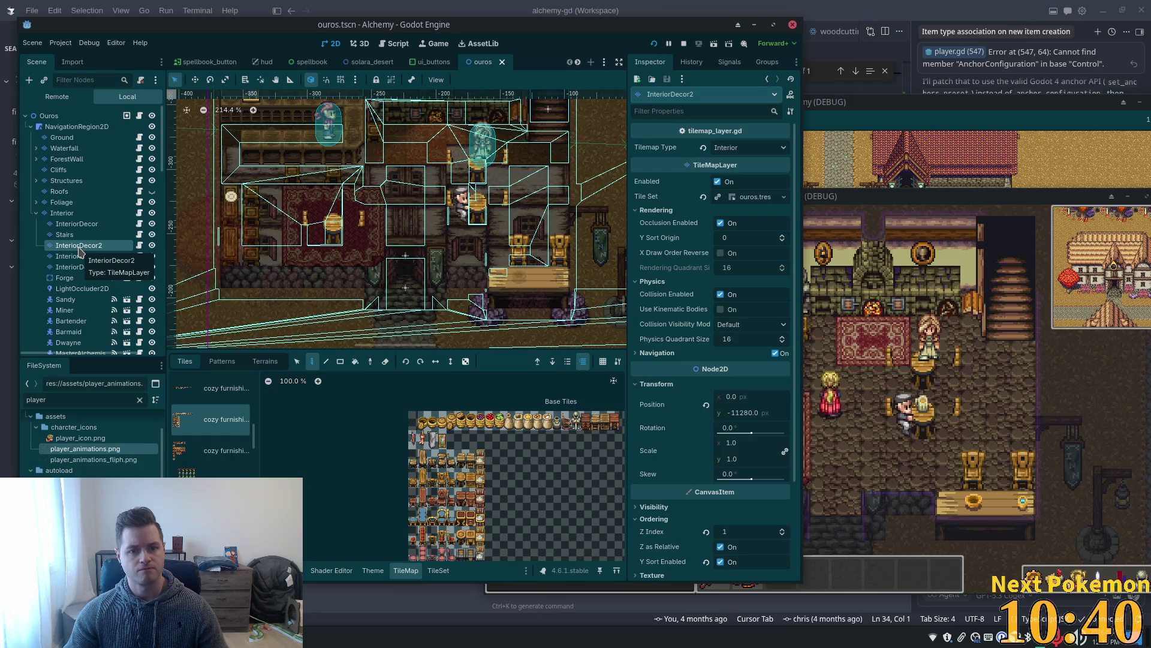
pyautogui.scroll(3, 276, 249)
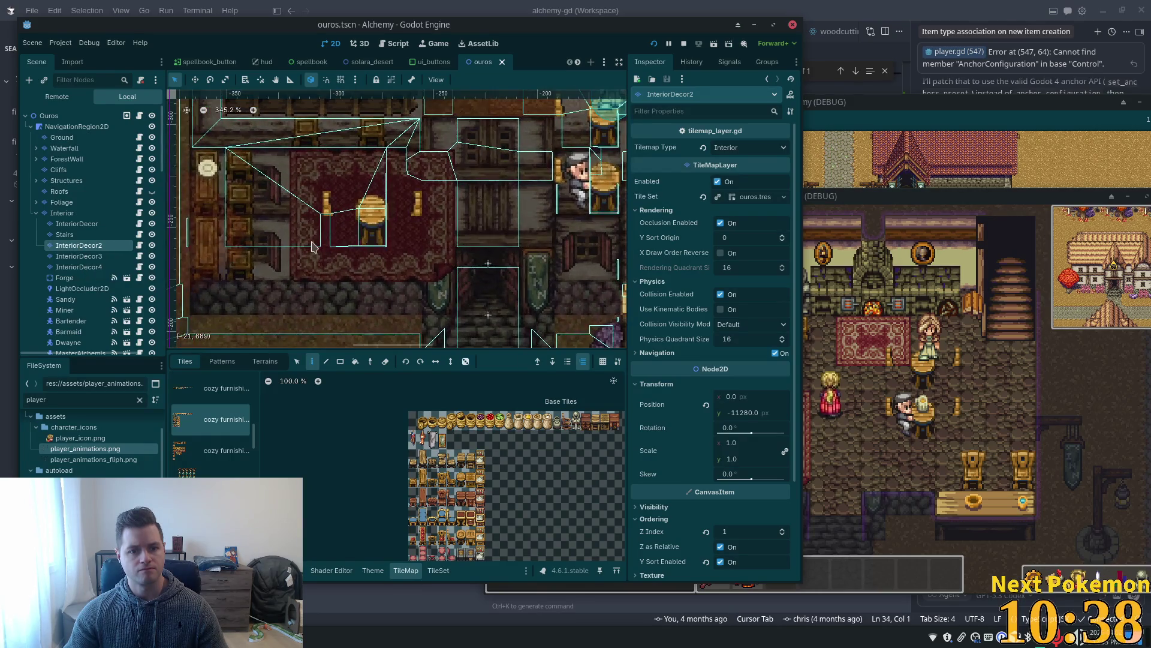
# Hide the Structures layer and switch to the TileSet editor.
pyautogui.click(151, 181)
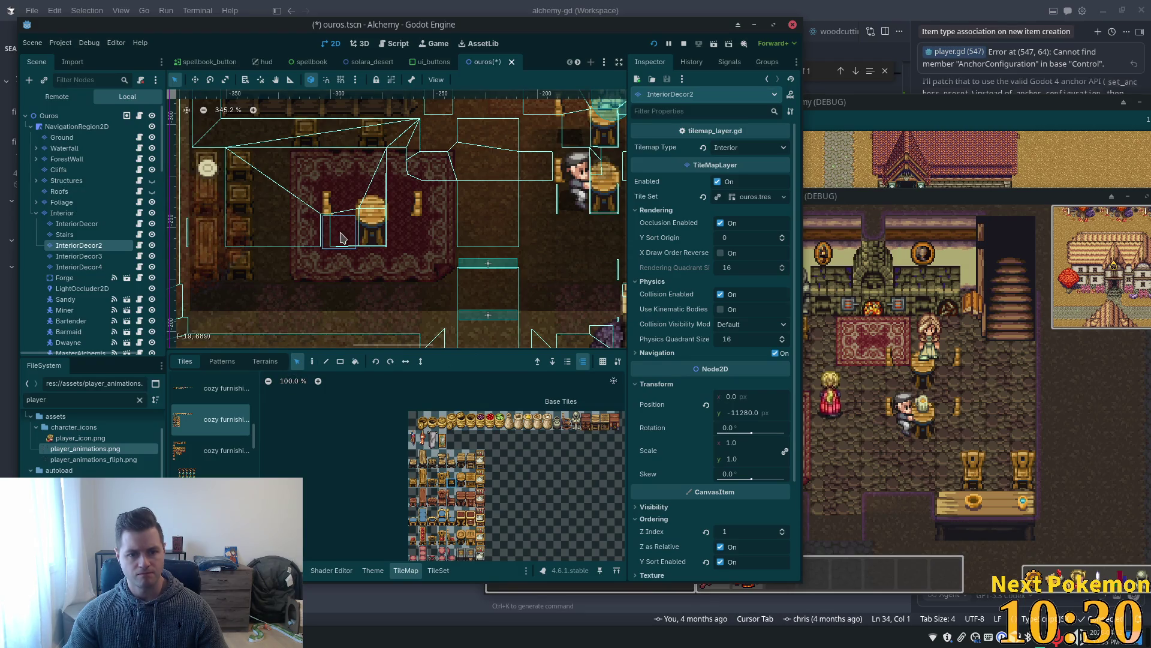
pyautogui.scroll(5, 440, 496)
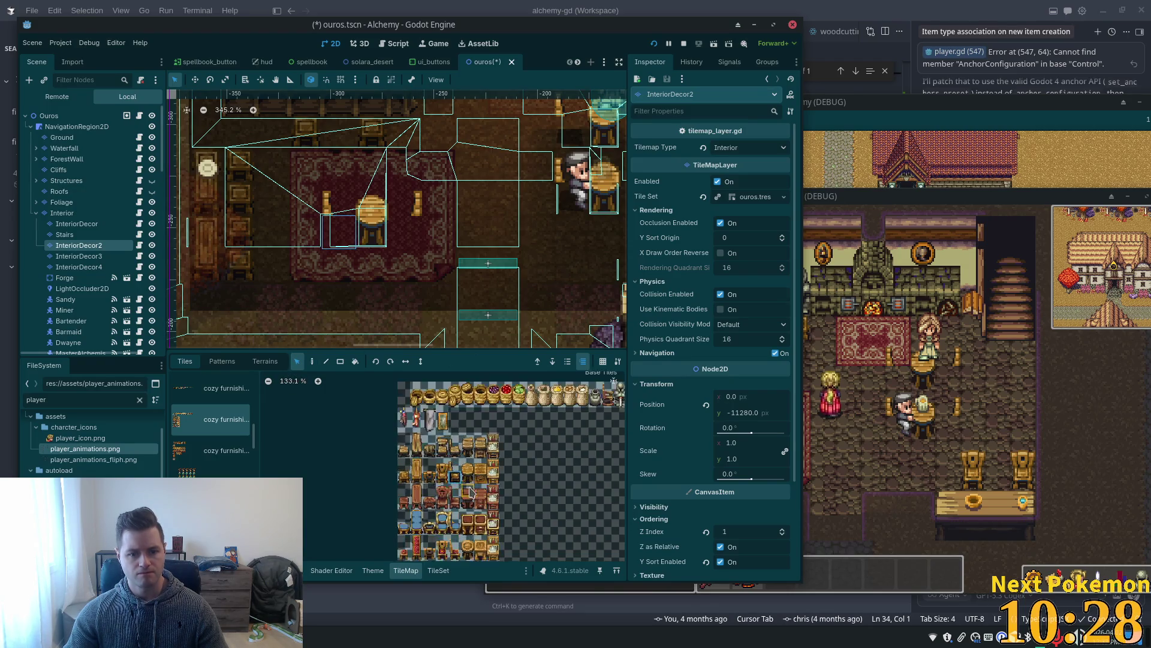
pyautogui.click(437, 570)
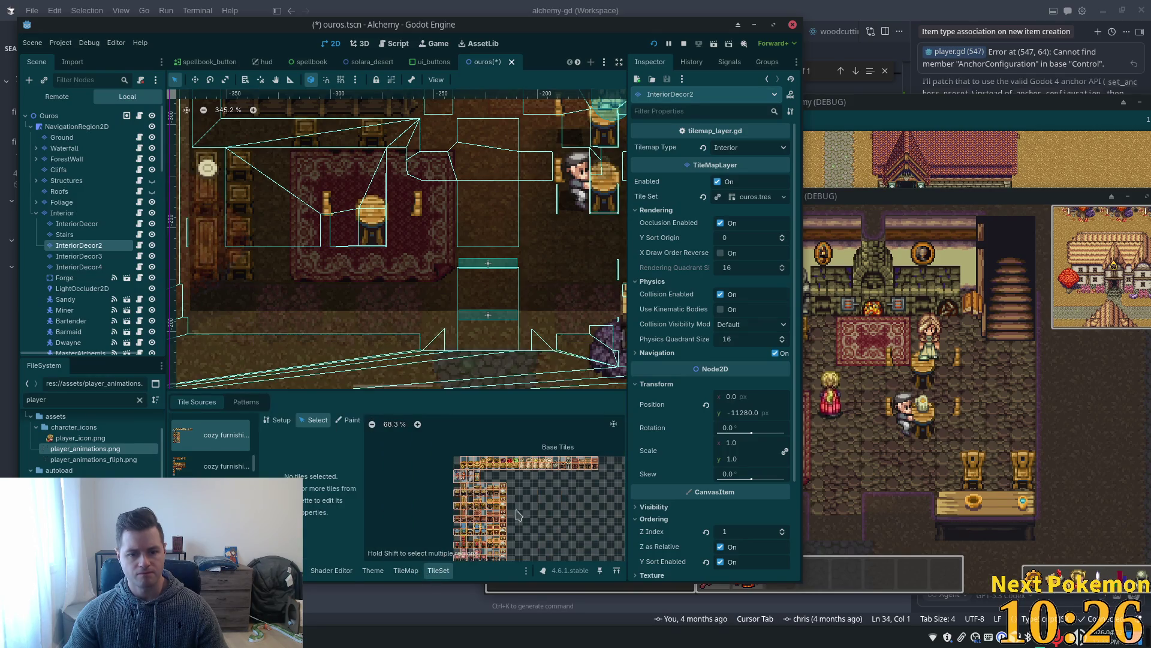
pyautogui.scroll(5, 602, 517)
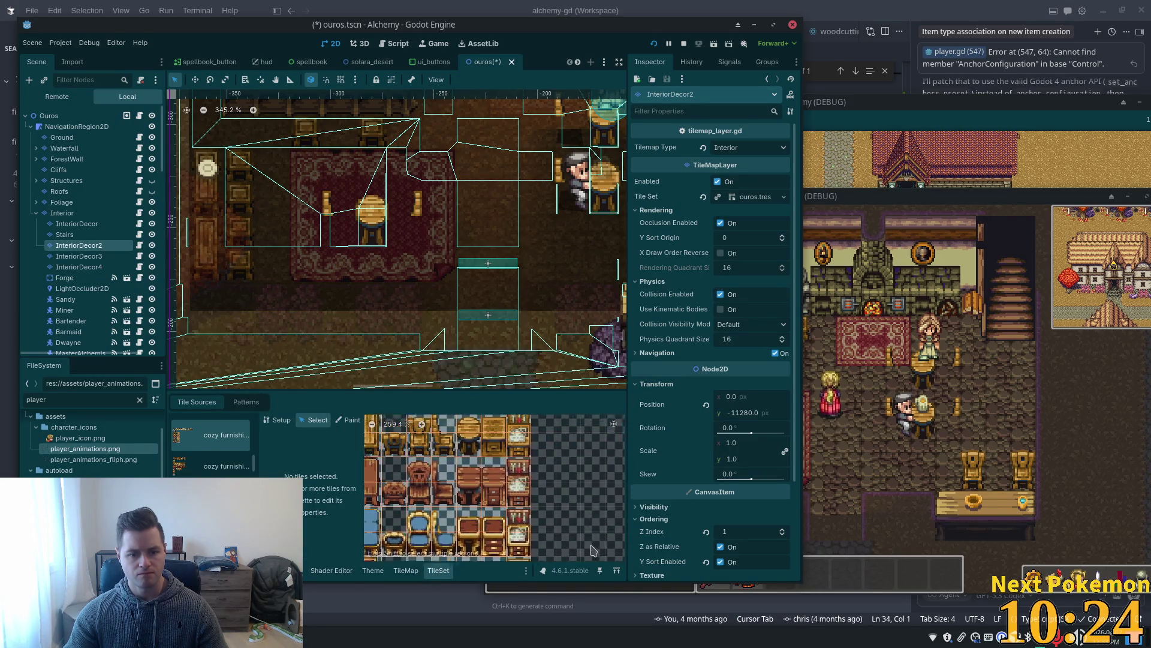
# Select furniture tile (4,7) and scroll to its Rendering properties.
pyautogui.click(478, 501)
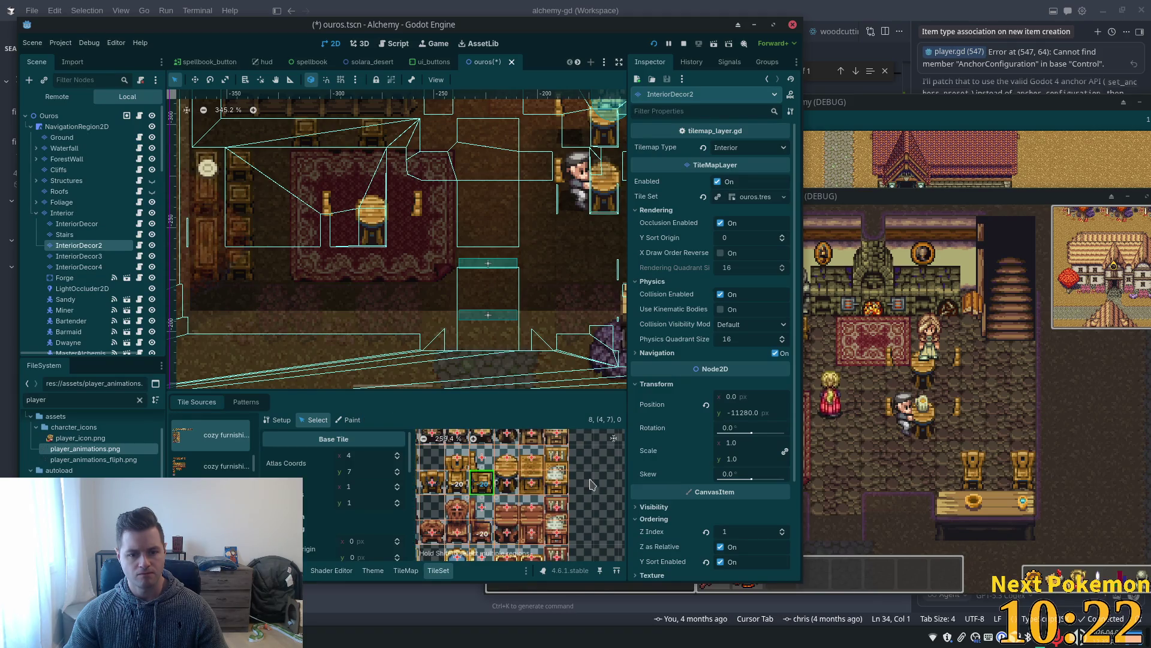
pyautogui.scroll(-2, 590, 485)
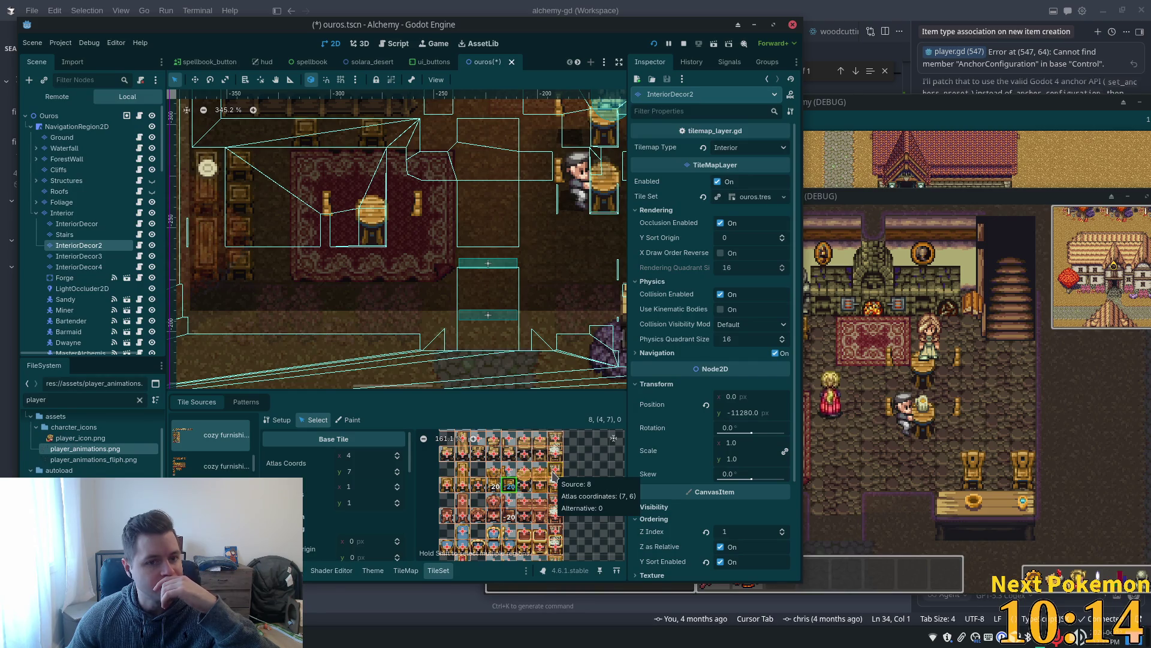
pyautogui.scroll(-3, 566, 497)
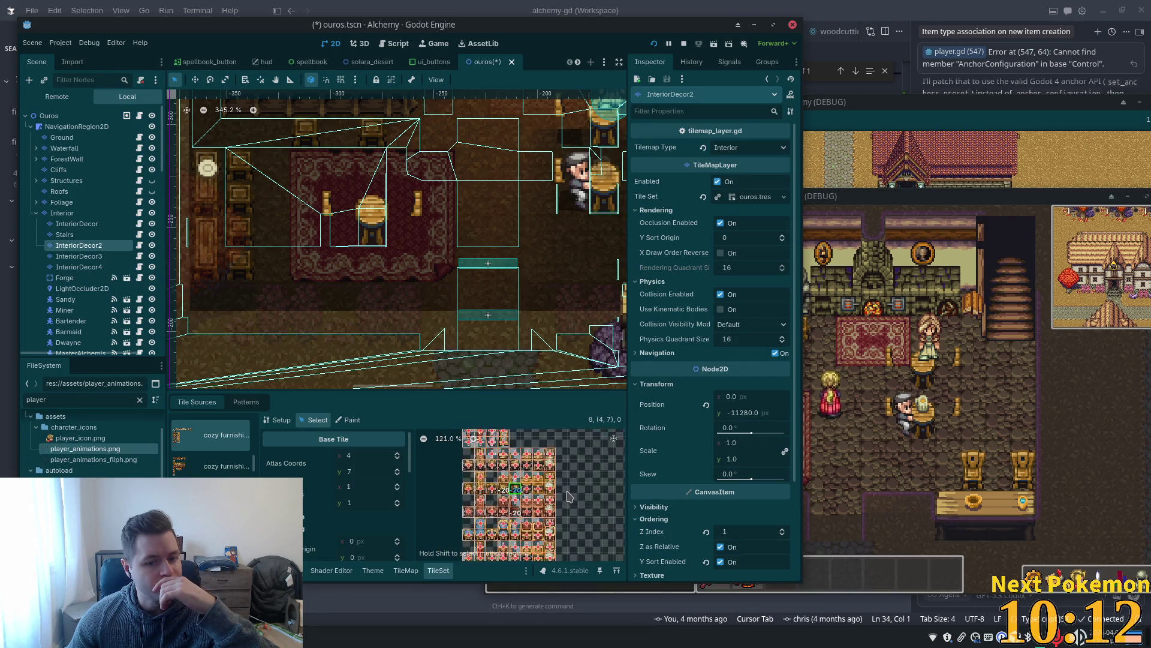
pyautogui.scroll(3, 570, 500)
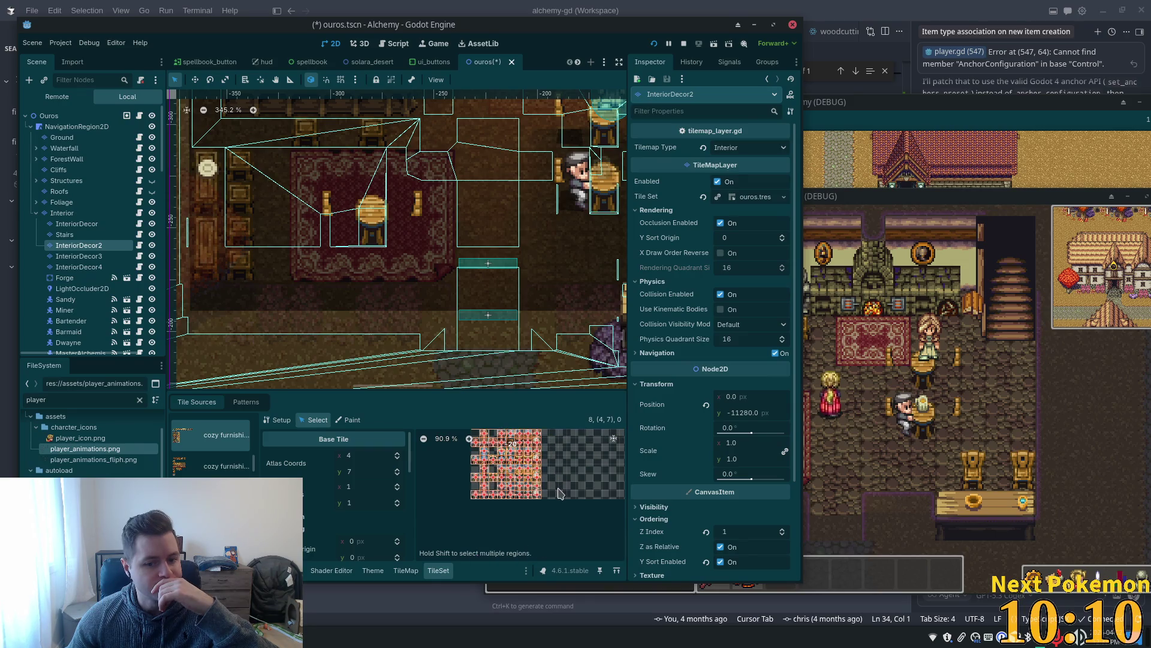
pyautogui.scroll(3, 567, 479)
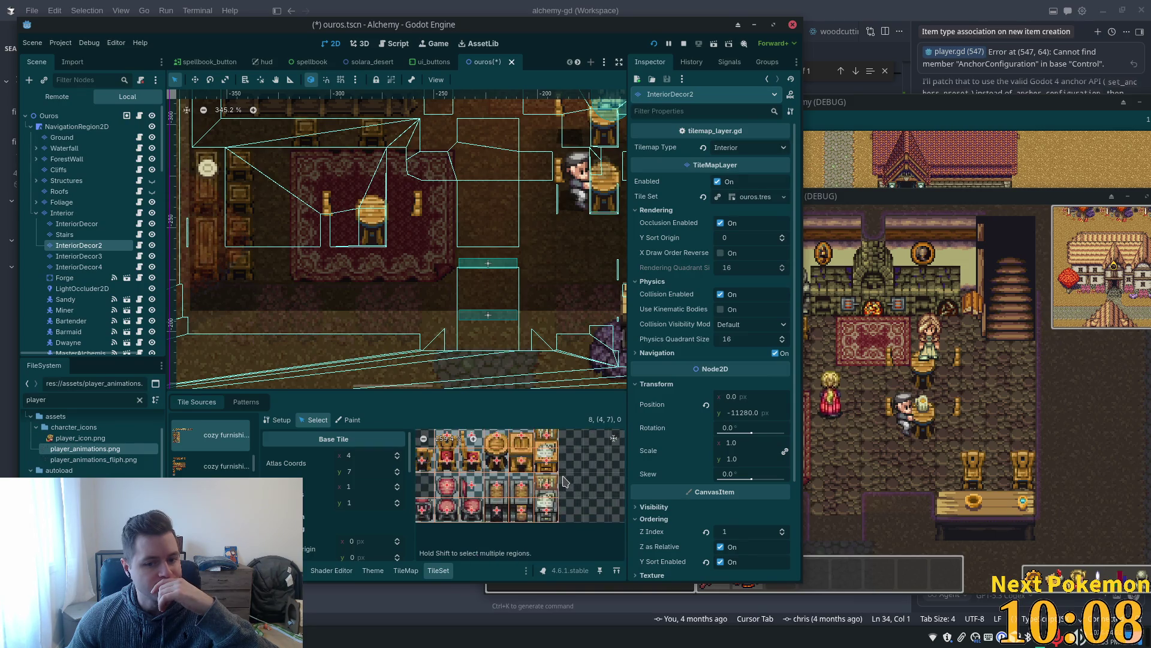
pyautogui.scroll(1, 595, 475)
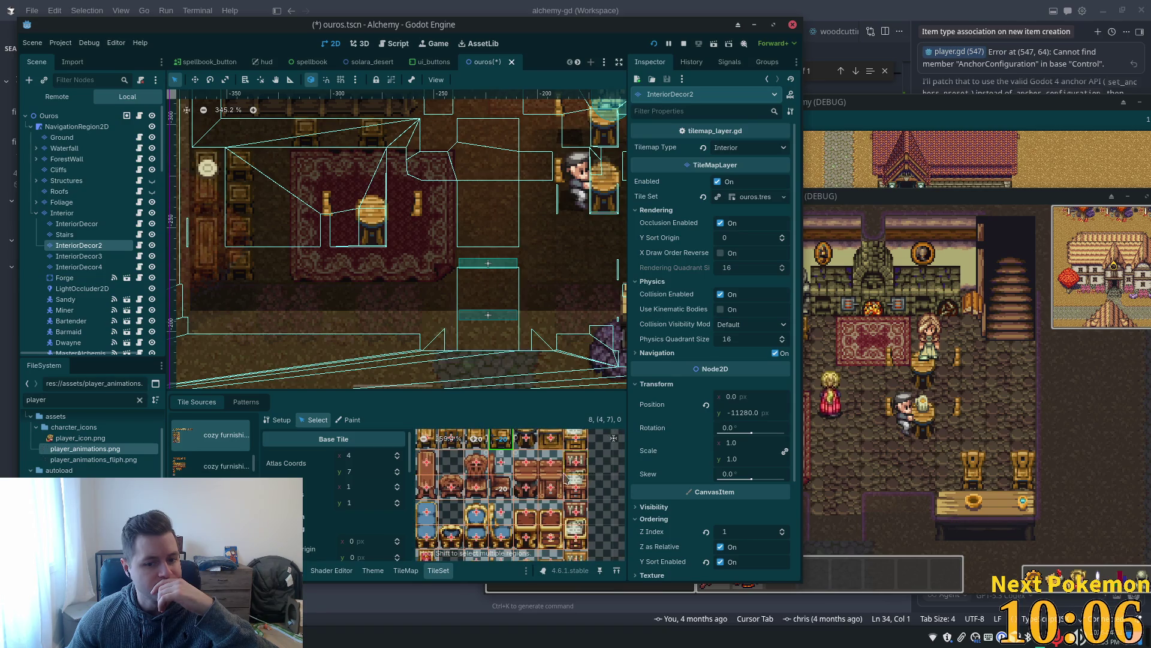
pyautogui.scroll(-4, 564, 477)
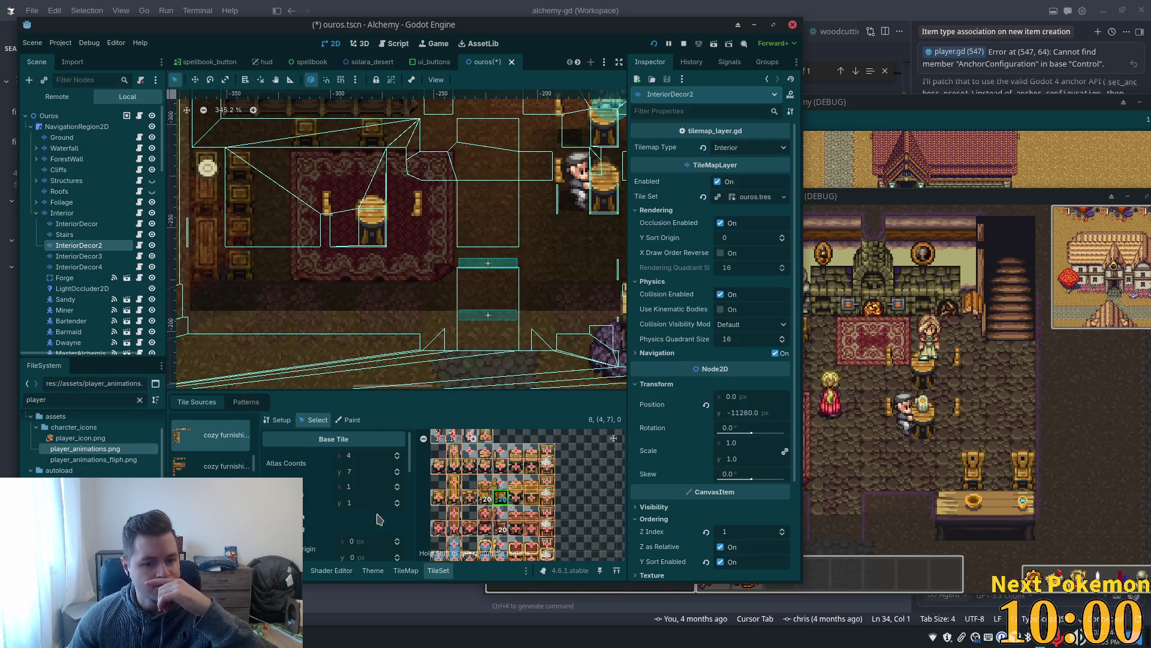
pyautogui.scroll(-4, 379, 519)
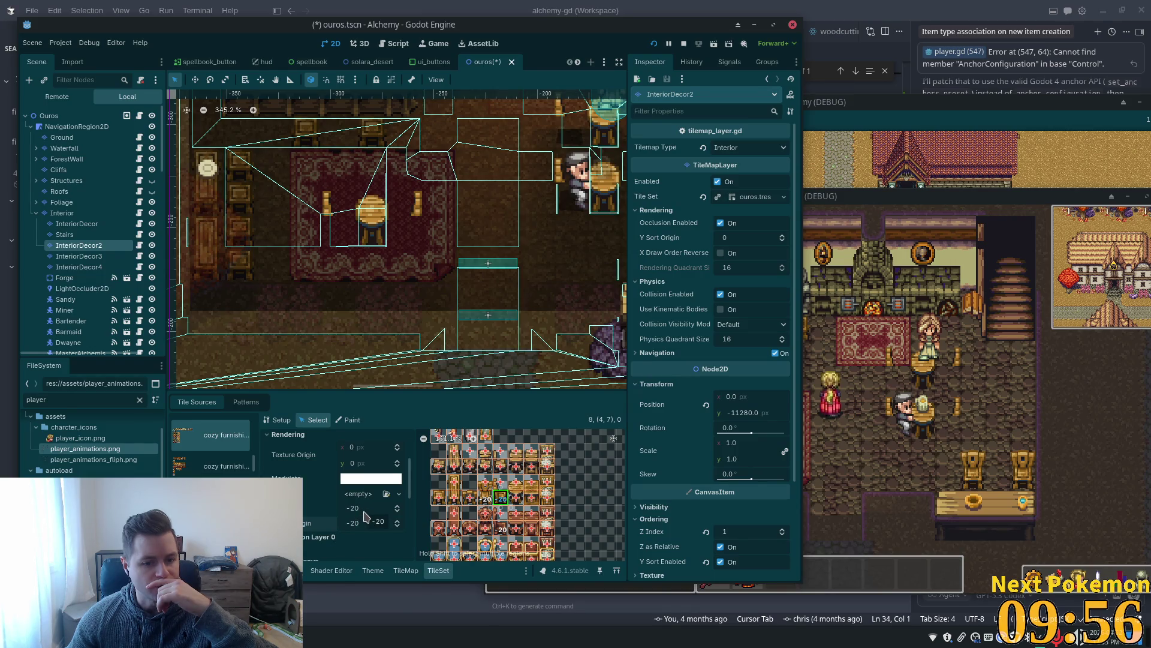
# Select the furniture tiles needing -20 sorting, starting from atlas tile 4,5.
pyautogui.click(365, 510)
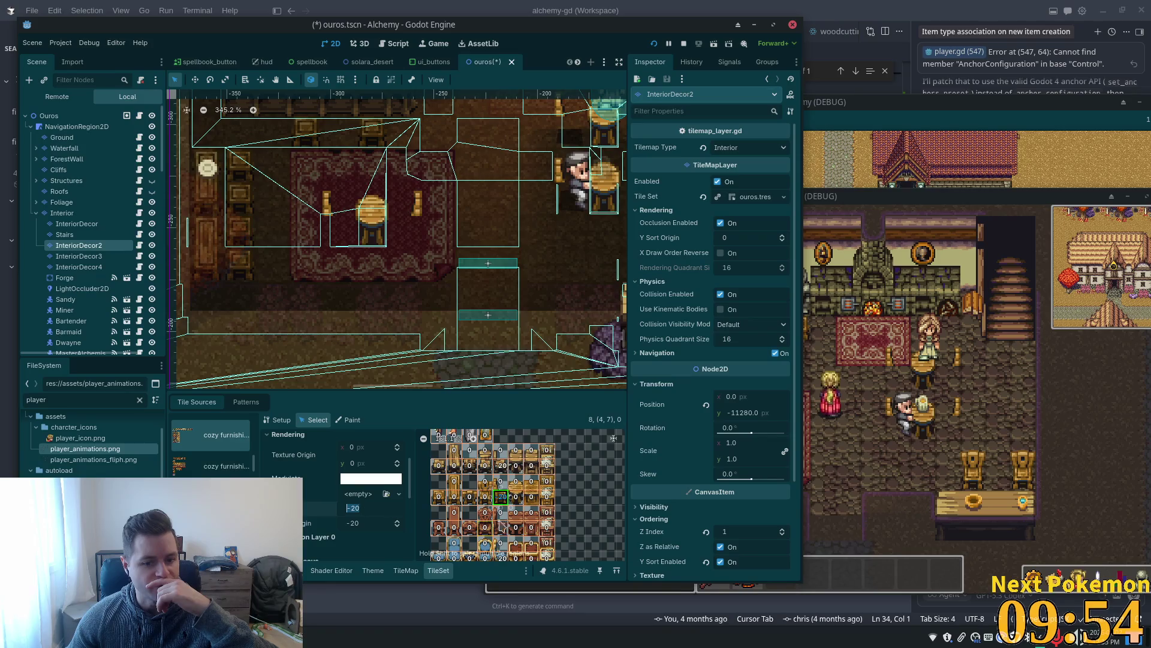
pyautogui.click(501, 465)
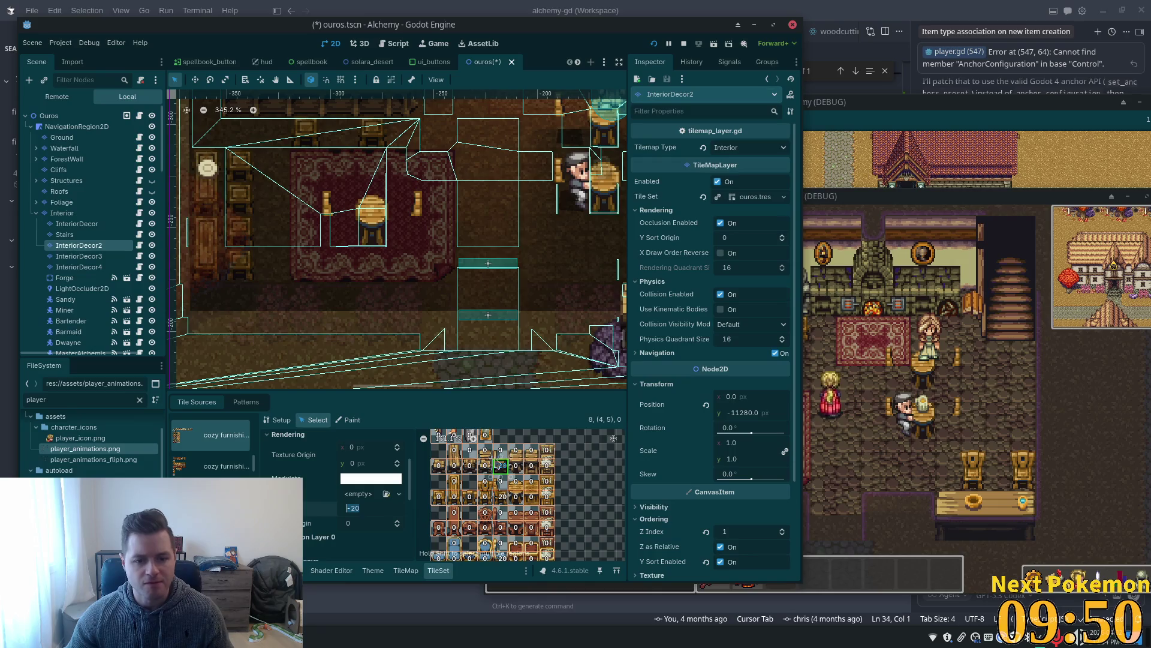
pyautogui.keyDown('shift'); pyautogui.click(501, 497); pyautogui.keyUp('shift')
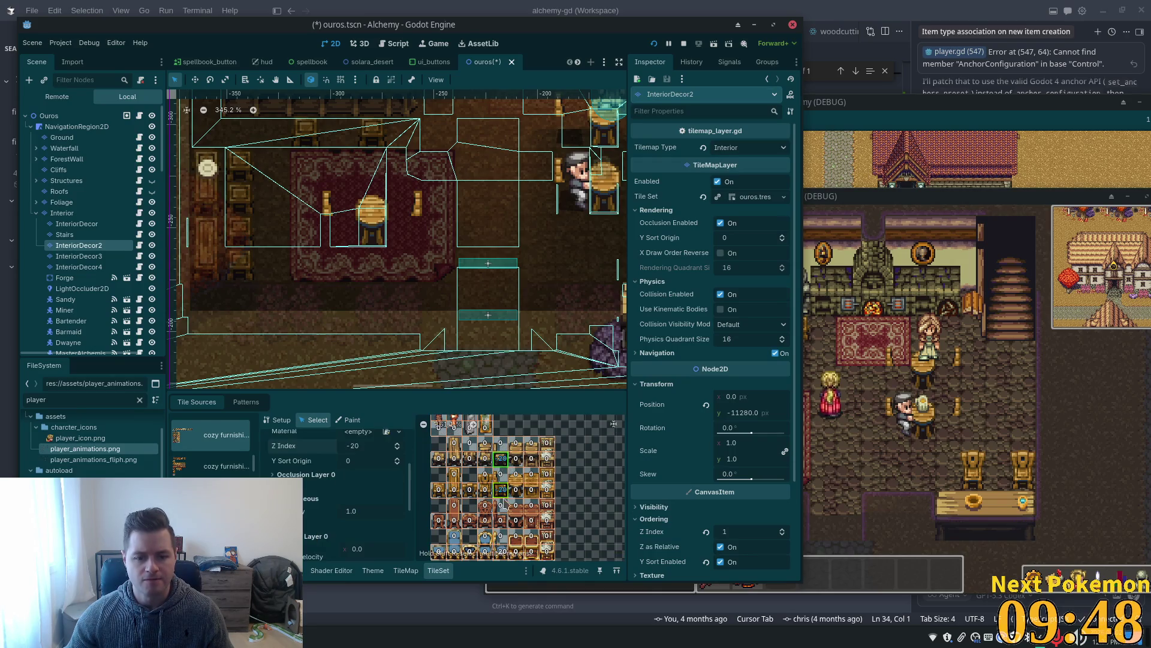
pyautogui.scroll(-3, 515, 492)
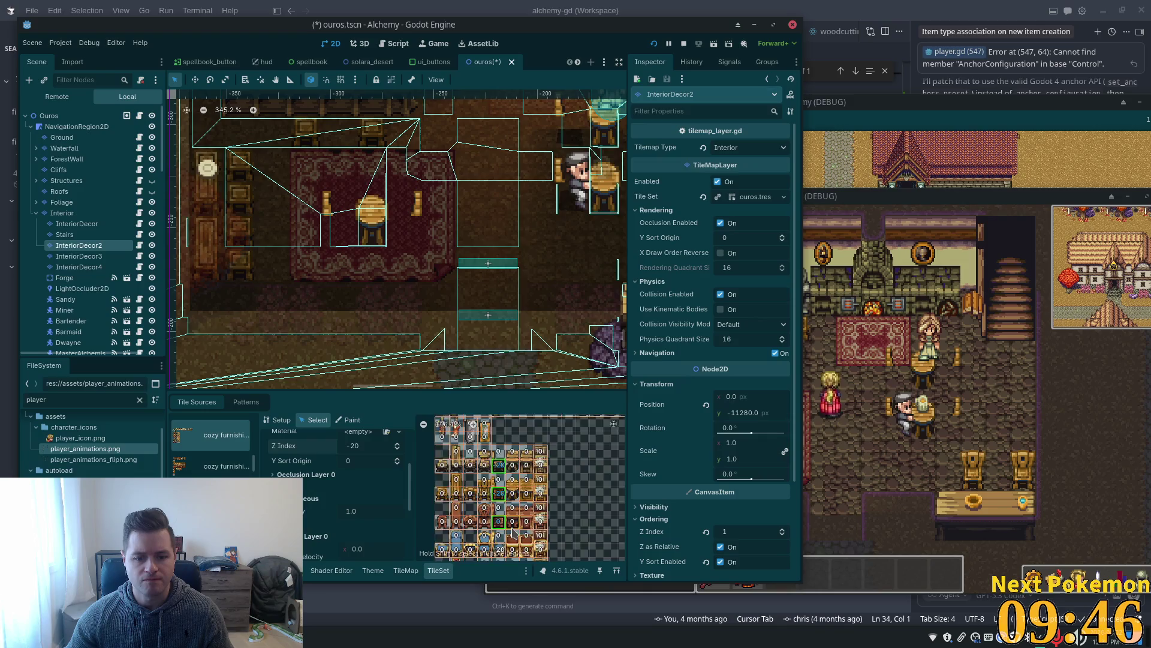
pyautogui.keyDown('shift'); pyautogui.click(511, 482); pyautogui.keyUp('shift')
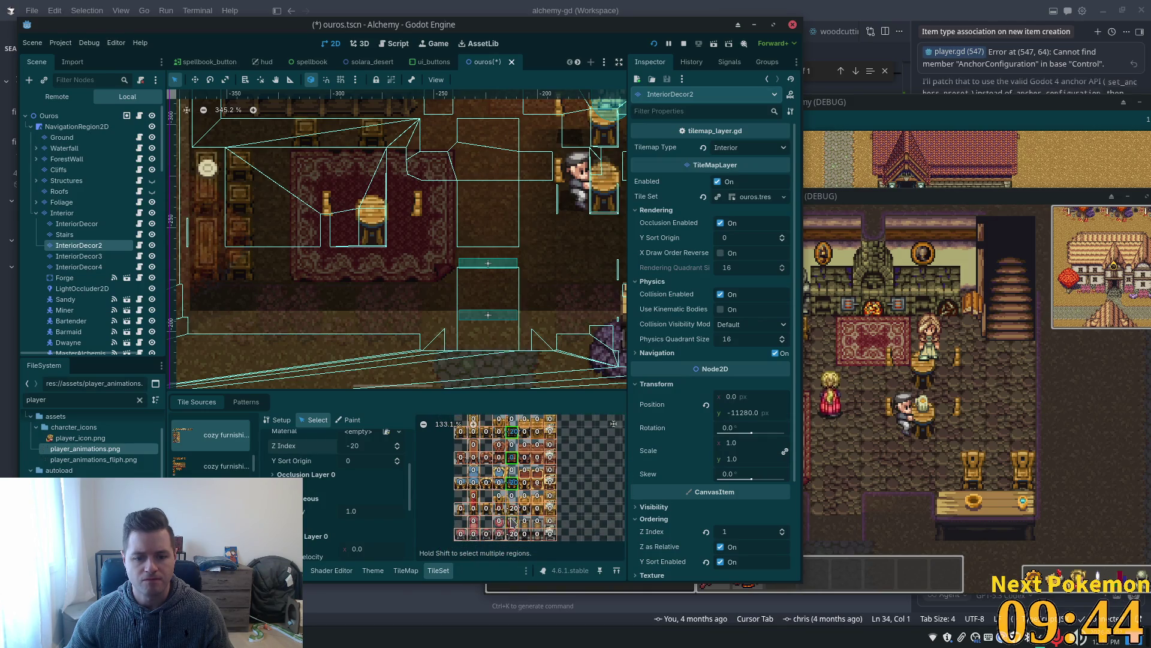
pyautogui.keyDown('shift'); pyautogui.click(512, 535); pyautogui.keyUp('shift')
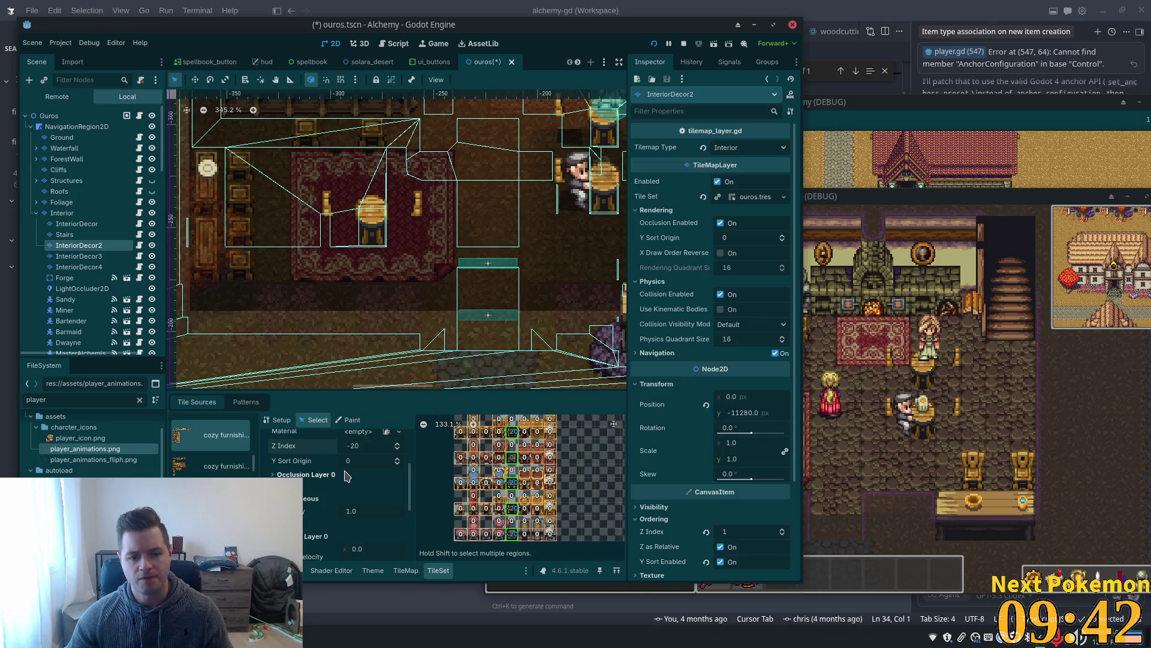
pyautogui.scroll(2, 351, 477)
# Give the selected tiles Z Index 0 and Y Sort Origin -20, then save the scene.
pyautogui.click(368, 481)
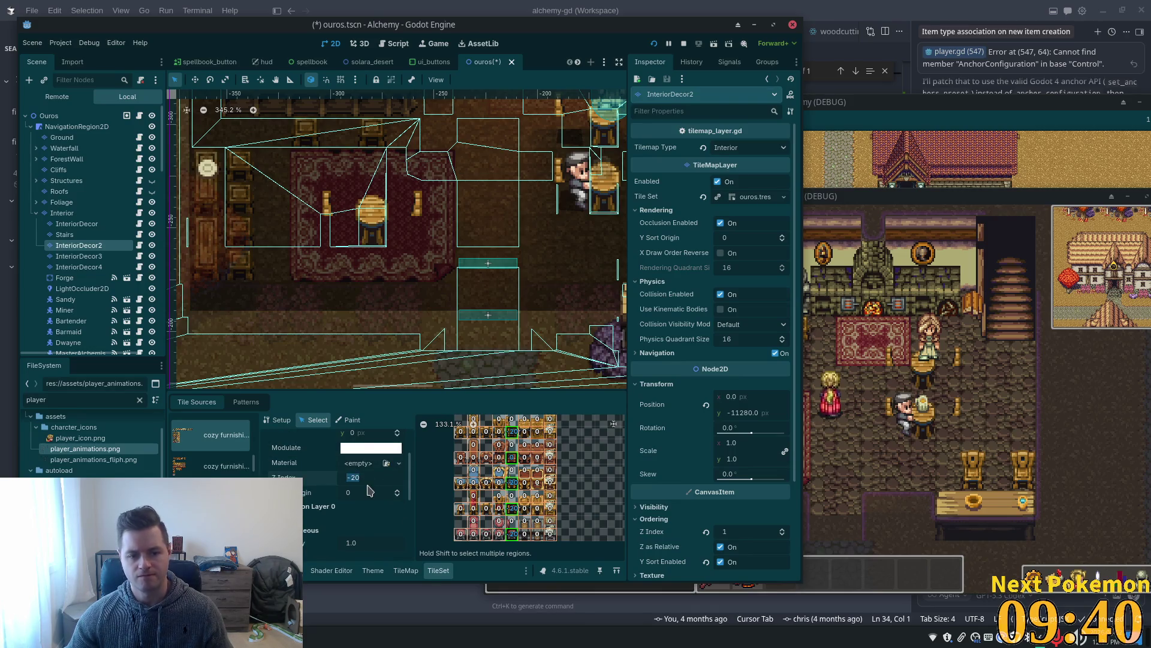
pyautogui.write('0')
pyautogui.press('Tab')
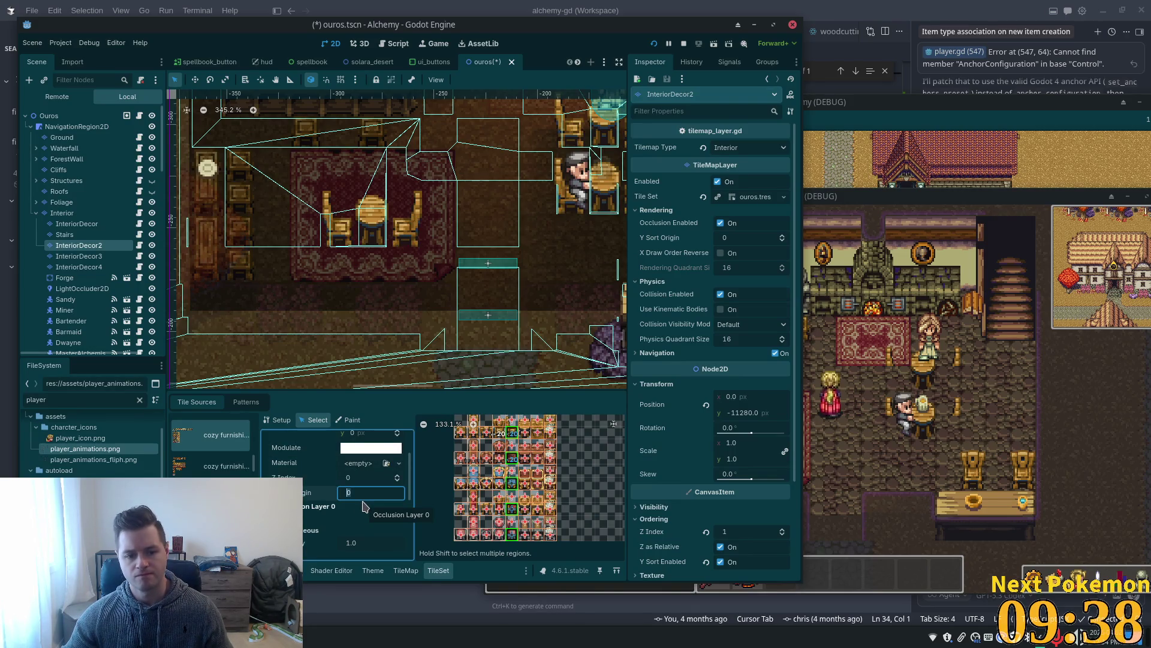
pyautogui.write('-')
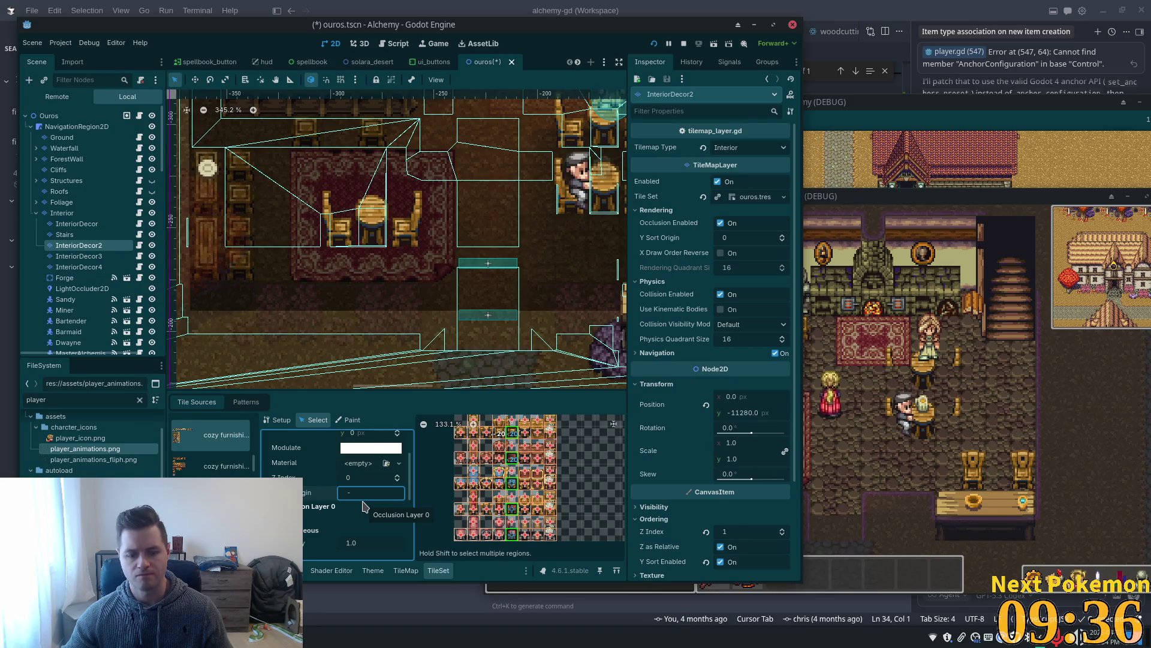
pyautogui.write('20')
pyautogui.press('Tab')
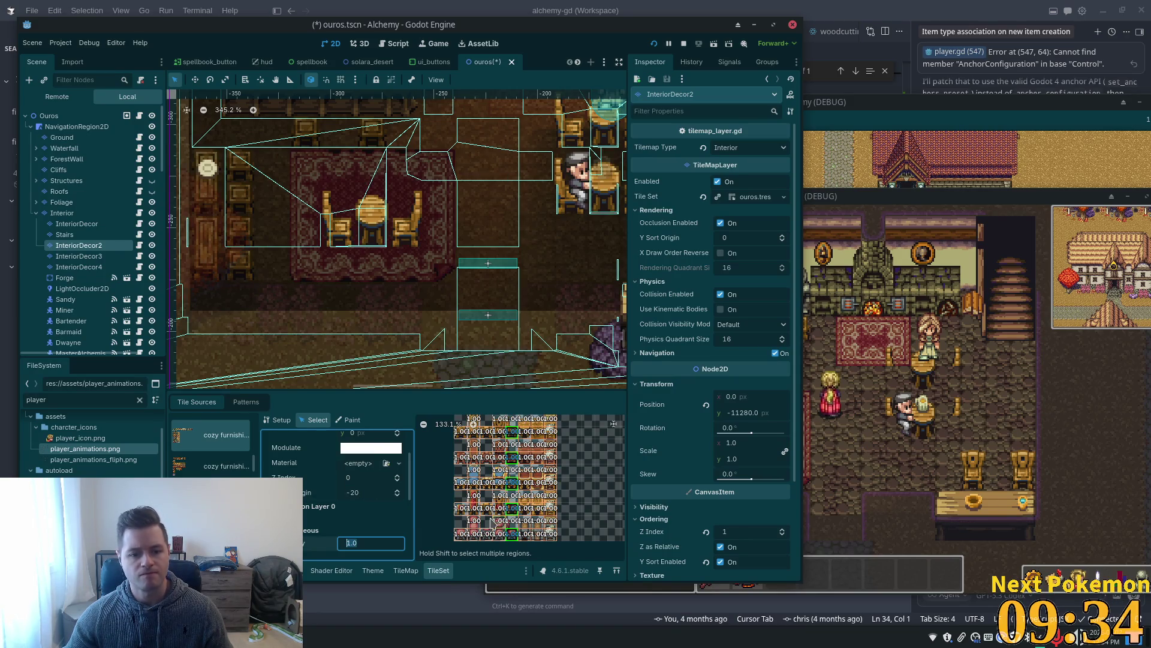
pyautogui.hotkey('ctrl', 's')
pyautogui.click(872, 433)
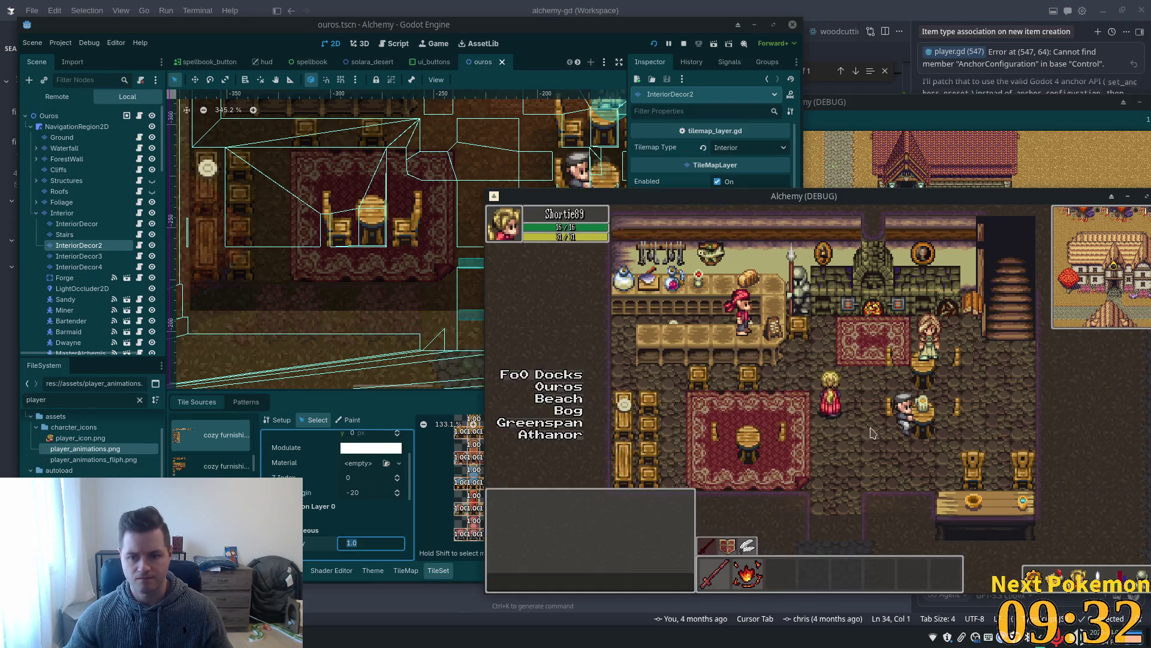
# Show the Structures and Roofs layers, hide Interior, save, and relaunch the game.
pyautogui.click(654, 44)
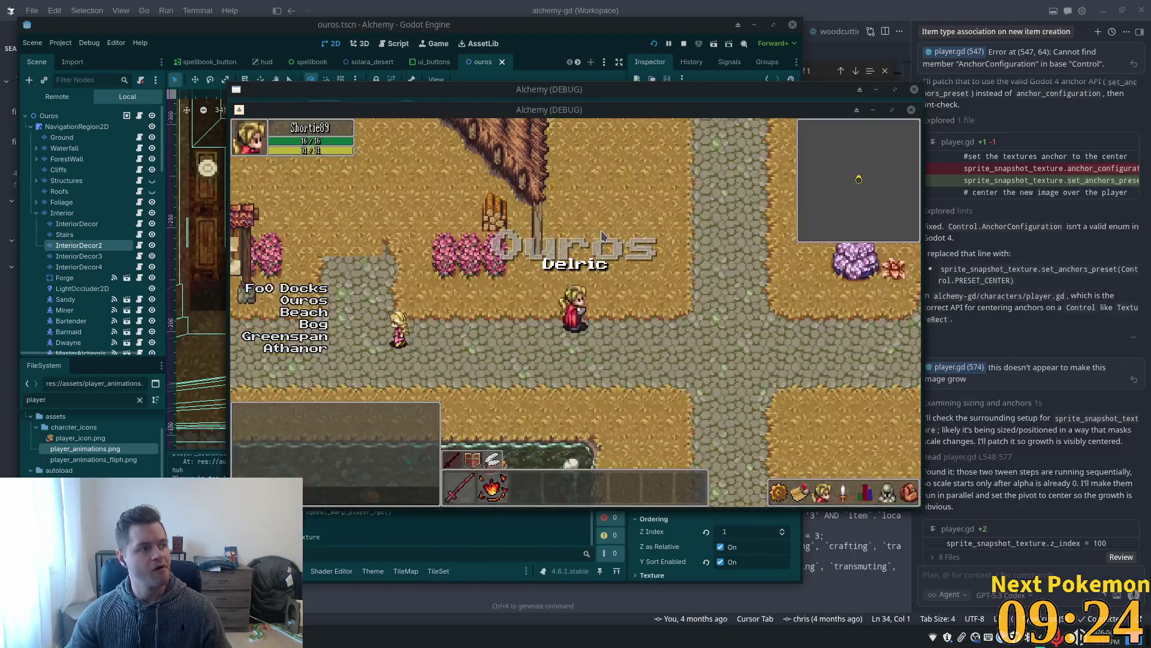
pyautogui.click(151, 180)
pyautogui.click(152, 191)
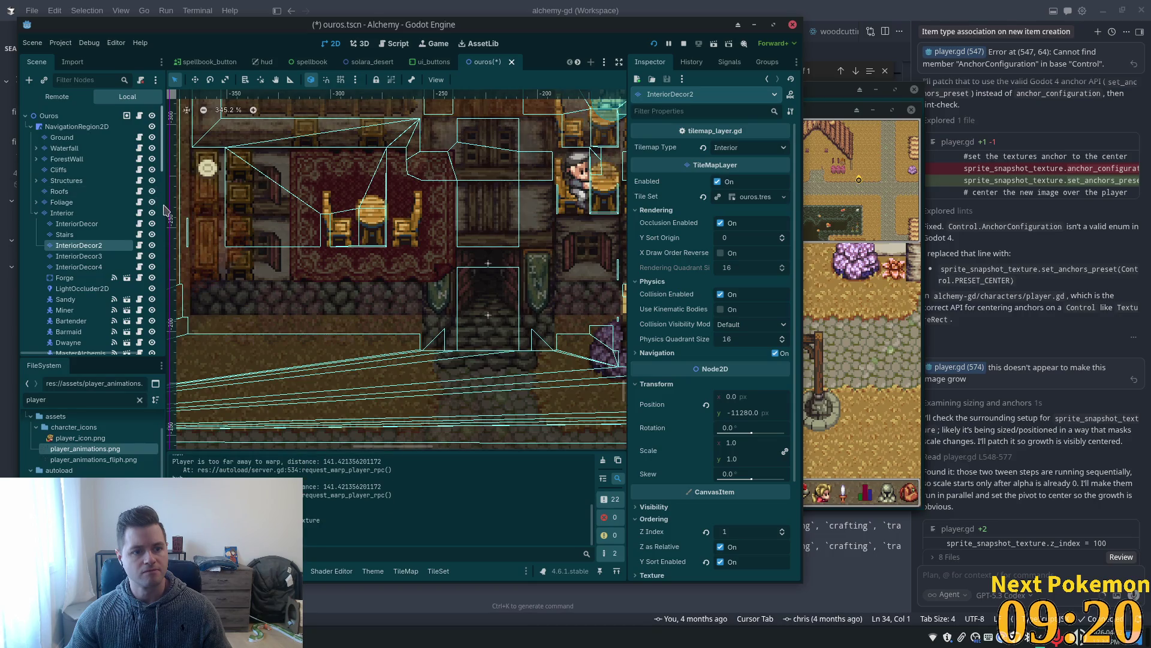
pyautogui.click(152, 213)
pyautogui.hotkey('ctrl', 's')
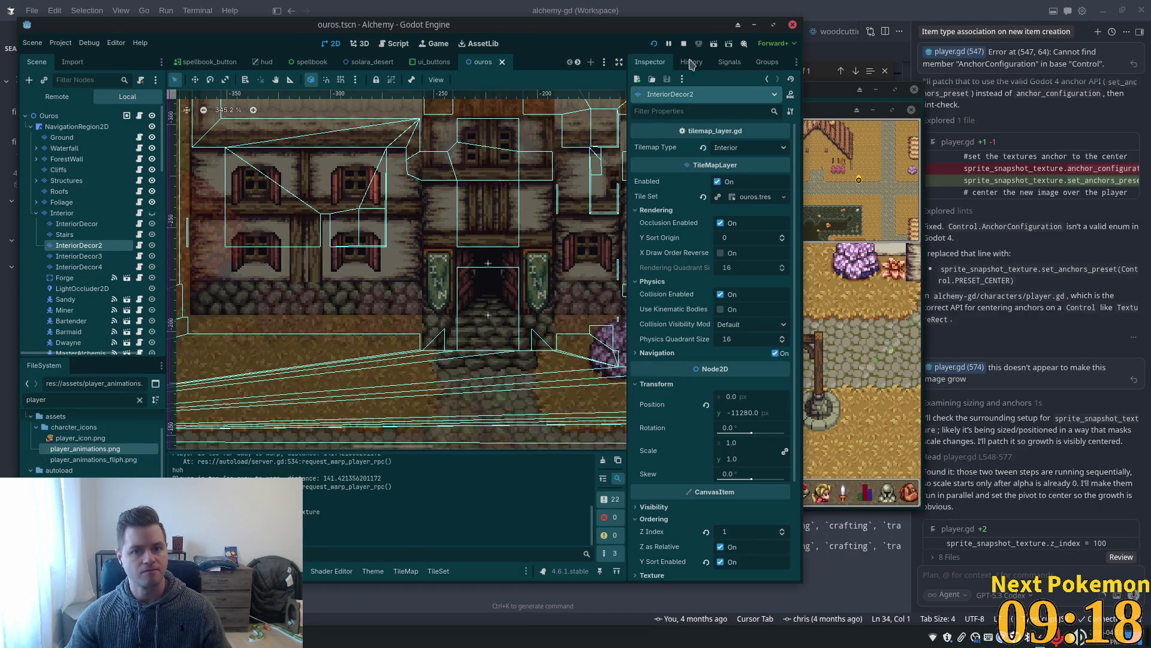
pyautogui.click(651, 46)
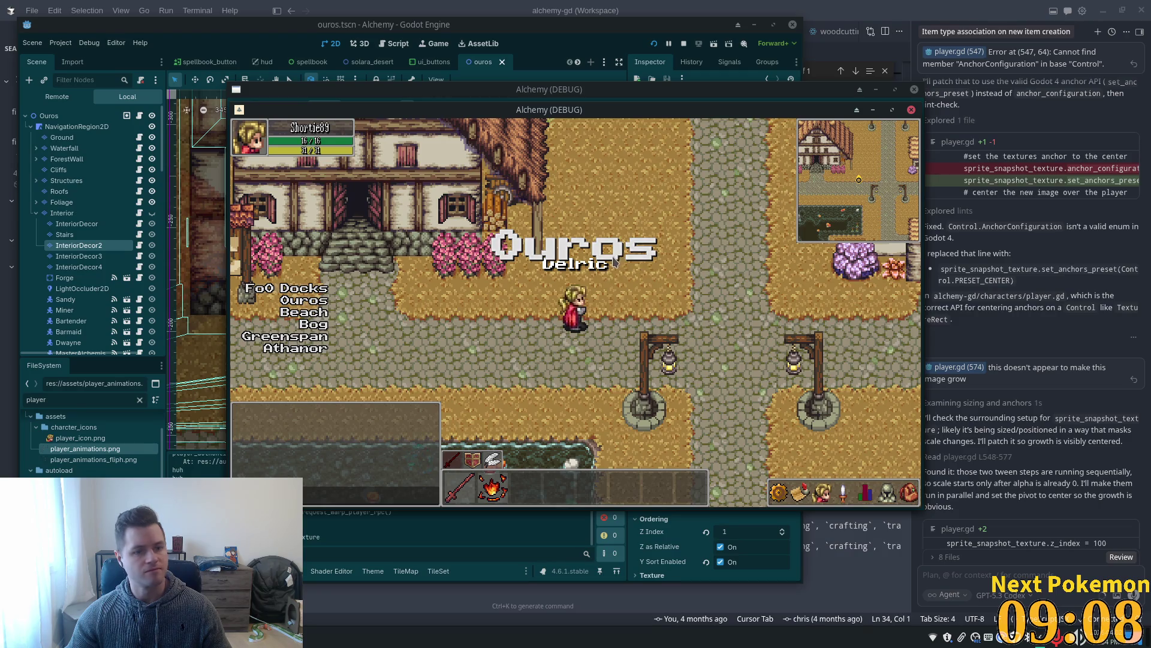
# Walk the player north into the inn, over the rug to the wall chairs.
pyautogui.press('Up')
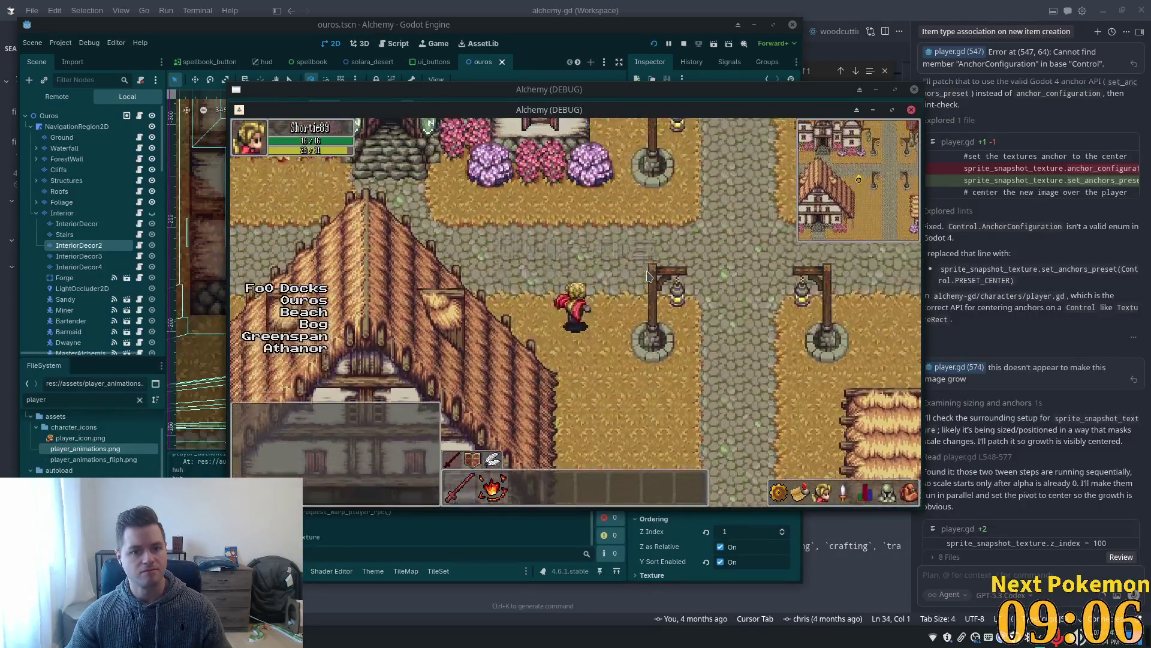
pyautogui.press('Left')
pyautogui.press('Up')
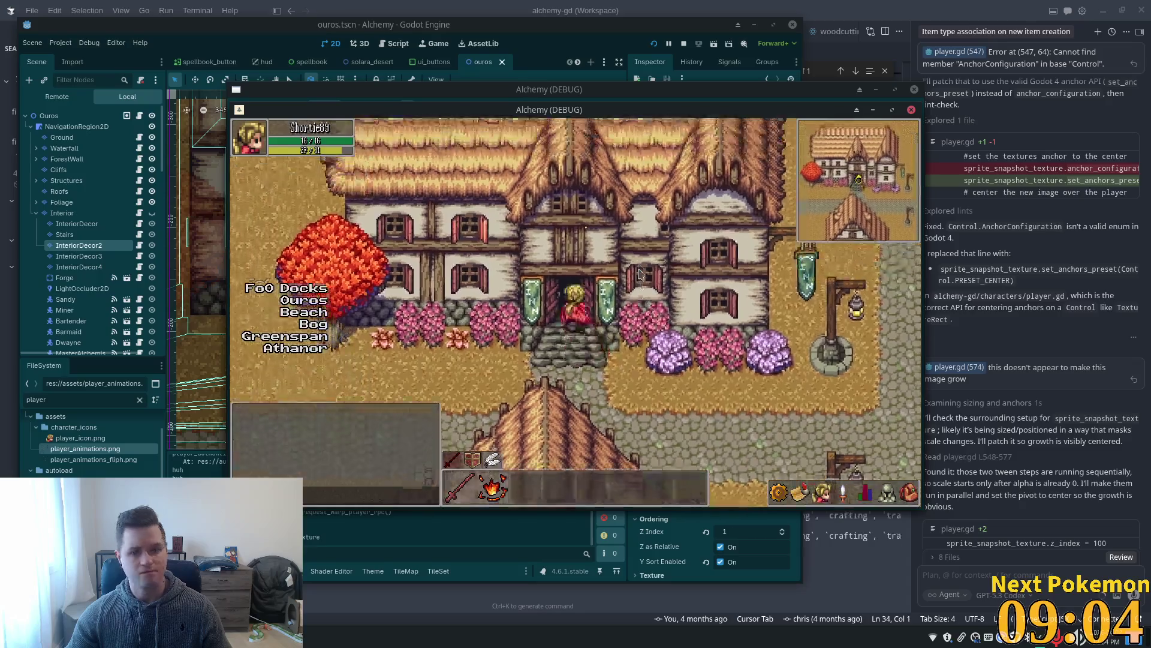
pyautogui.press('Left')
pyautogui.press('Down')
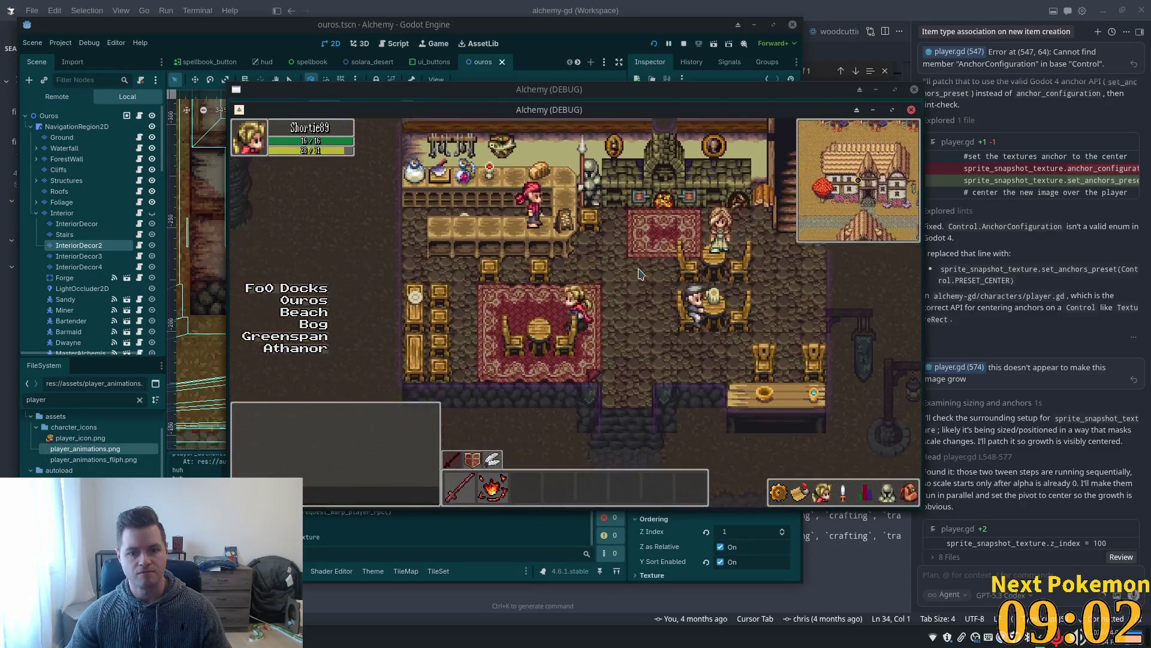
pyautogui.press('Left')
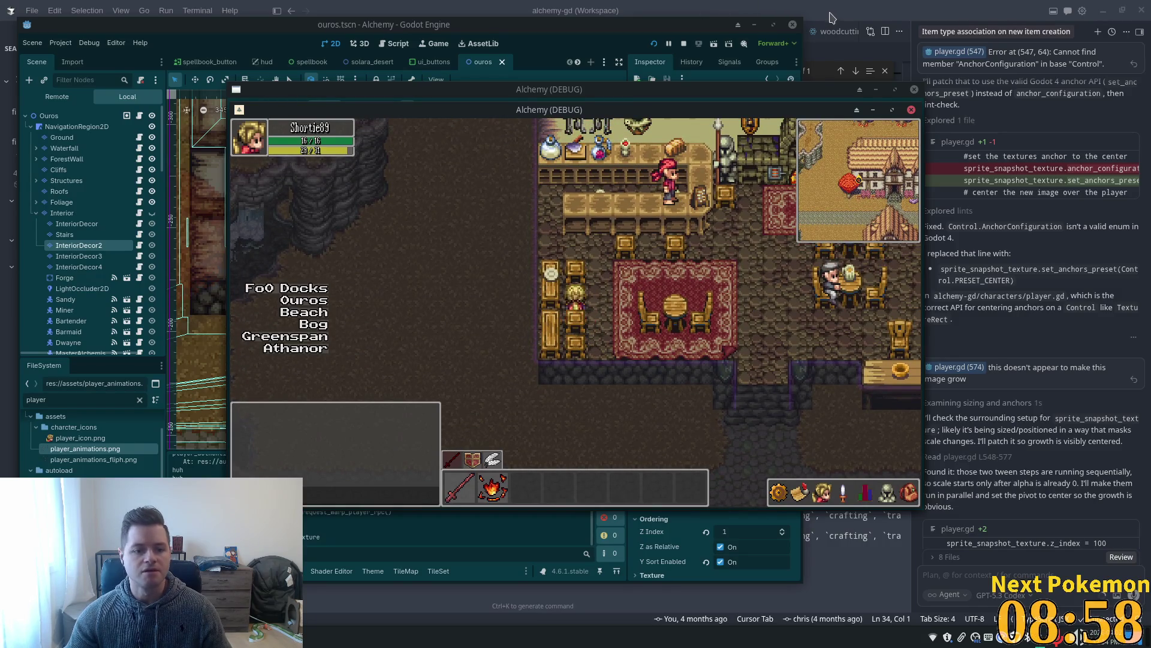
pyautogui.click(292, 43)
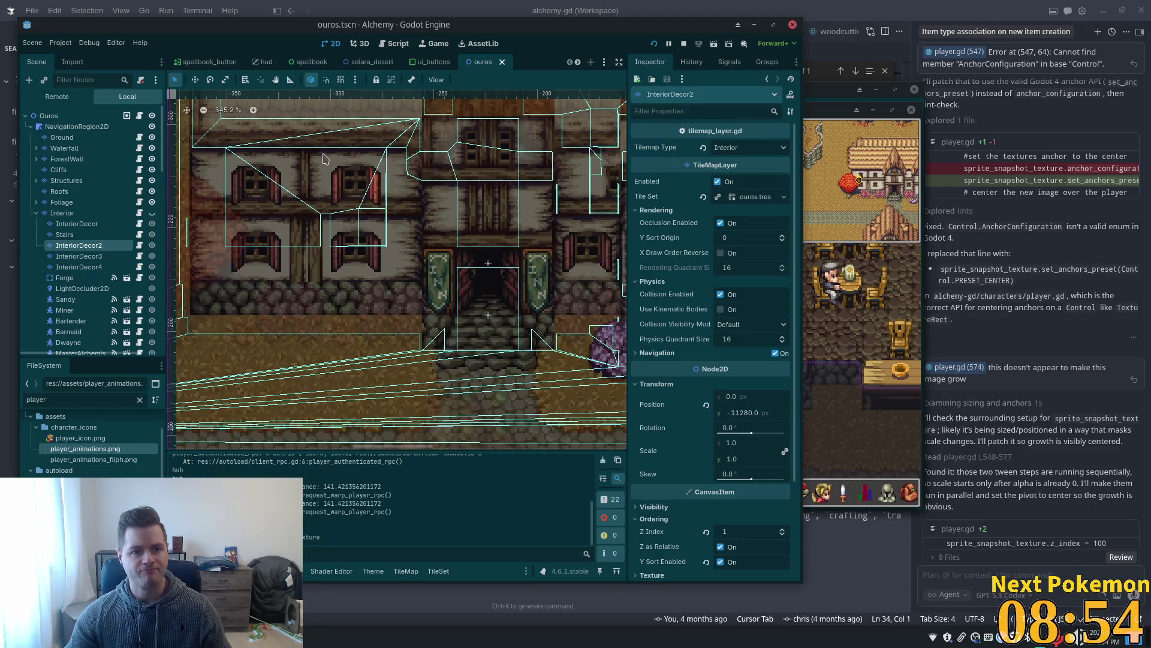
# Hide the Structures and Roofs layers, select InteriorDecor, and show the Interior layer again.
pyautogui.scroll(-3, 348, 210)
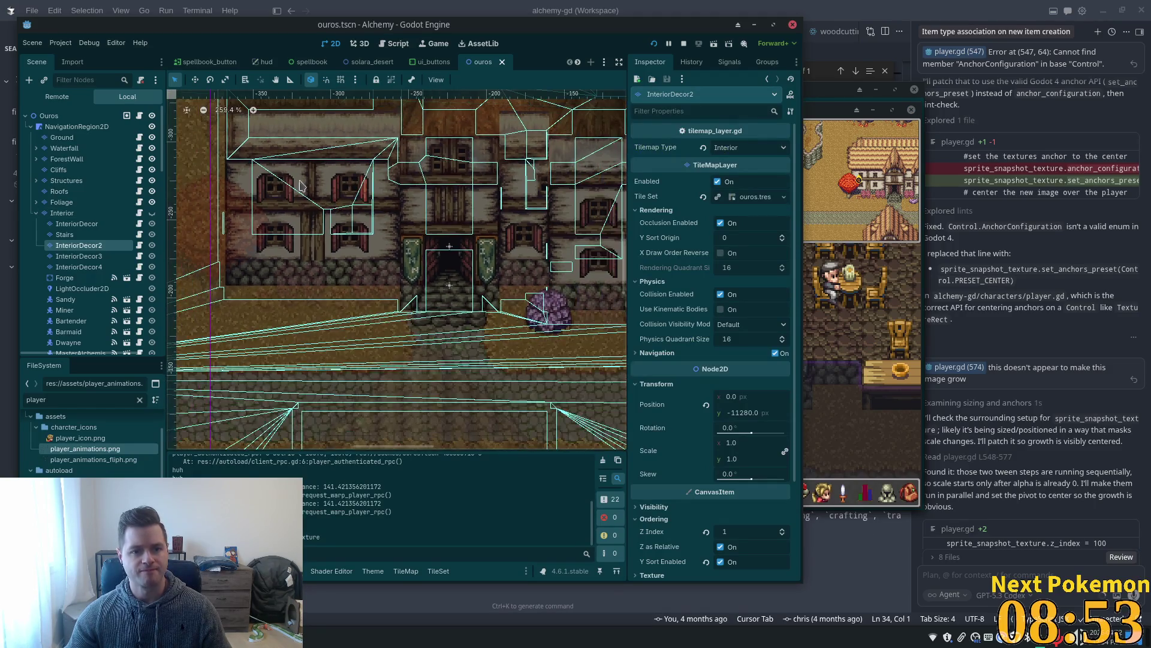
pyautogui.click(153, 181)
pyautogui.click(153, 192)
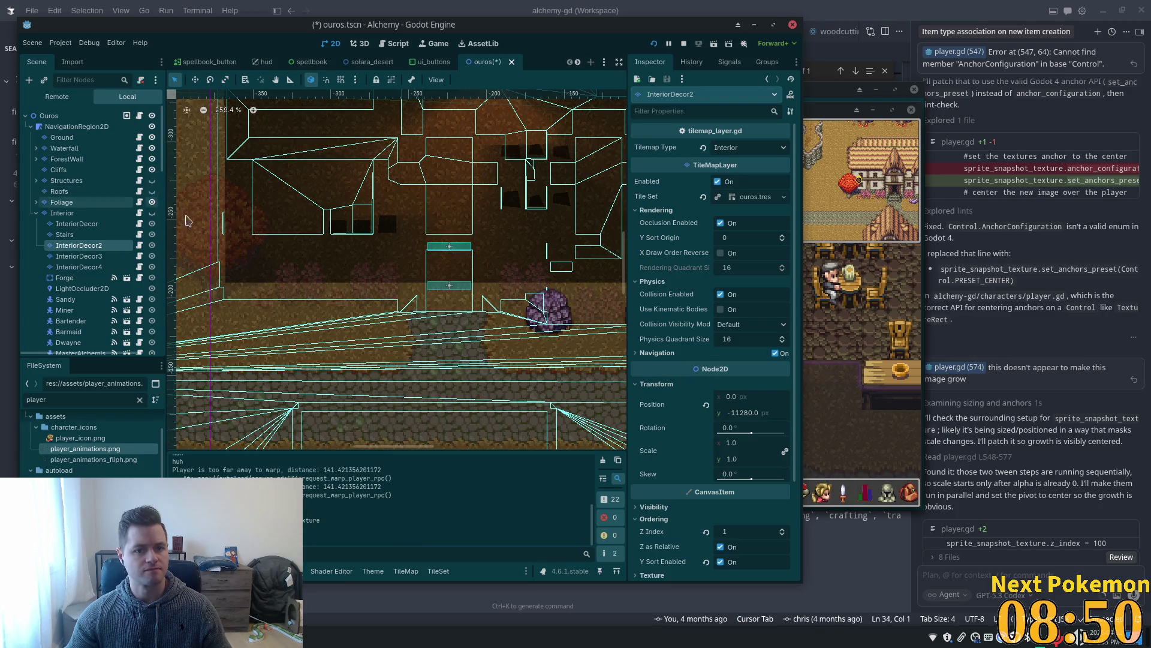
pyautogui.click(114, 213)
pyautogui.click(94, 226)
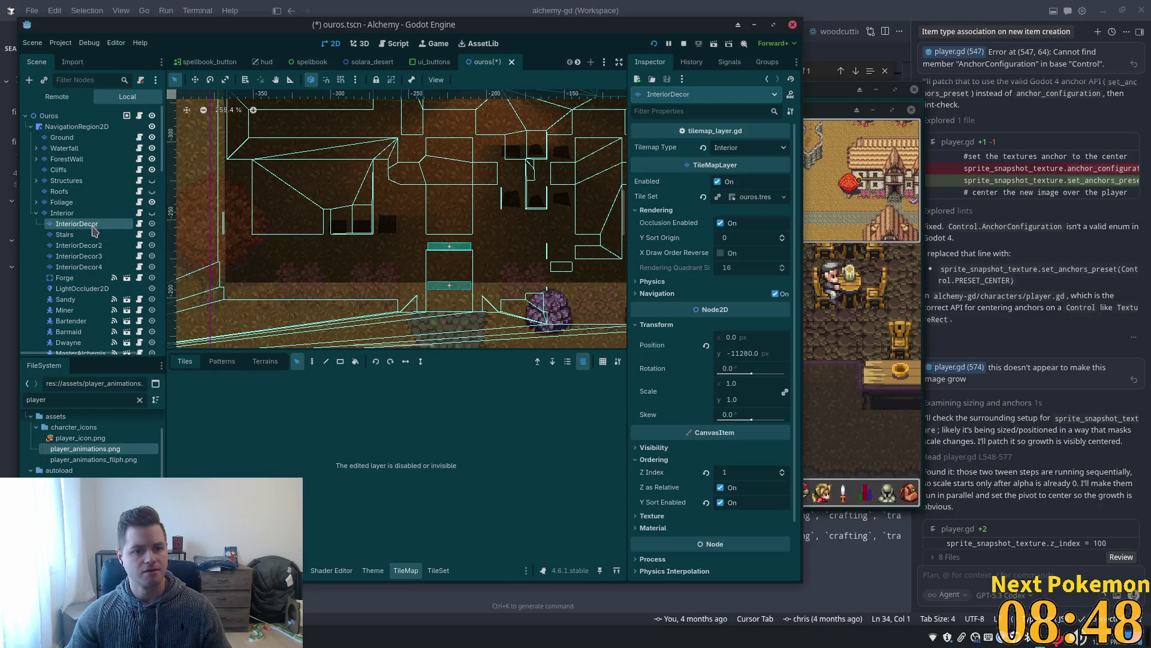
pyautogui.click(152, 213)
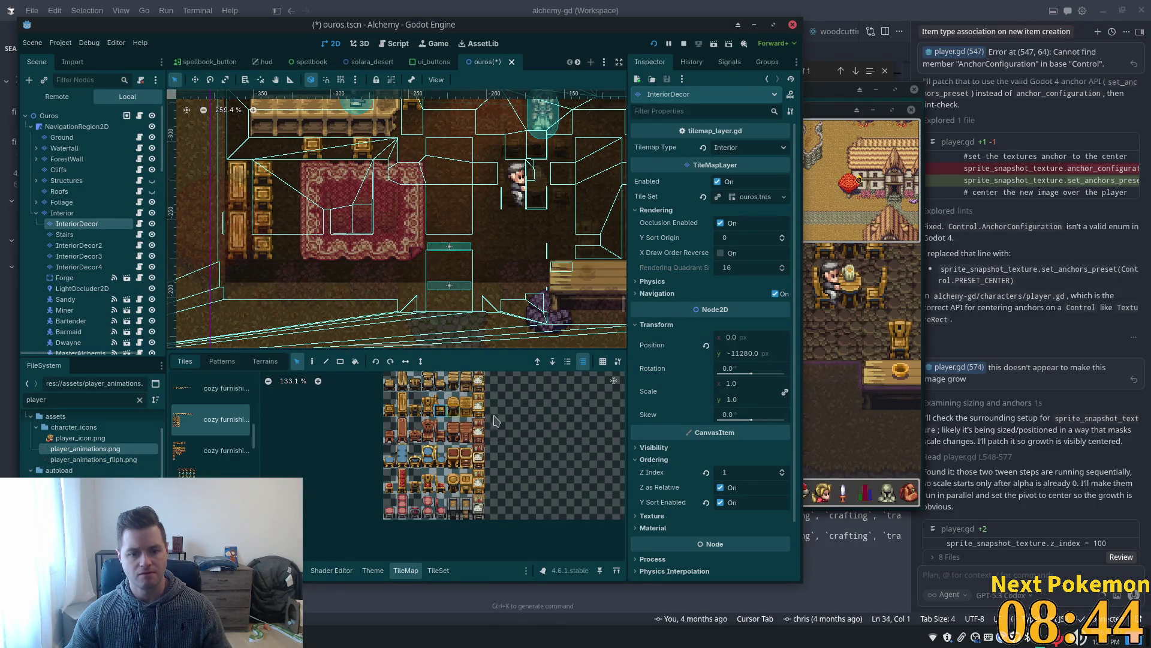
# Browse the cozy furnishings atlas in the InteriorDecor tile palette.
pyautogui.scroll(-2, 495, 420)
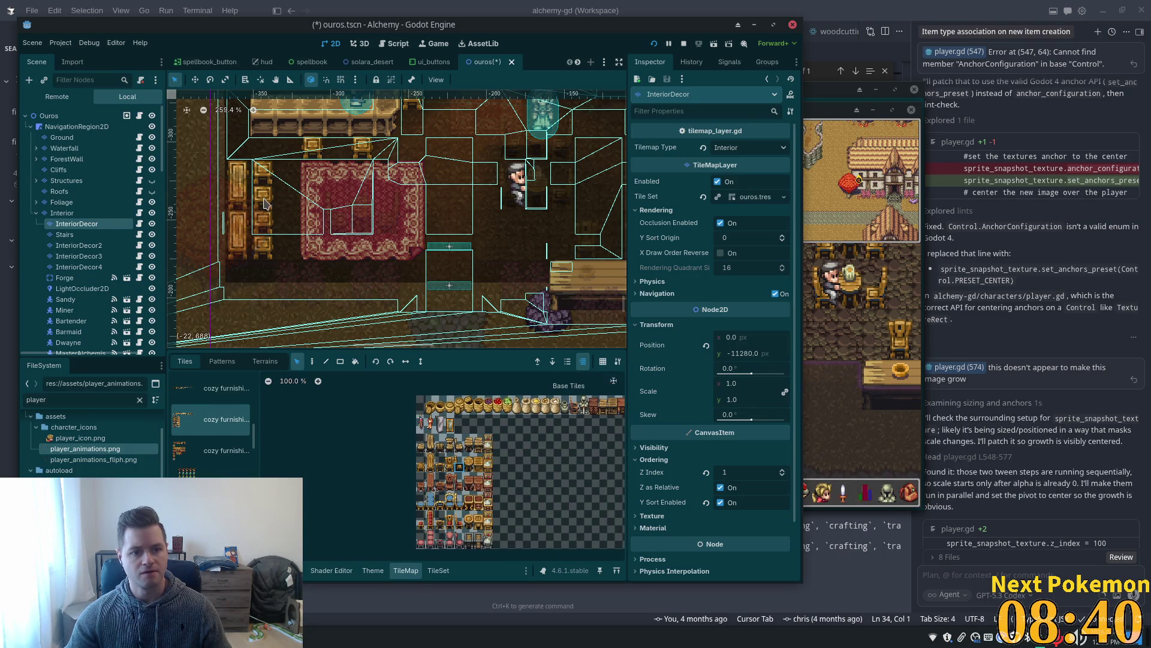
pyautogui.scroll(5, 509, 476)
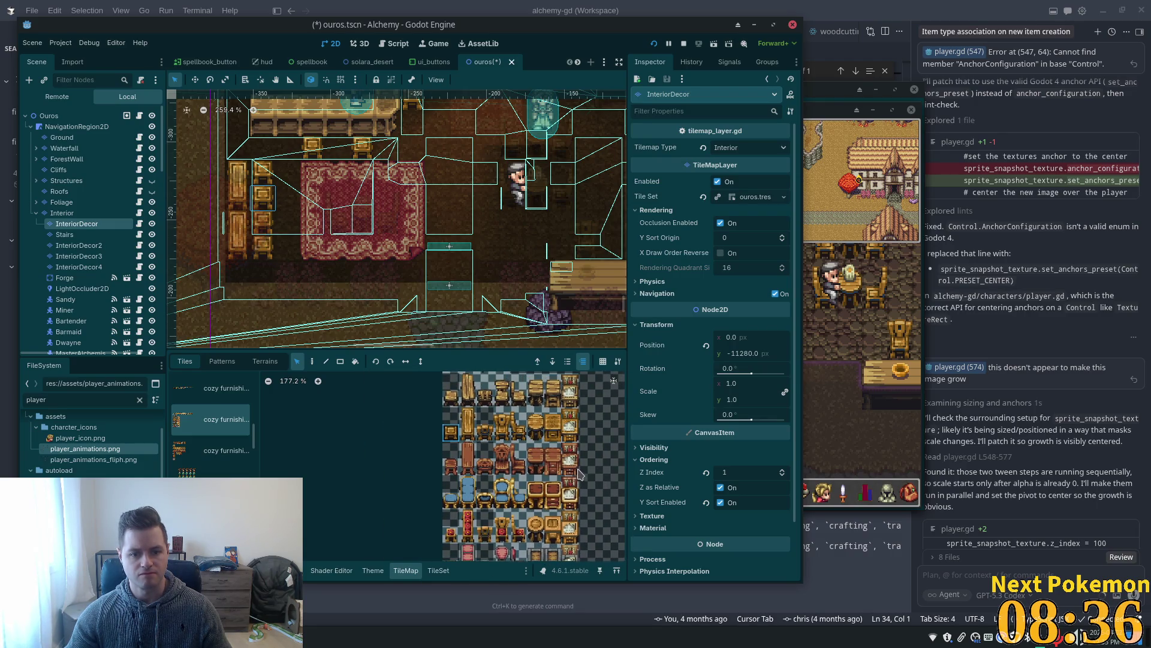
pyautogui.scroll(-1, 570, 468)
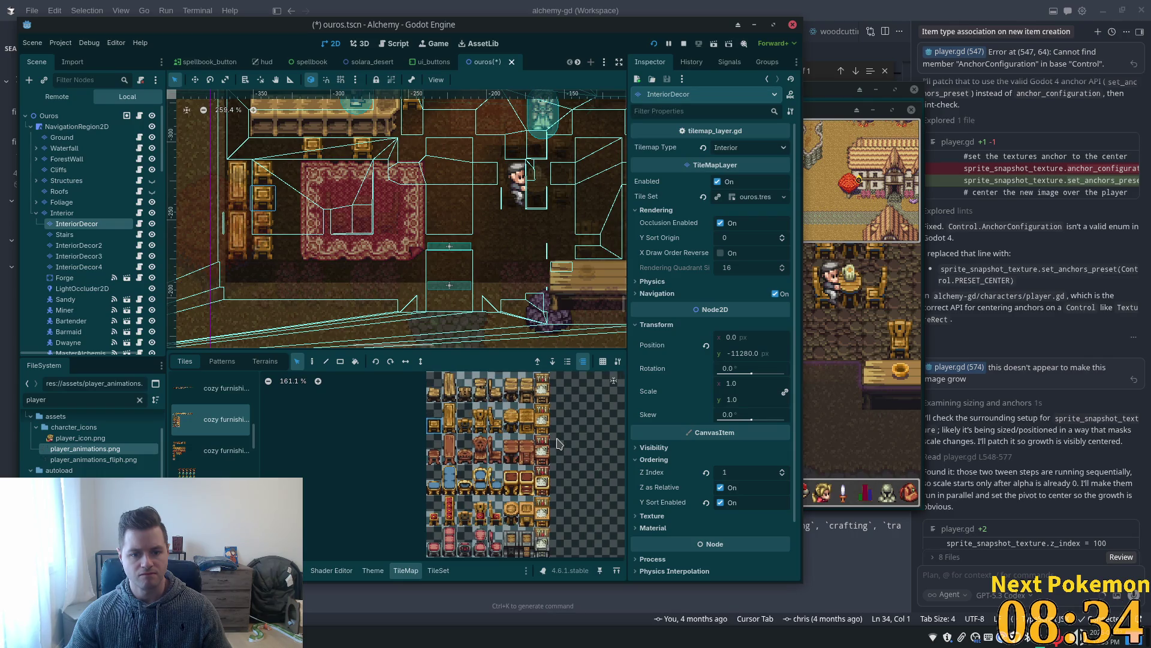
pyautogui.scroll(2, 510, 438)
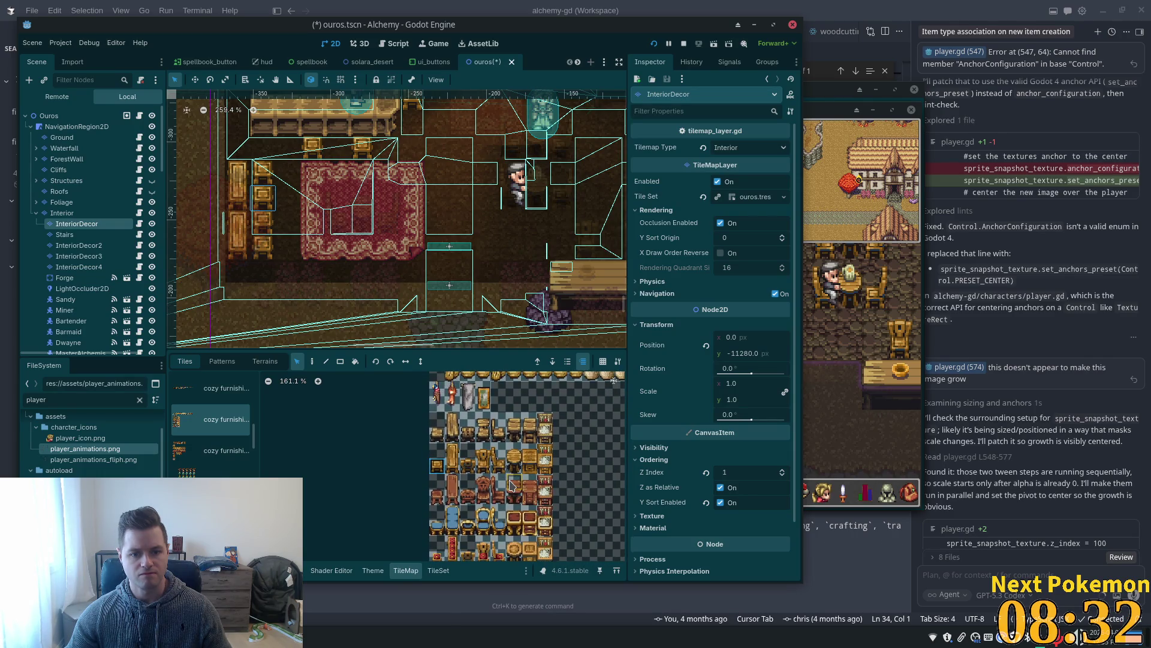
pyautogui.scroll(-2, 479, 446)
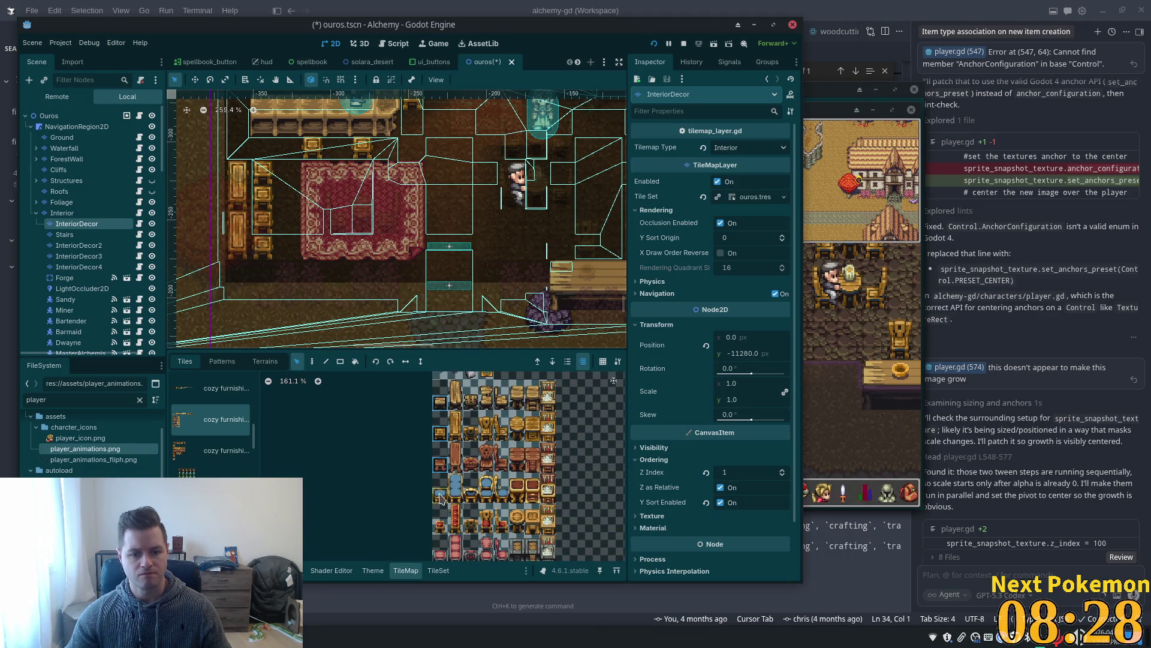
pyautogui.scroll(-2, 502, 462)
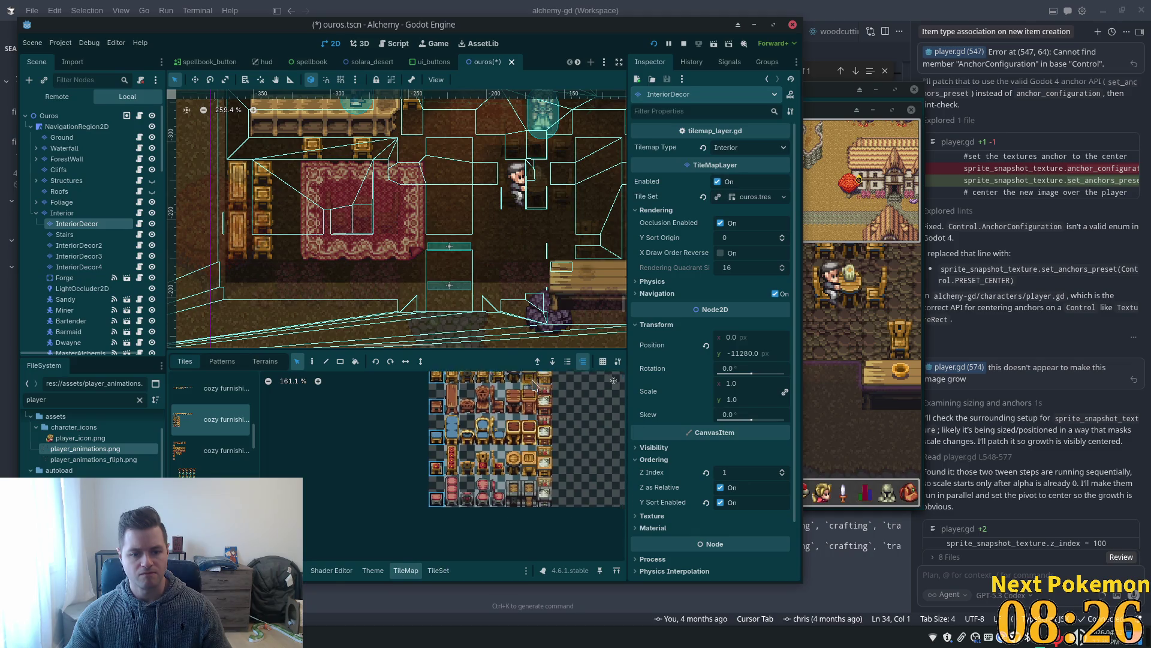
pyautogui.hscroll(2, 501, 431)
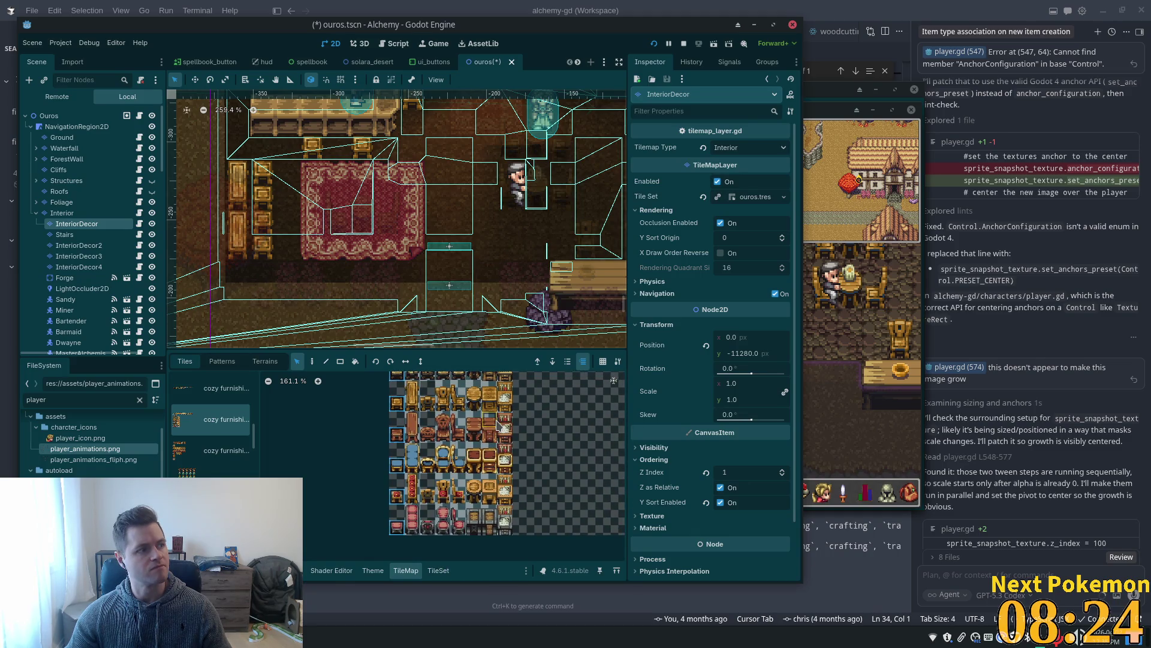
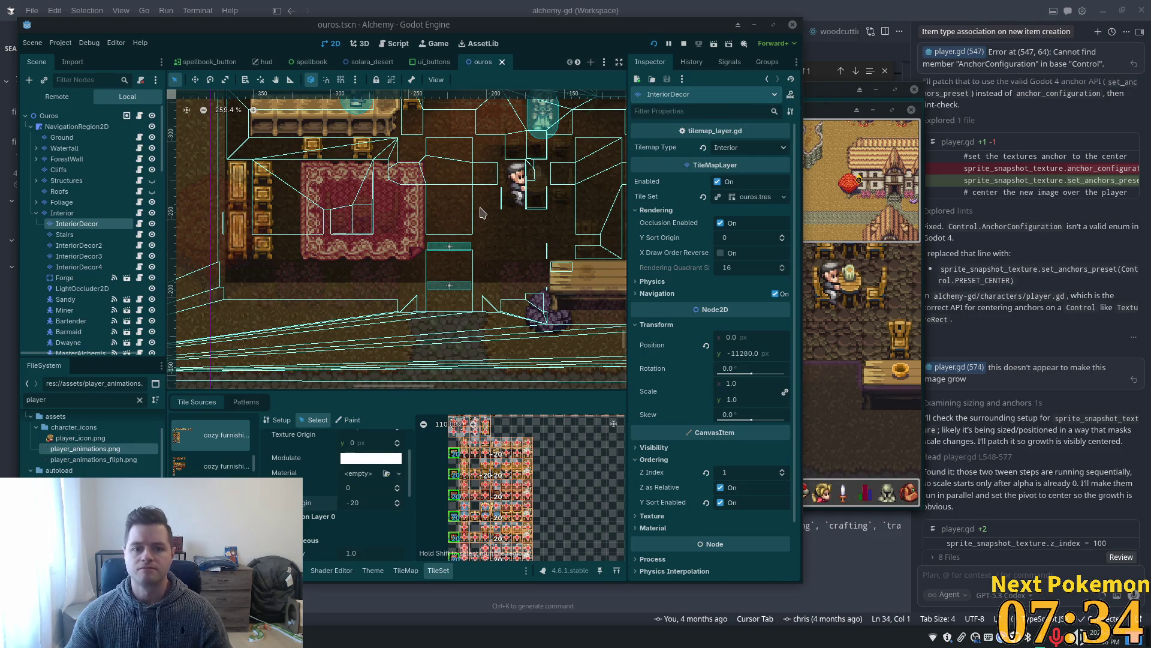
# Select the Bartender node to view its Z Index of 9 in the Inspector.
pyautogui.scroll(-3, 474, 223)
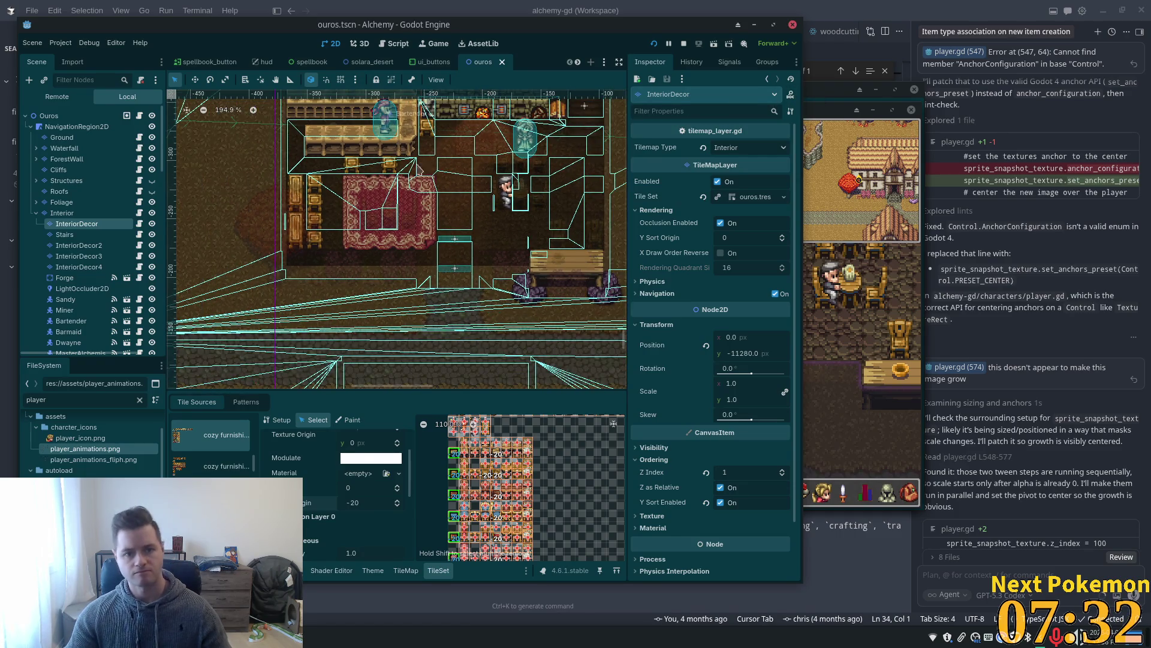
pyautogui.scroll(3, 396, 240)
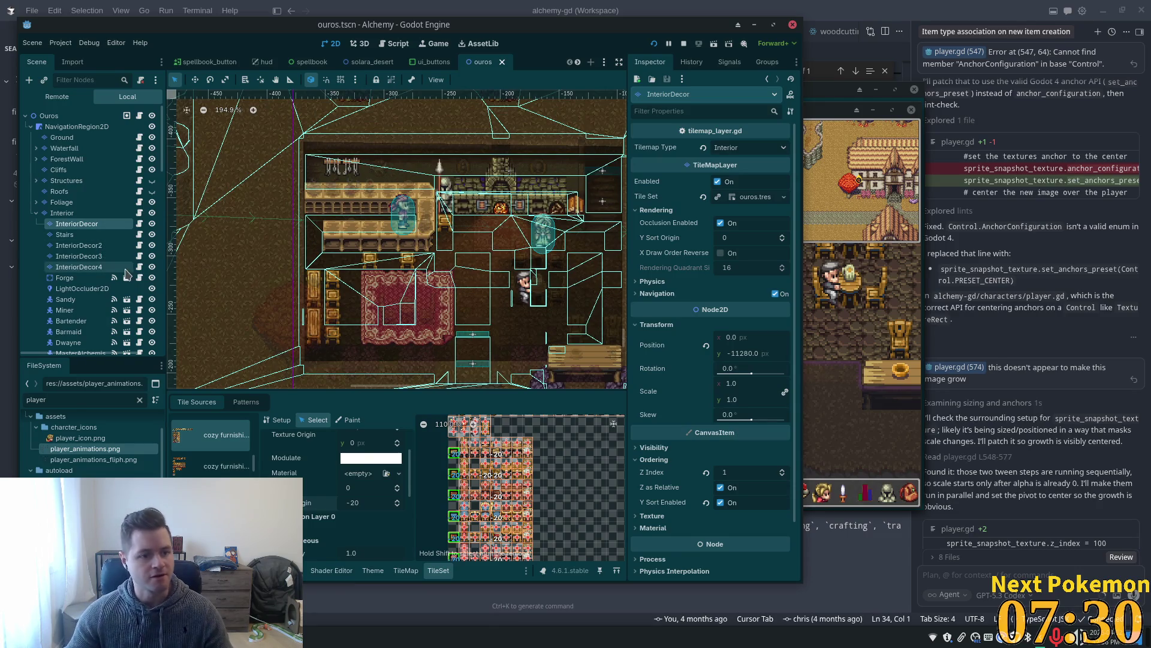
pyautogui.click(71, 321)
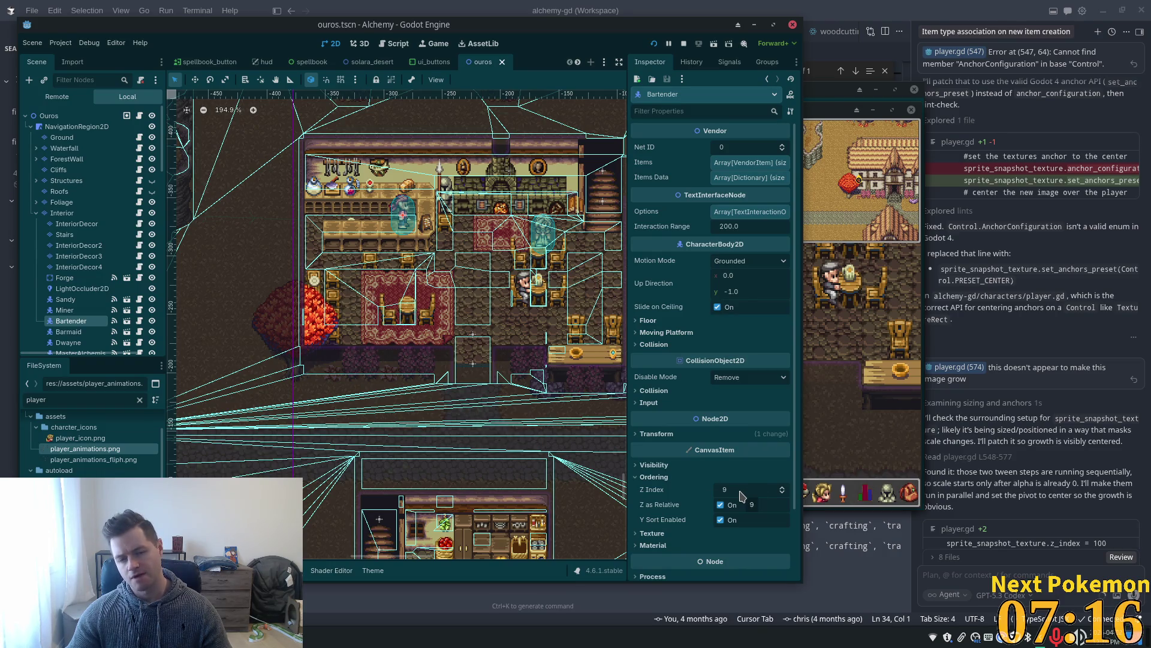
# Set Bartender, Miner, Barmaid and Dwayne to Z Index 1 together and save the scene.
pyautogui.click(98, 301)
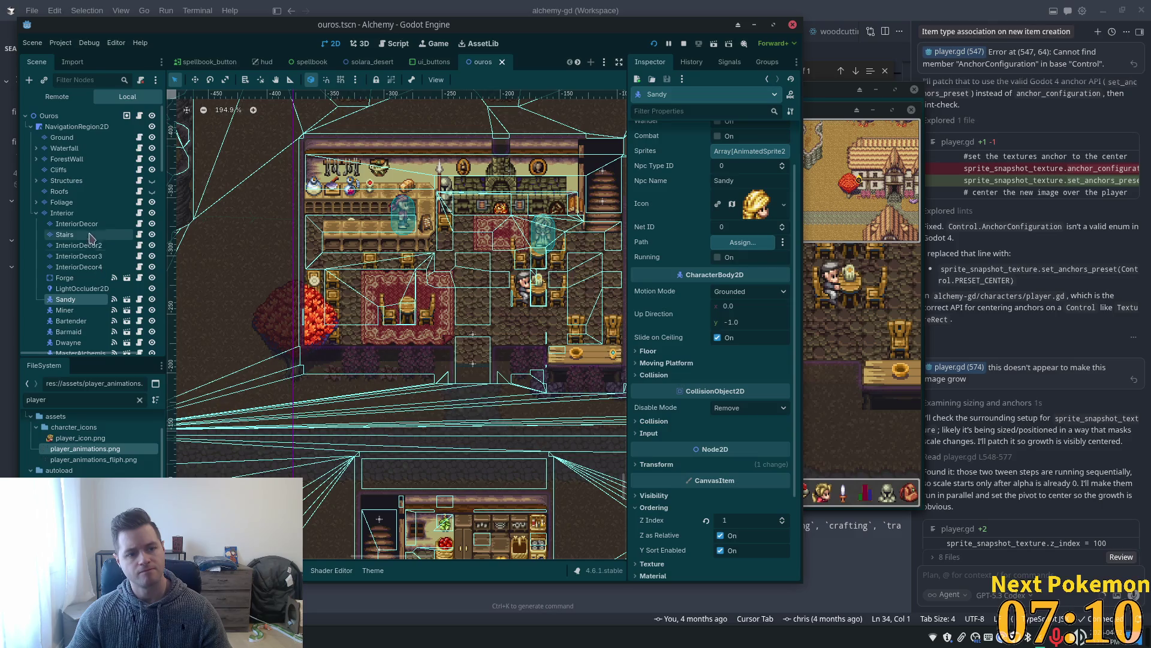
pyautogui.click(87, 323)
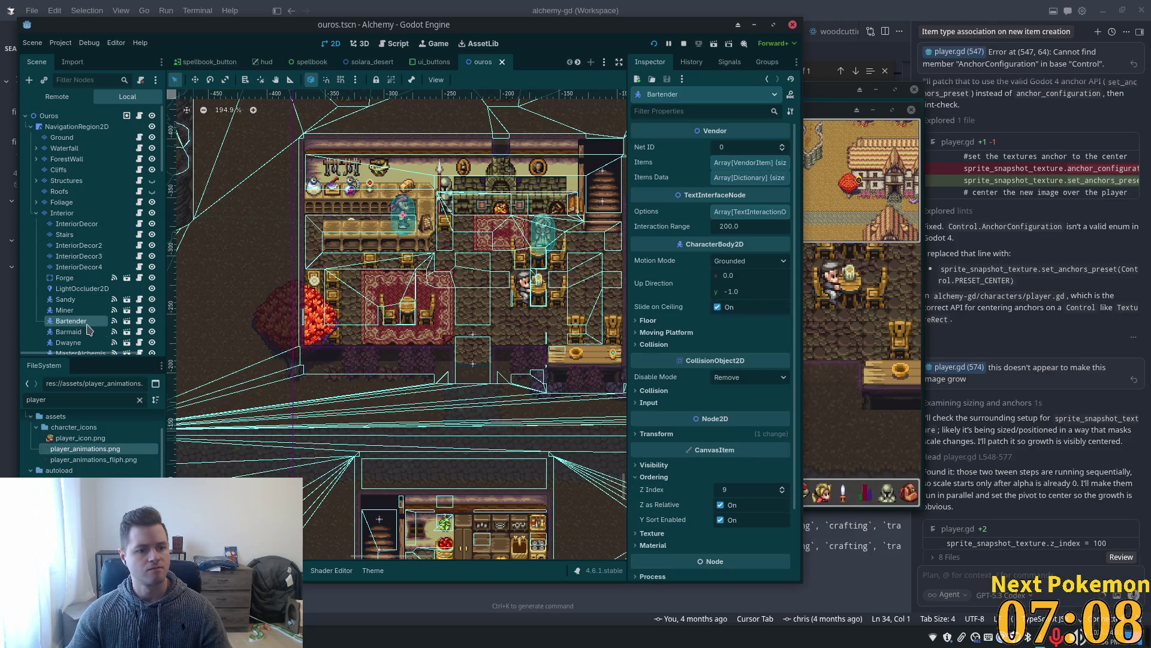
pyautogui.keyDown('ctrl'); pyautogui.click(67, 310); pyautogui.keyUp('ctrl')
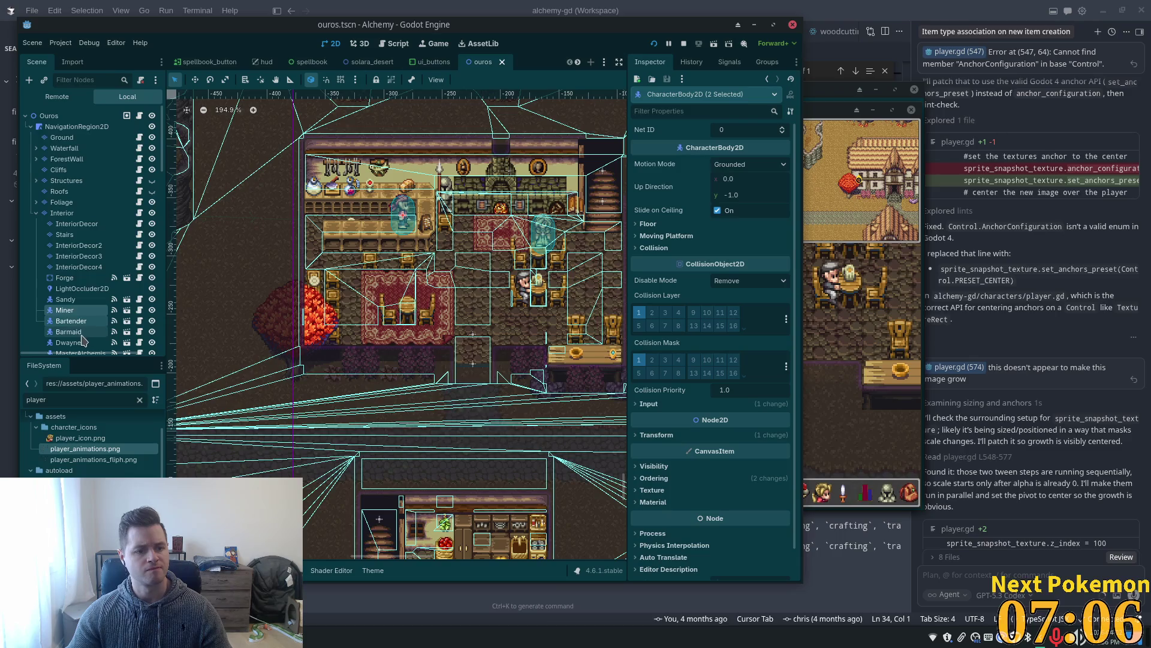
pyautogui.keyDown('ctrl'); pyautogui.click(81, 334); pyautogui.keyUp('ctrl')
pyautogui.keyDown('ctrl'); pyautogui.click(78, 344); pyautogui.keyUp('ctrl')
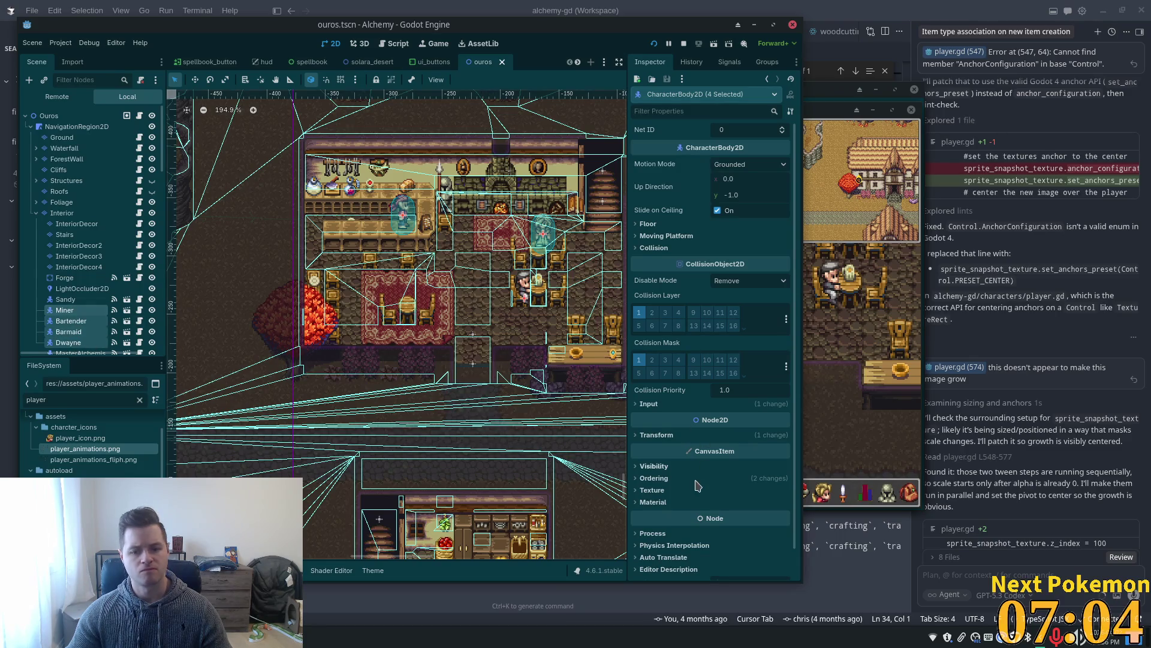
pyautogui.click(654, 478)
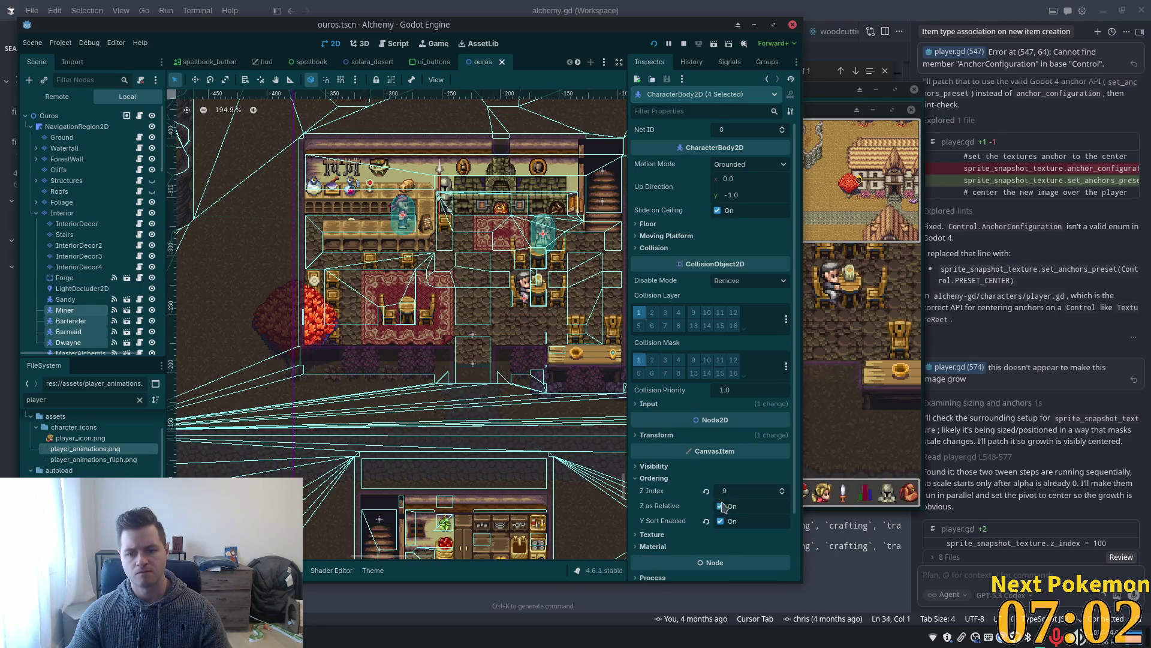
pyautogui.click(721, 506)
pyautogui.scroll(-3, 78, 270)
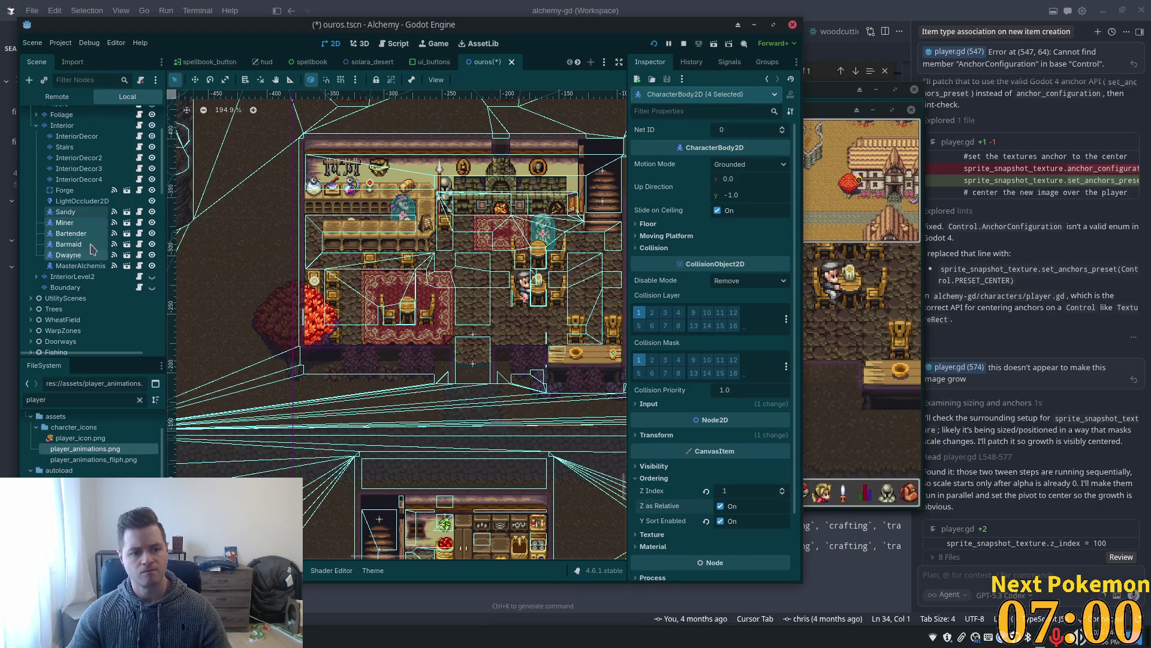
pyautogui.hotkey('ctrl', 's')
# Set the MasterAlchemist node's Ordering Z Index to 1.
pyautogui.click(78, 266)
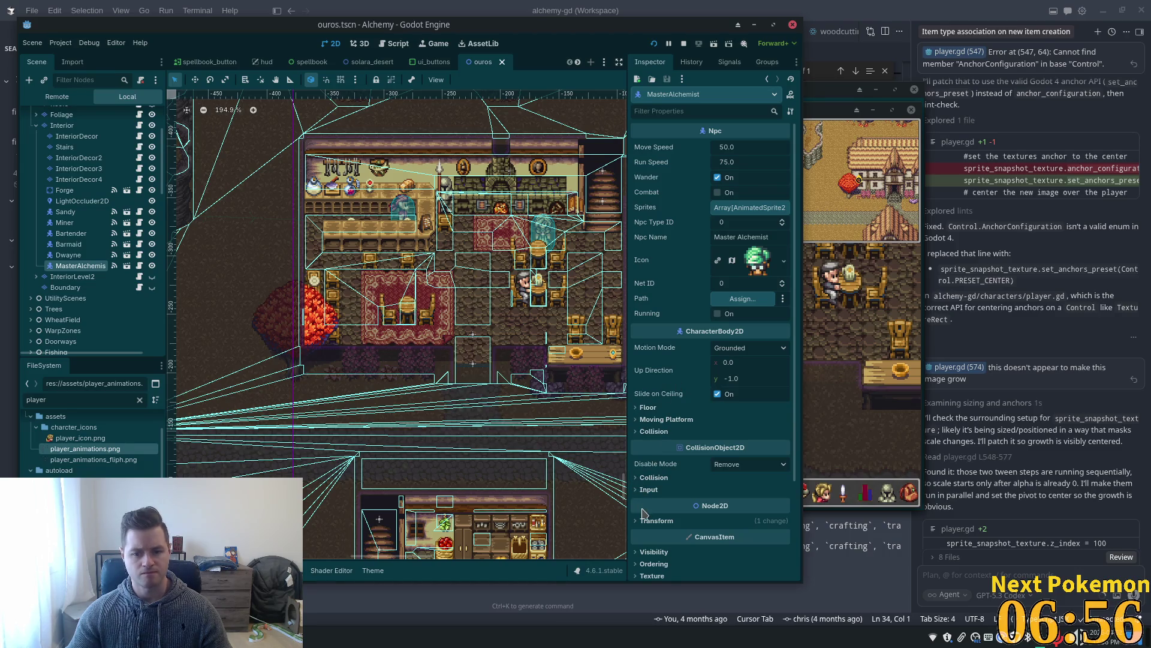
pyautogui.scroll(-3, 643, 513)
pyautogui.click(653, 440)
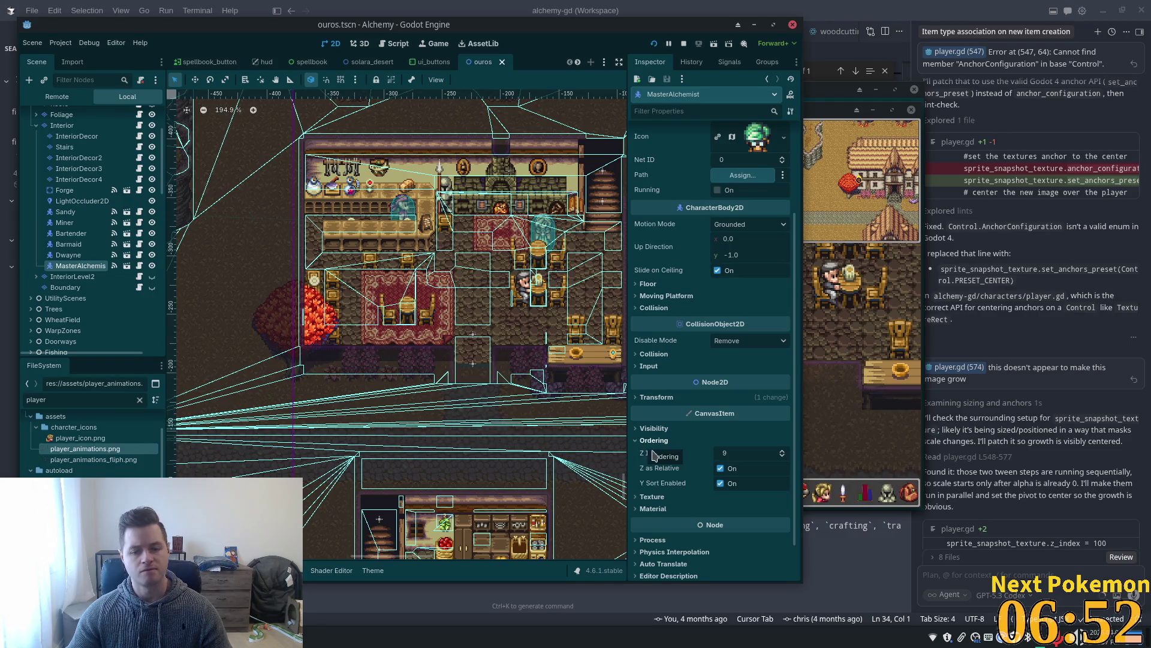
pyautogui.click(735, 453)
pyautogui.write('1')
pyautogui.press('Tab')
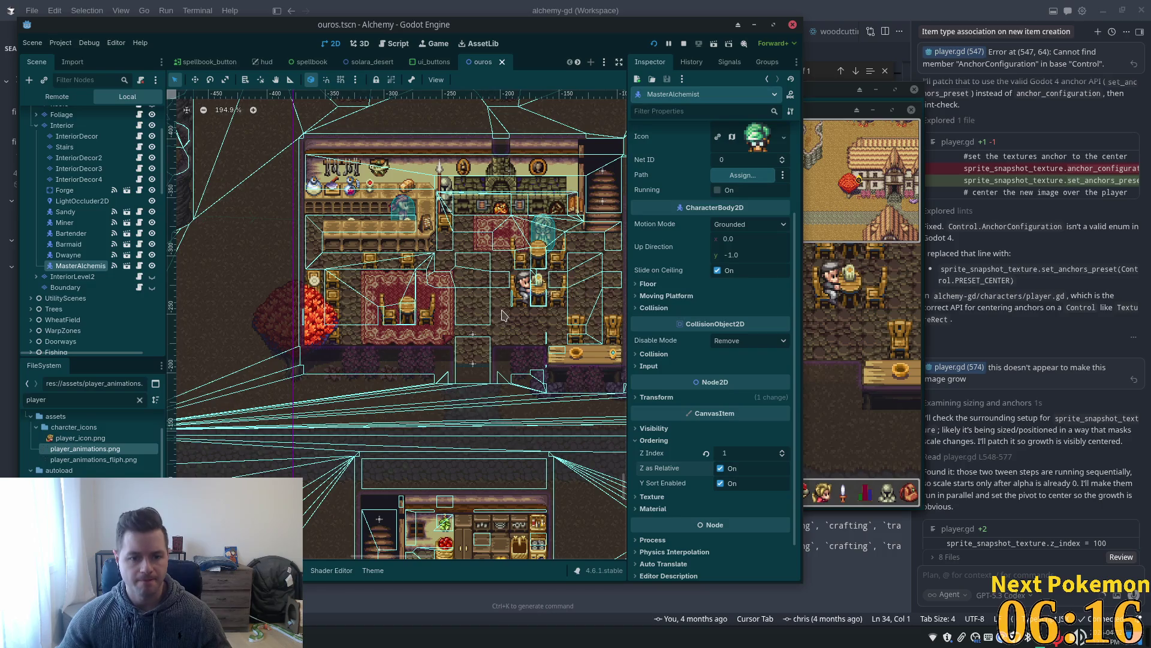
pyautogui.scroll(5, 369, 228)
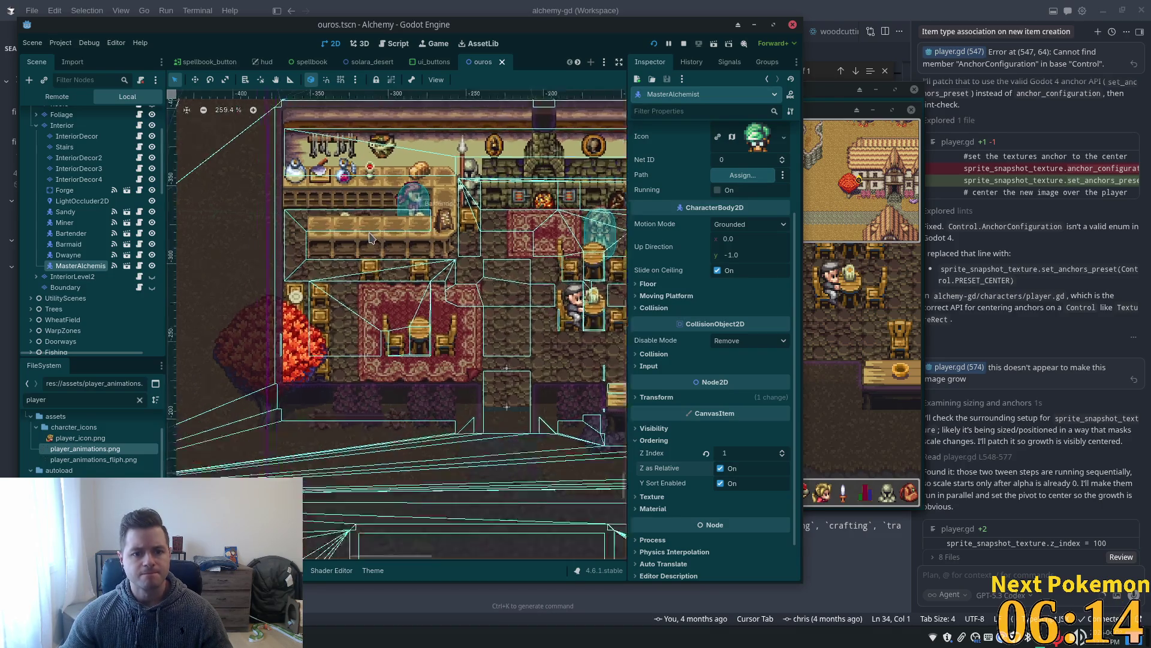
# Select the InteriorDecor3 tile layer in the Scene dock to show its tile palette.
pyautogui.click(355, 225)
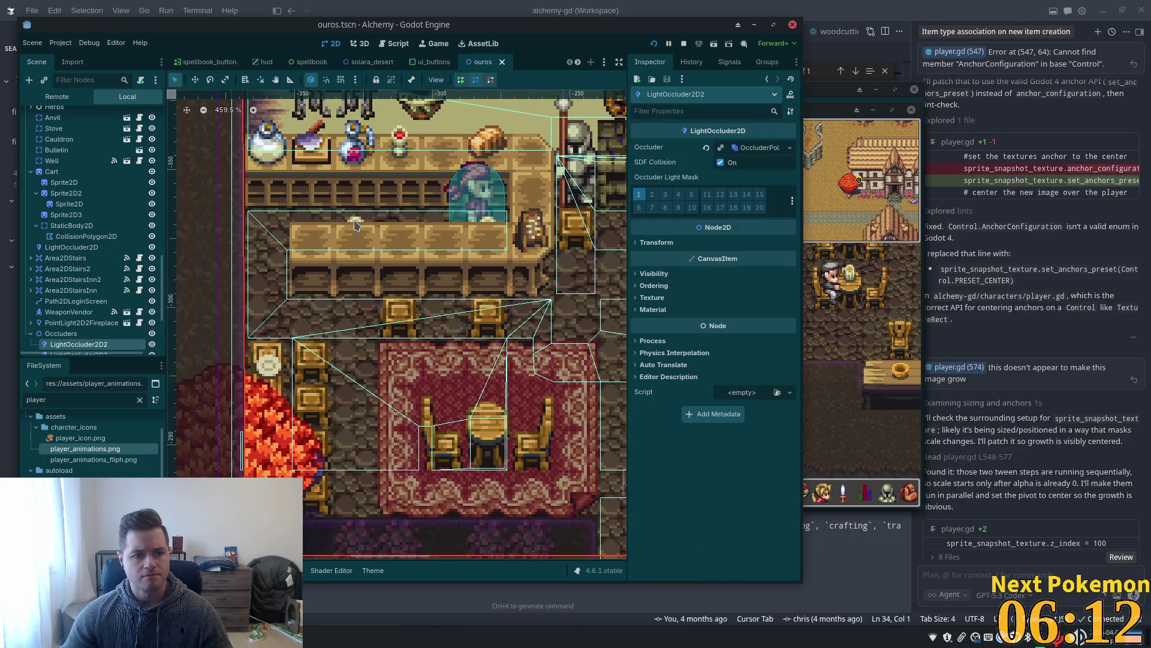
pyautogui.moveTo(163, 277); pyautogui.dragTo(161, 191)
pyautogui.scroll(5, 90, 192)
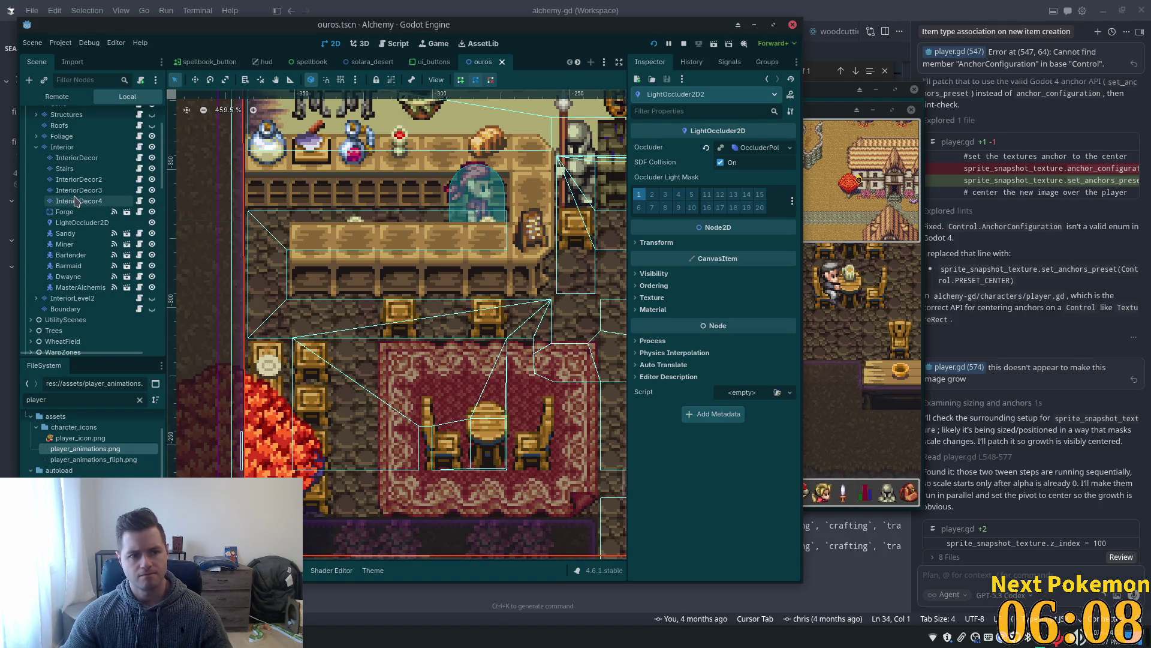
pyautogui.click(75, 200)
pyautogui.click(75, 191)
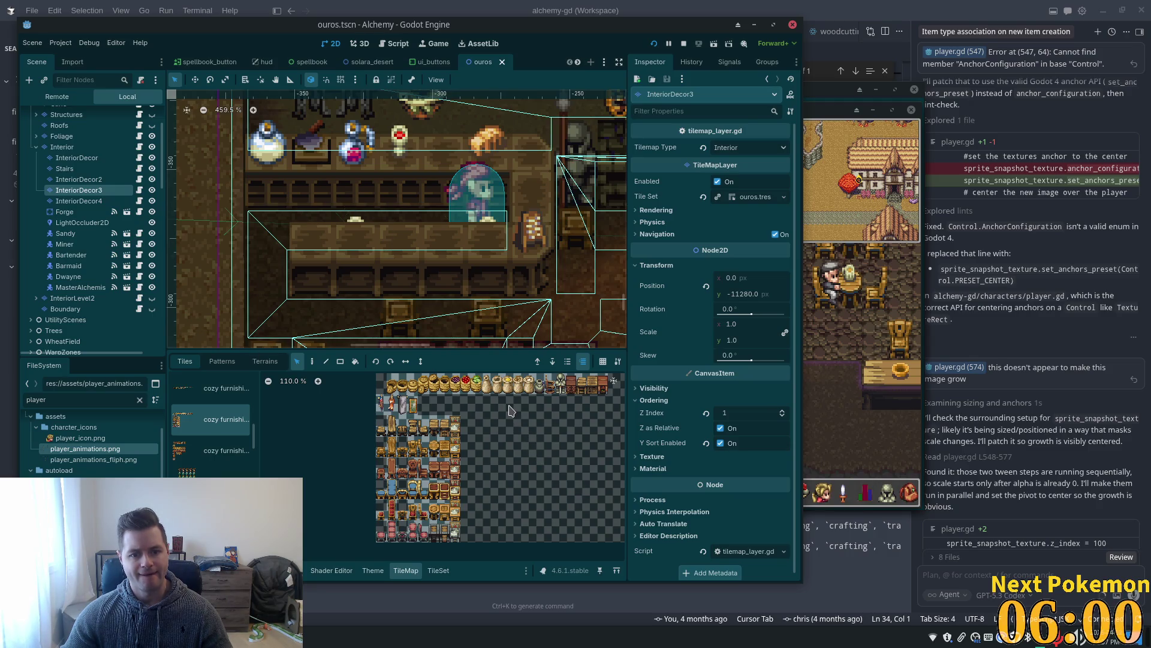
# Select lamp tile (4,0) from the cozy furnishing source in the TileSet editor.
pyautogui.scroll(3, 509, 411)
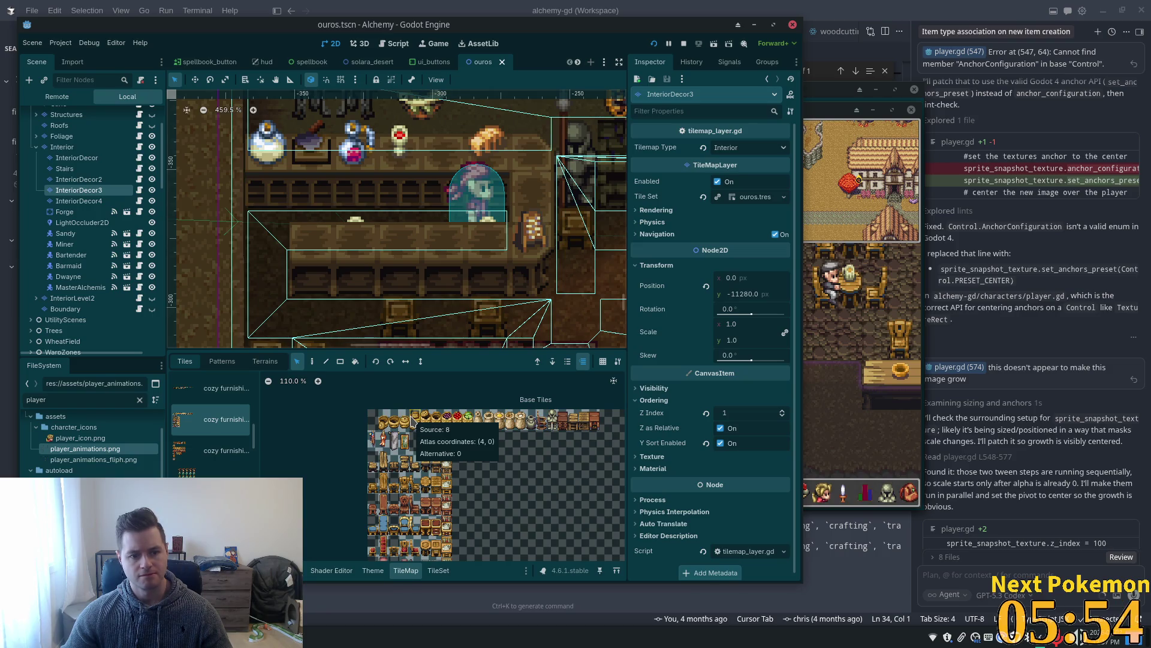
pyautogui.scroll(2, 215, 434)
pyautogui.click(217, 433)
pyautogui.scroll(6, 451, 498)
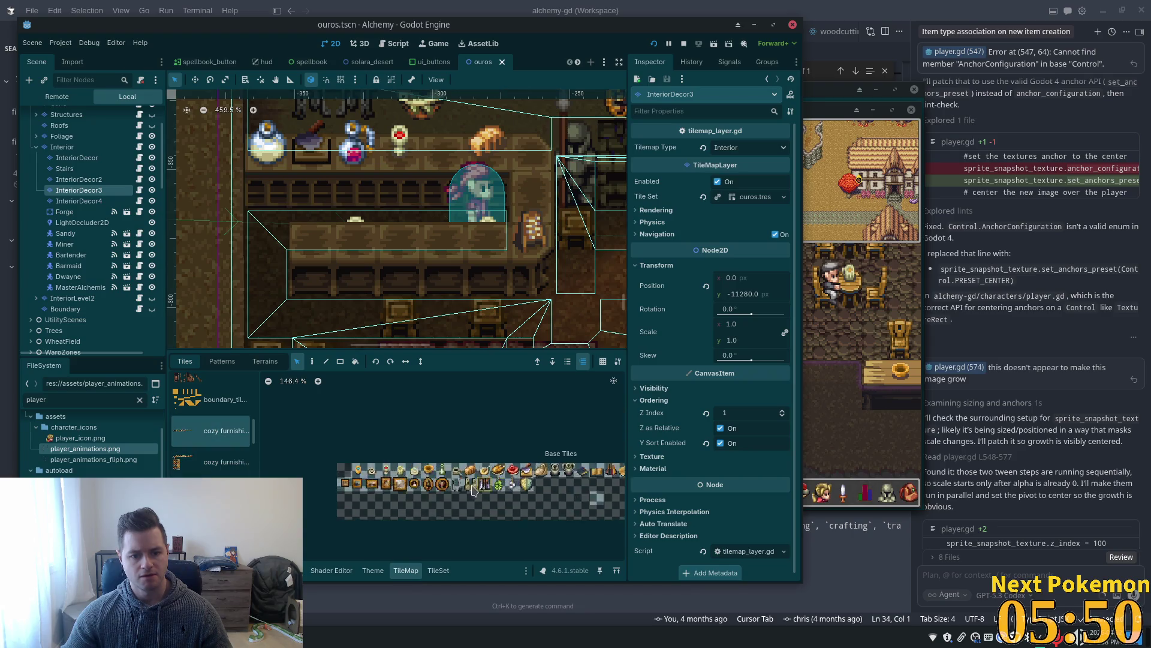
pyautogui.click(437, 571)
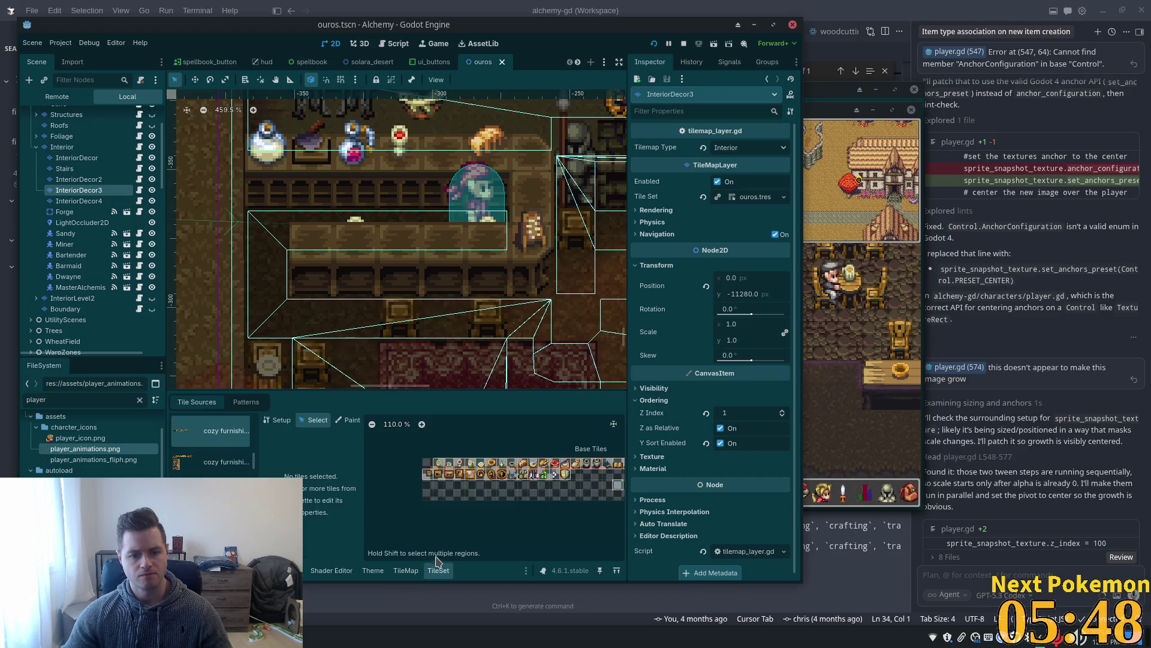
pyautogui.click(465, 467)
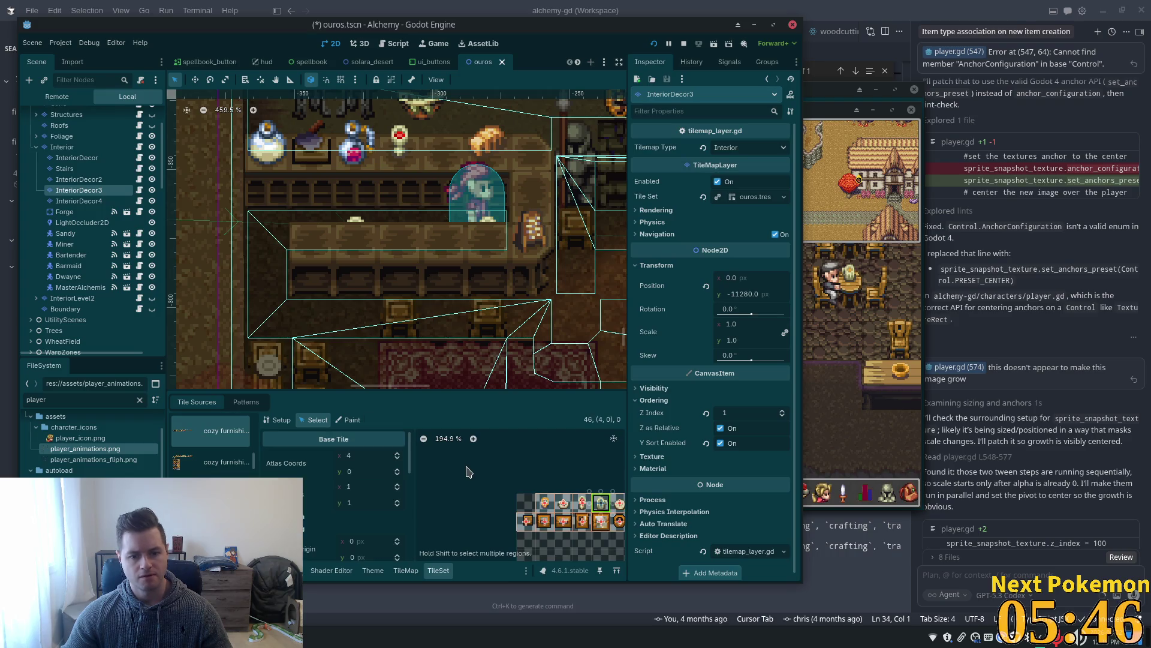
# Change the lamp tile's Rendering Z Index from 0 to 1 and save the scene.
pyautogui.scroll(3, 549, 537)
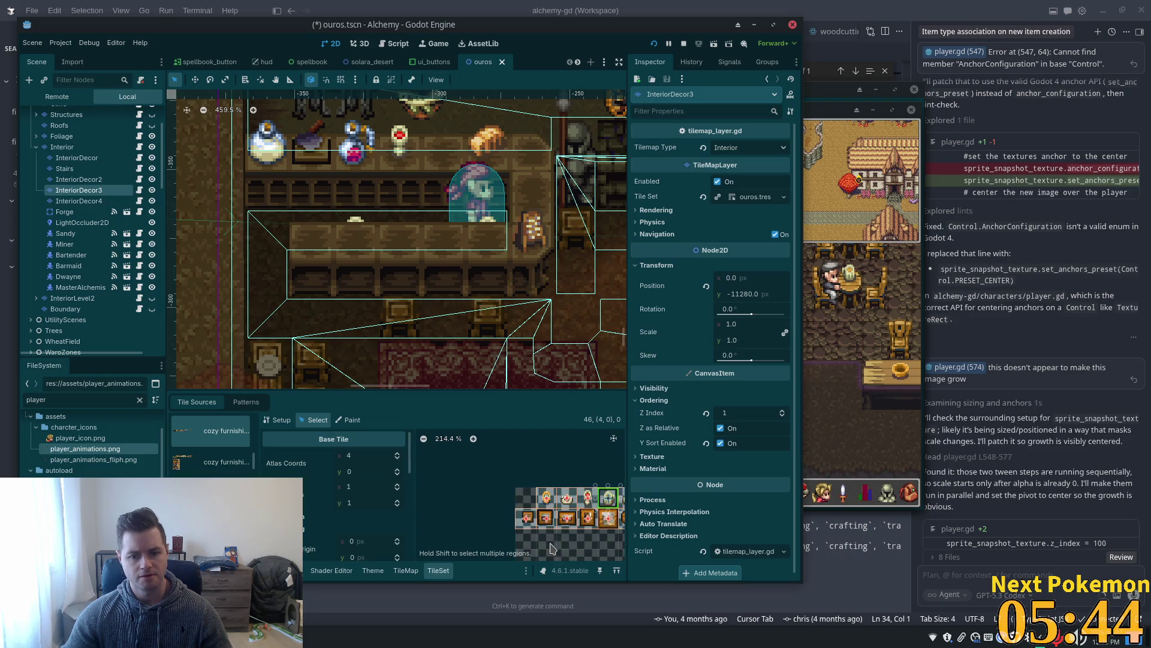
pyautogui.scroll(-2, 531, 542)
pyautogui.moveTo(510, 535); pyautogui.dragTo(470, 511)
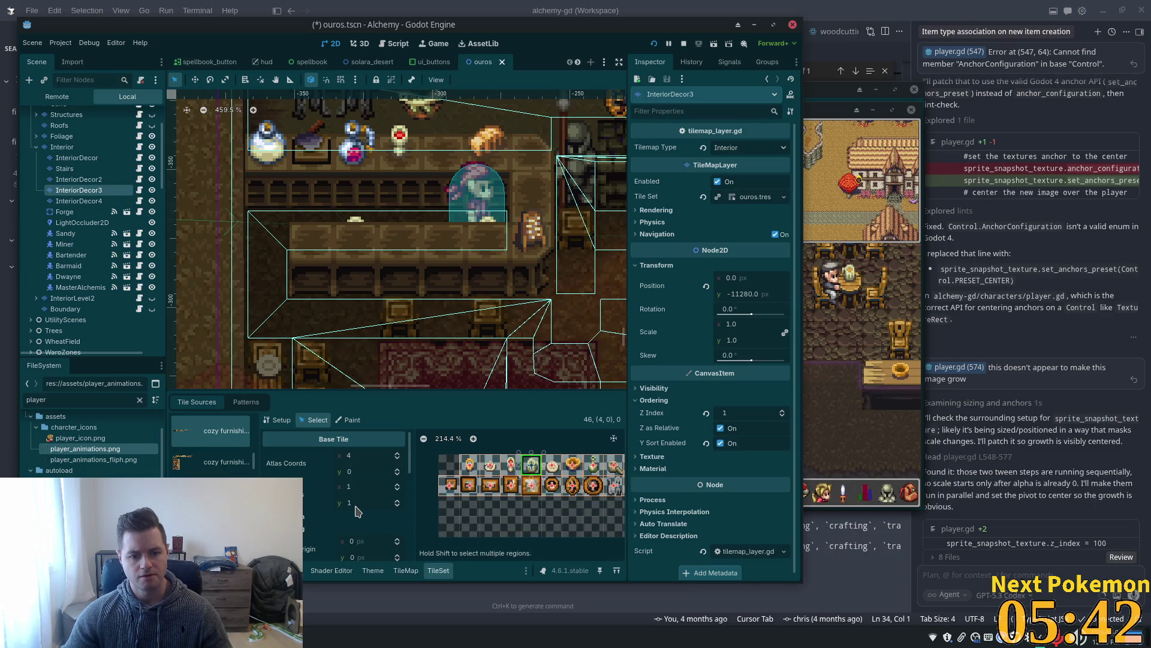
pyautogui.scroll(-5, 357, 510)
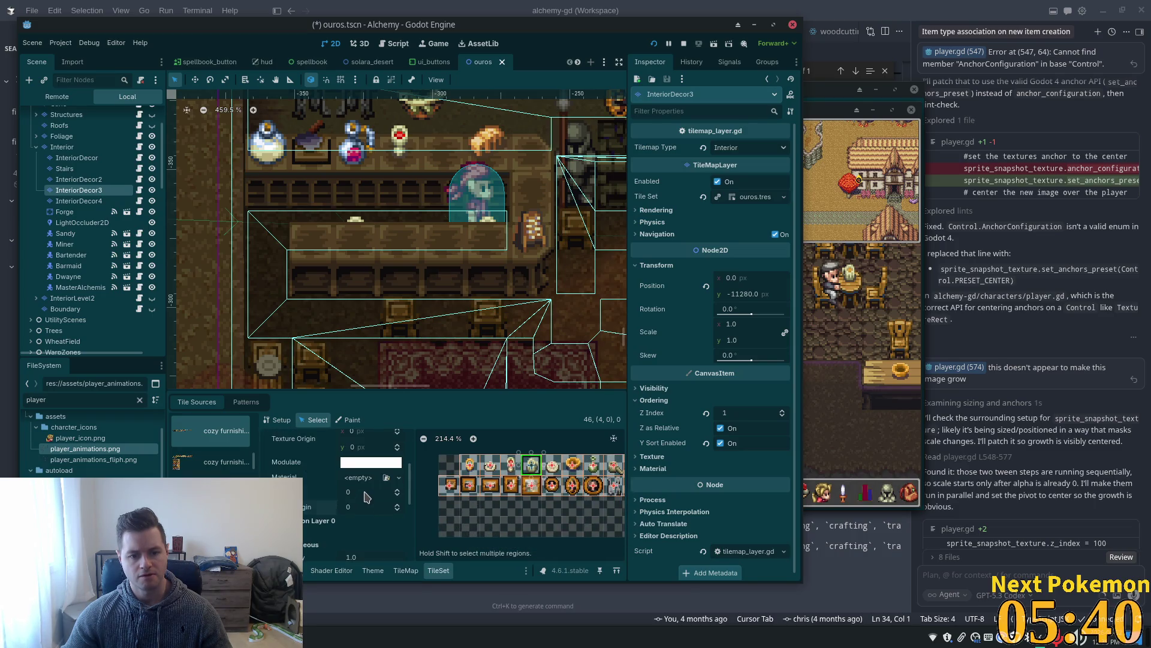
pyautogui.click(366, 493)
pyautogui.write('1')
pyautogui.press('Tab')
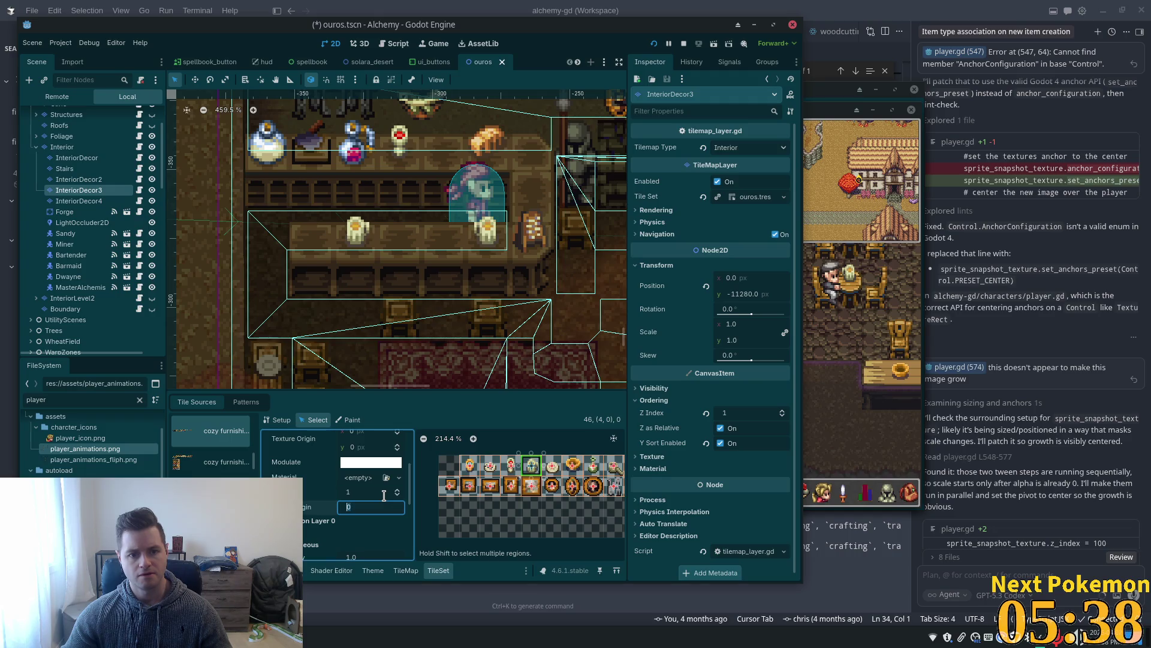
pyautogui.hotkey('ctrl', 's')
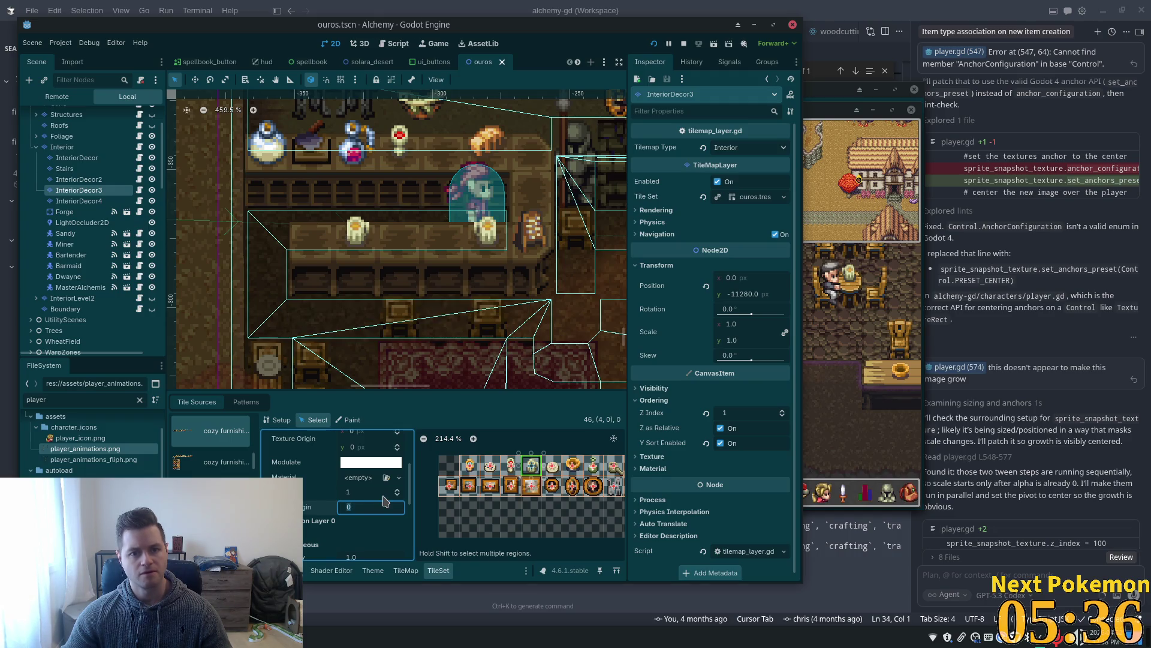
pyautogui.scroll(-3, 466, 296)
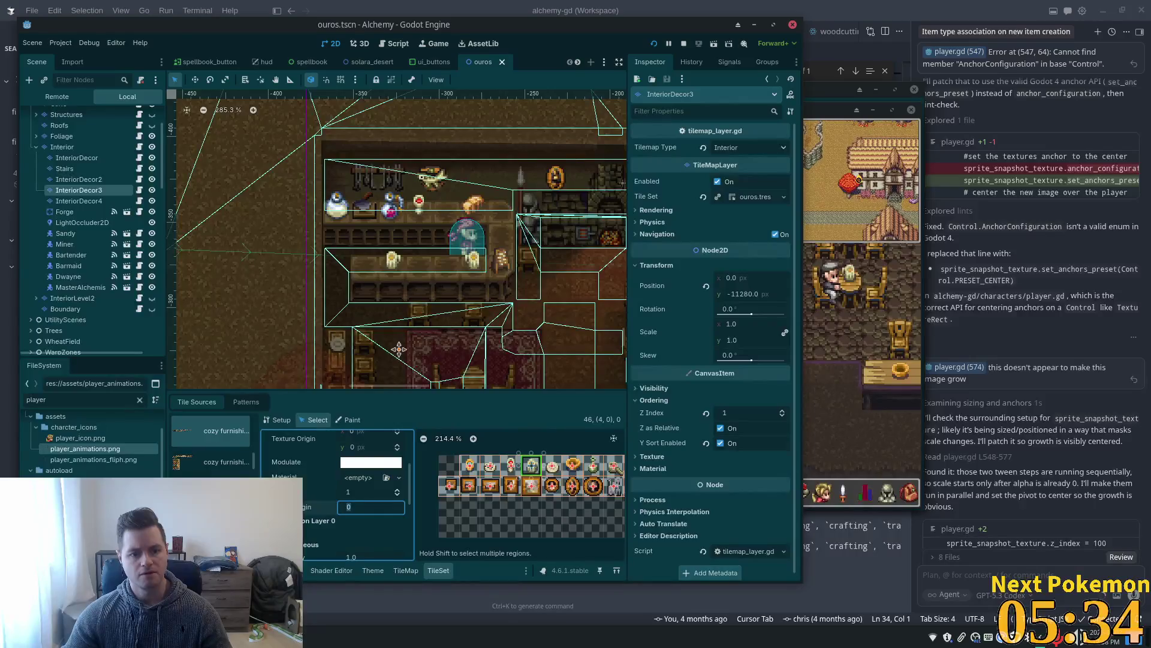
pyautogui.hscroll(5, 621, 207)
pyautogui.scroll(3, 621, 206)
pyautogui.hscroll(-4, 359, 288)
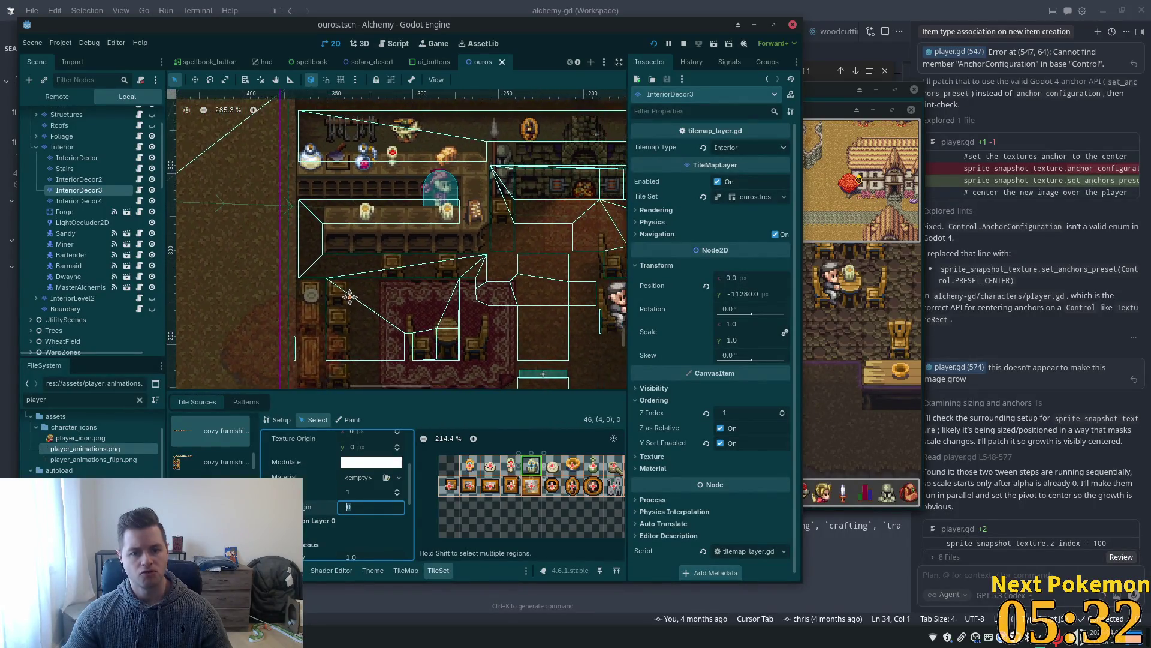
pyautogui.scroll(2, 284, 315)
pyautogui.hscroll(2, 264, 342)
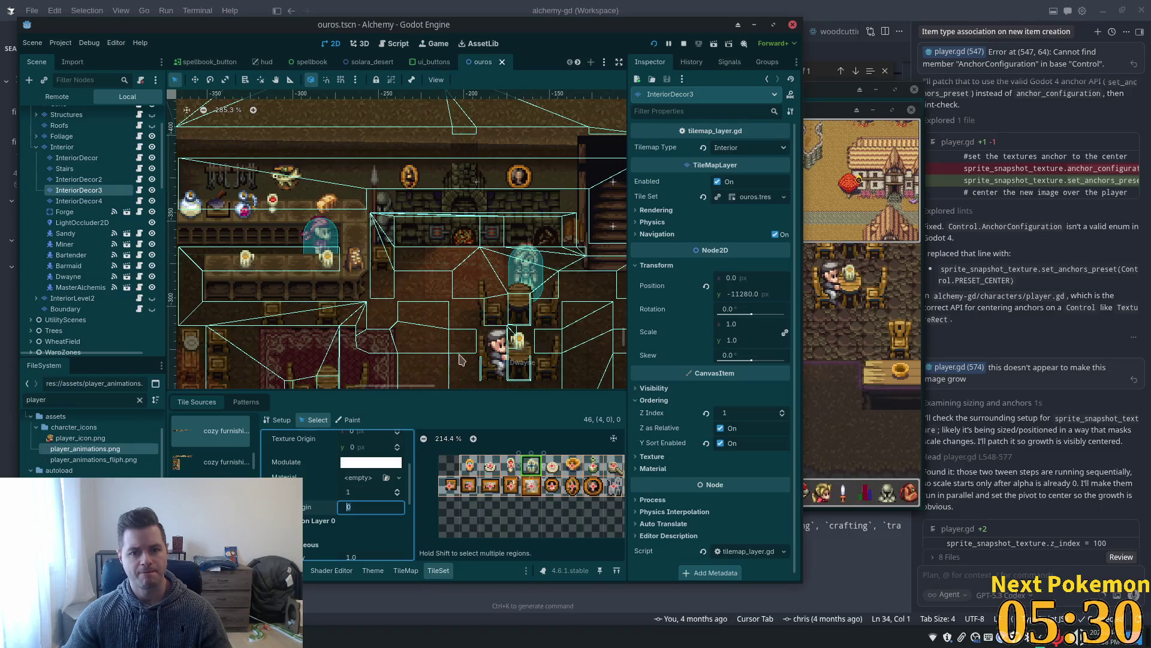
# Relaunch the game with the Run Project button.
pyautogui.click(654, 43)
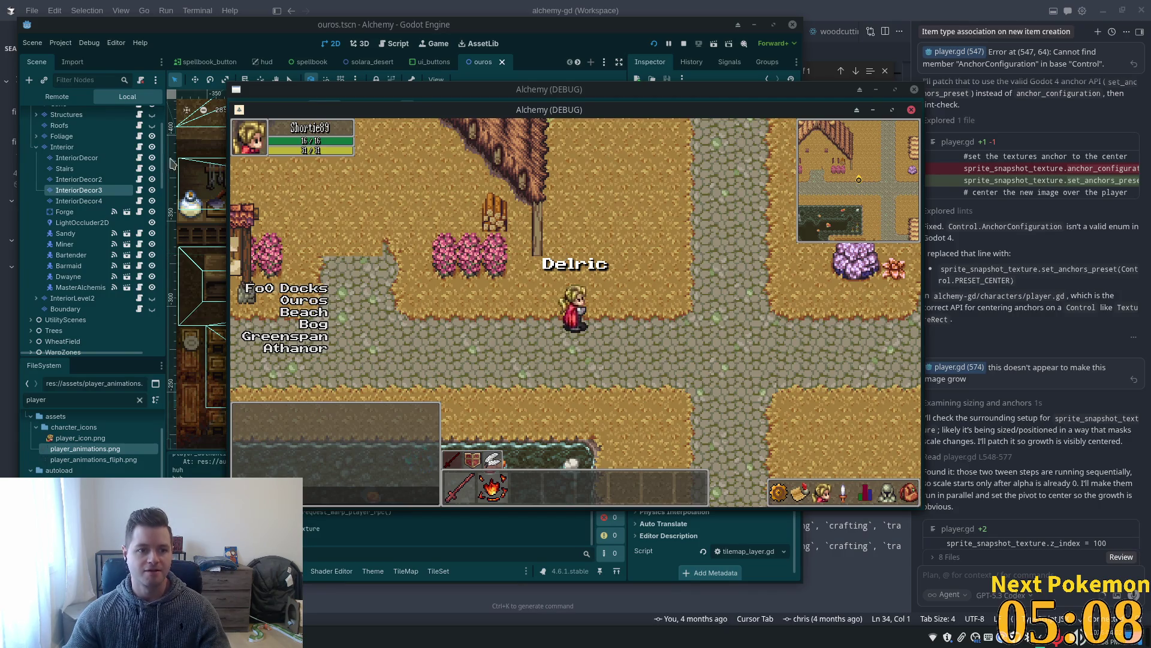
# Toggle the Roofs and Interior layer visibility and launch the game with F5.
pyautogui.click(152, 126)
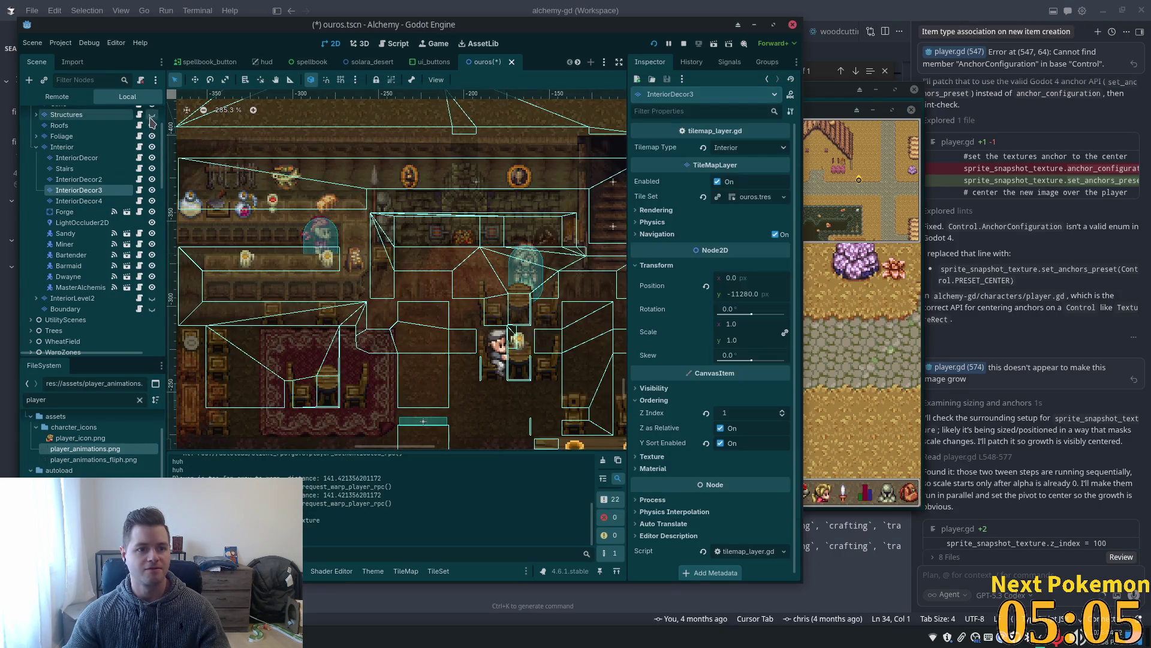
pyautogui.click(152, 147)
pyautogui.press('F5')
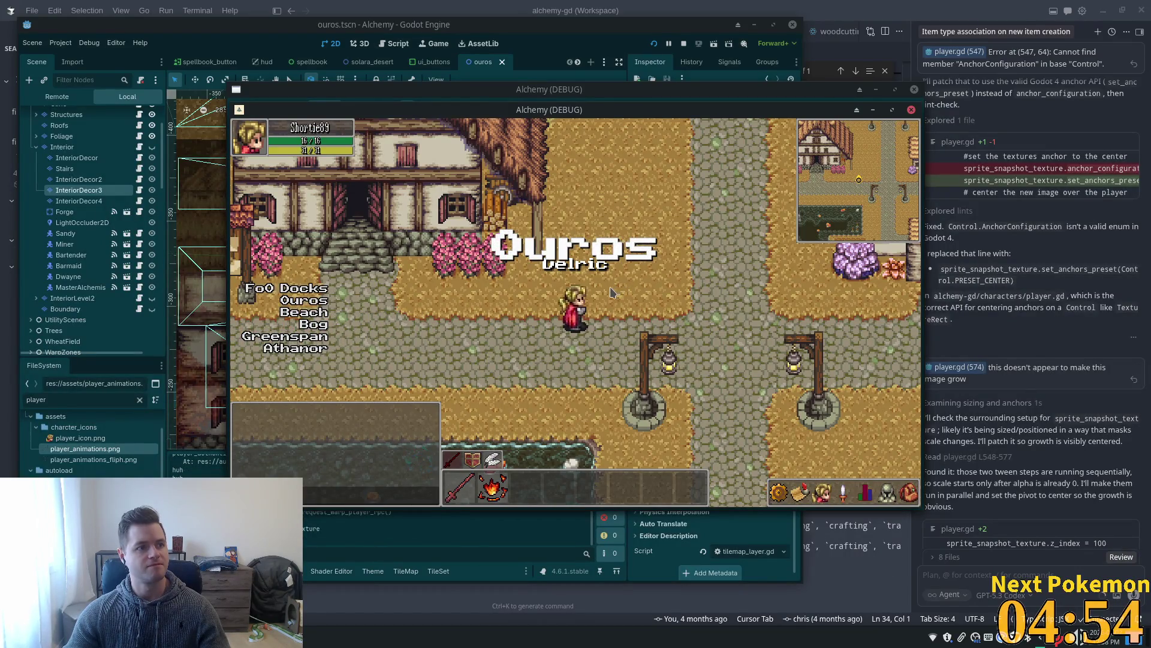
# Walk the character south into the tavern, along the counter and past the tables.
pyautogui.press('Down')
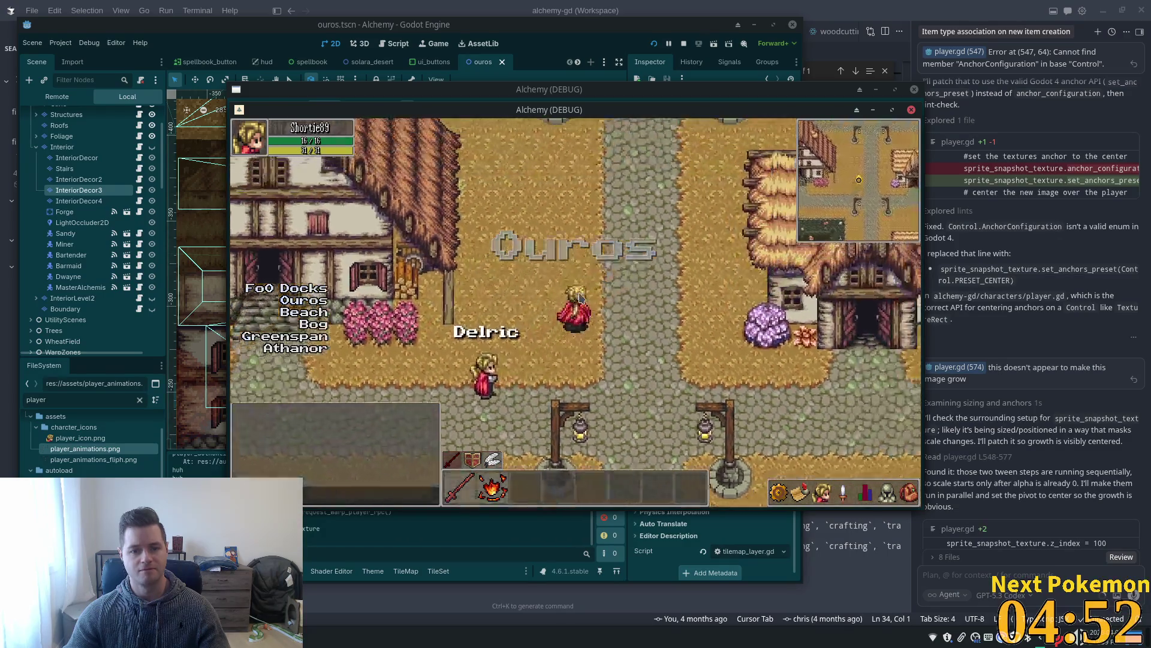
pyautogui.press('Down')
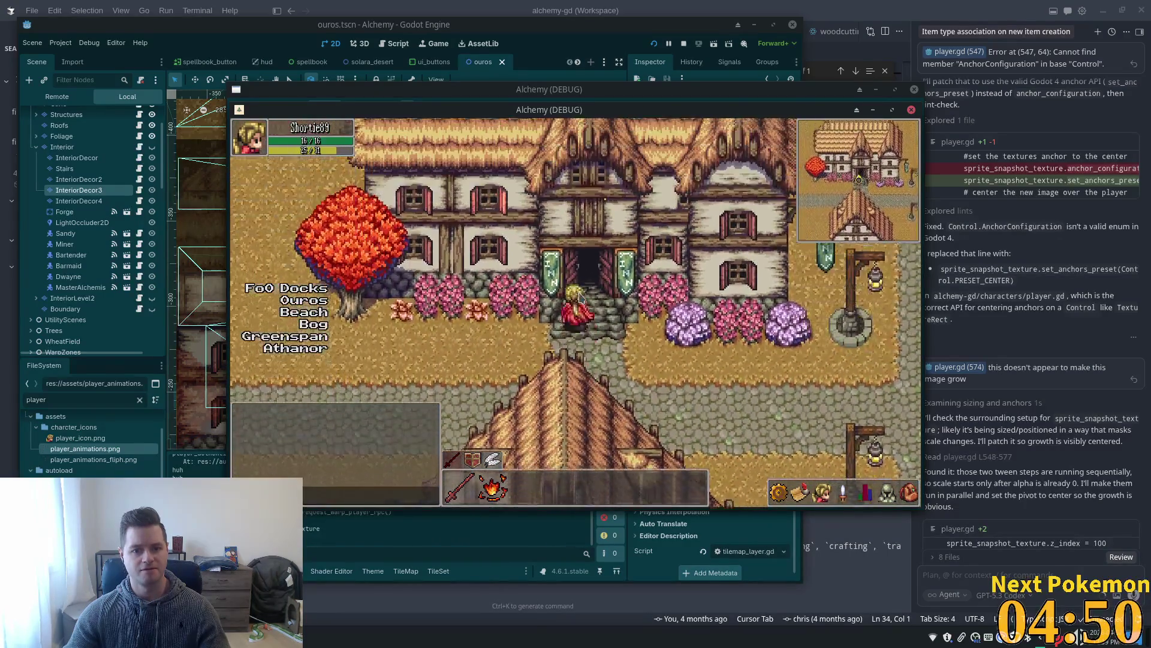
pyautogui.press('Left')
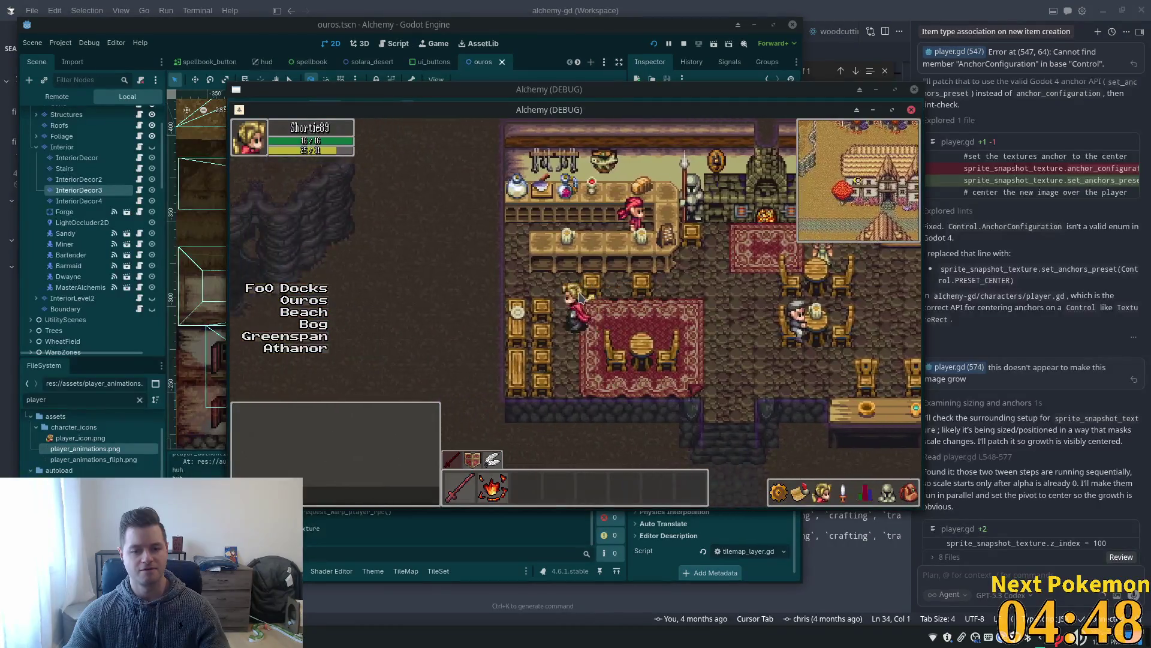
pyautogui.press('Left')
pyautogui.press('Left')
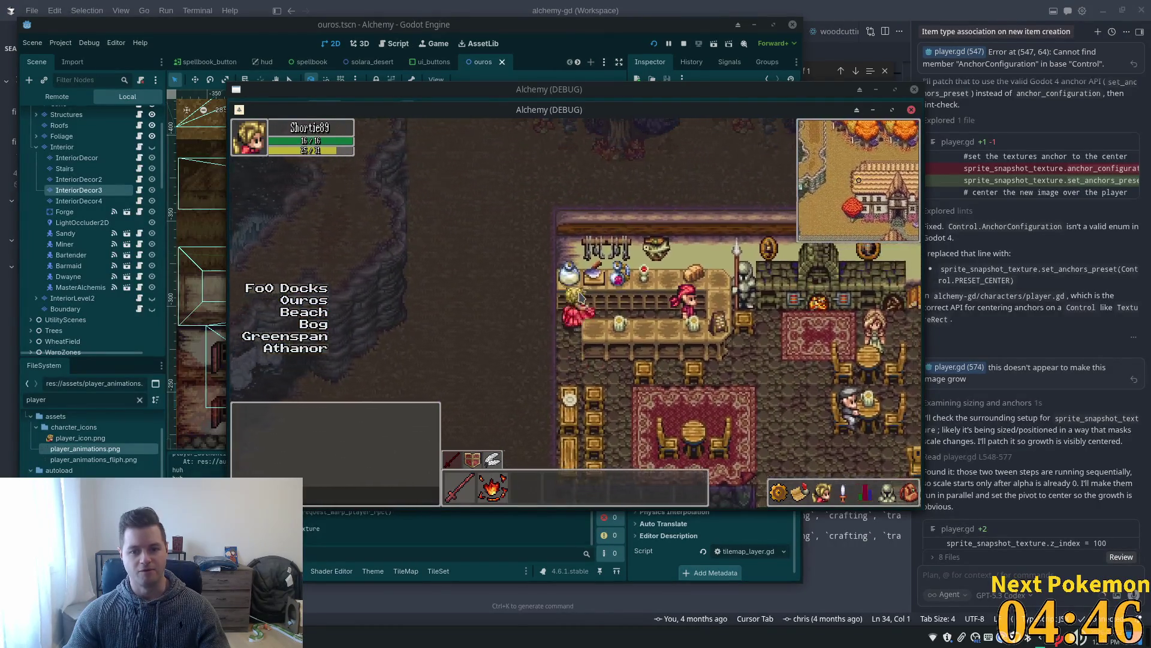
pyautogui.press('Right')
pyautogui.press('Down')
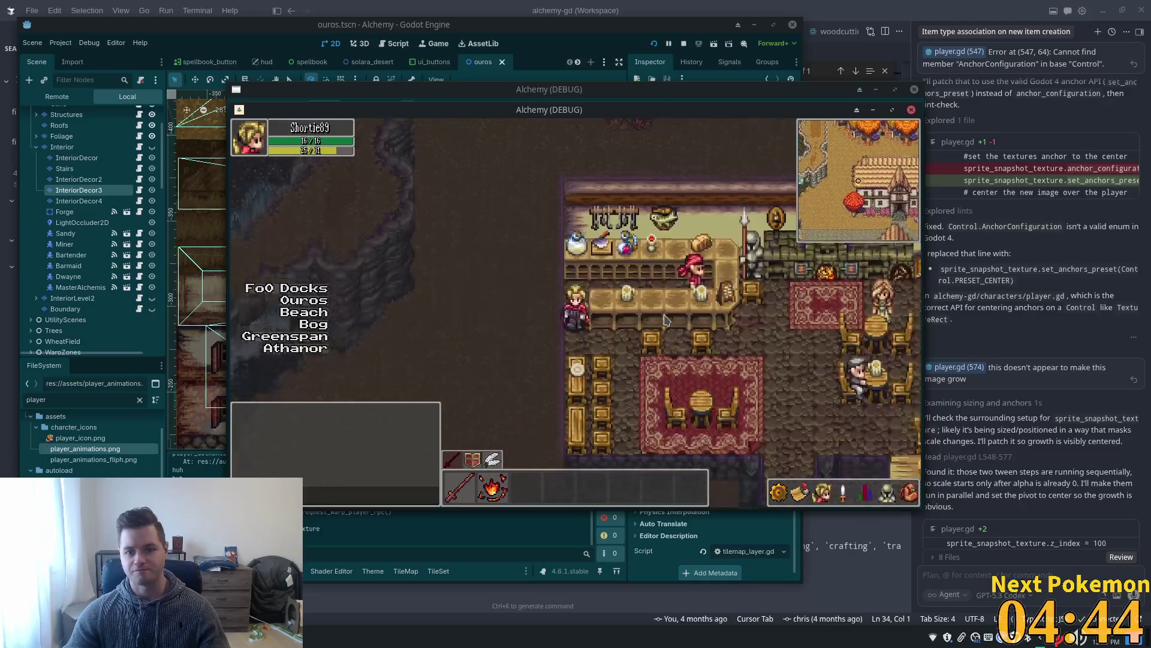
pyautogui.press('Right')
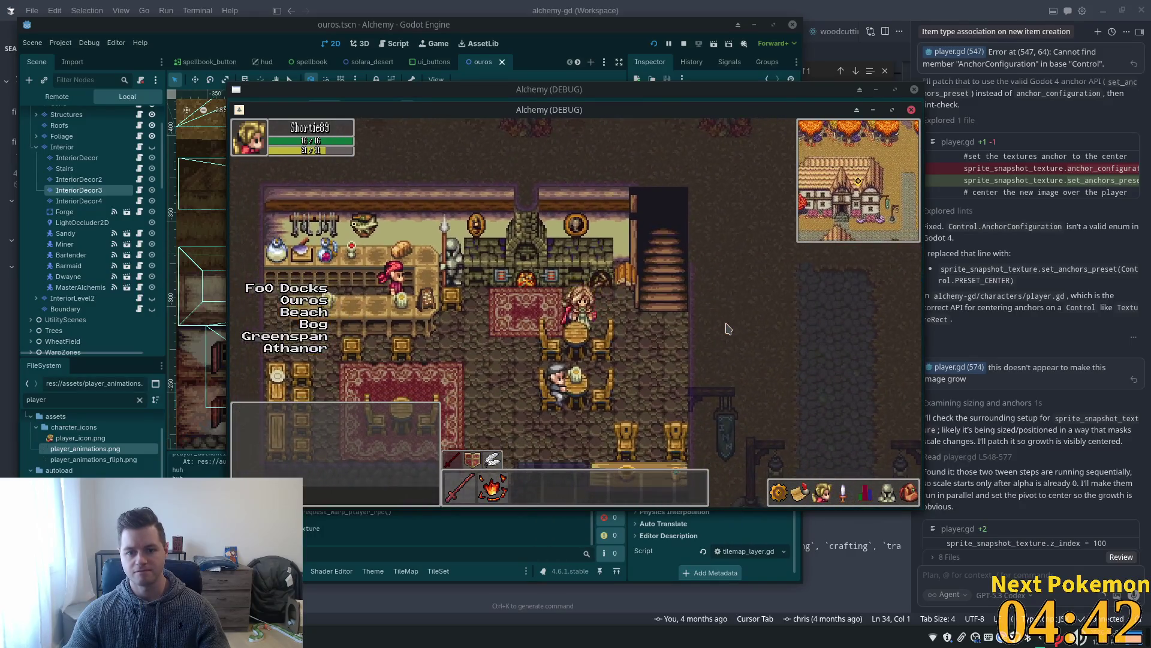
pyautogui.press('Down')
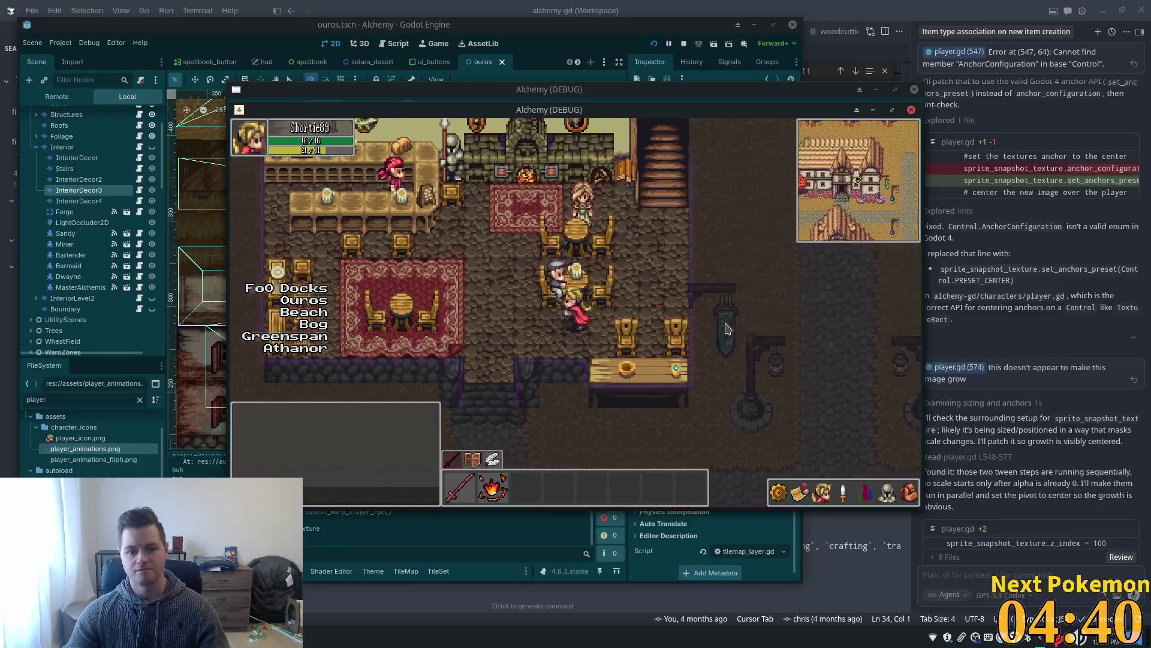
pyautogui.press('Left')
pyautogui.press('Right')
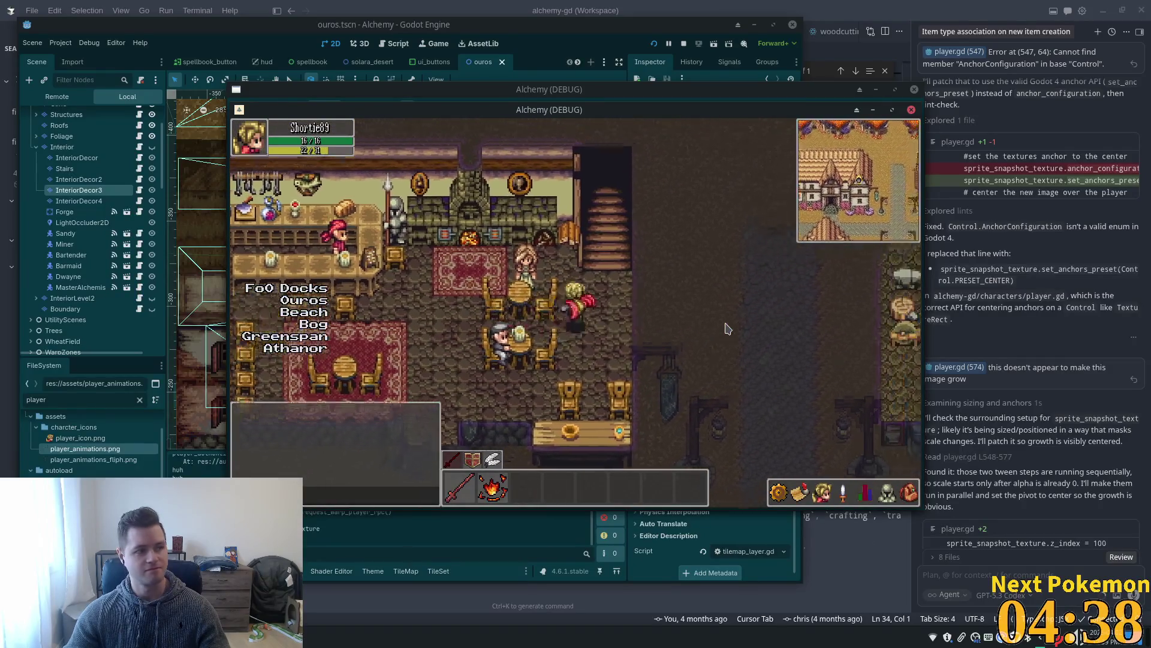
# Climb to the upstairs bedrooms, walk through them, come back down, then return to the editor.
pyautogui.press('Up')
pyautogui.press('Up')
pyautogui.press('Right')
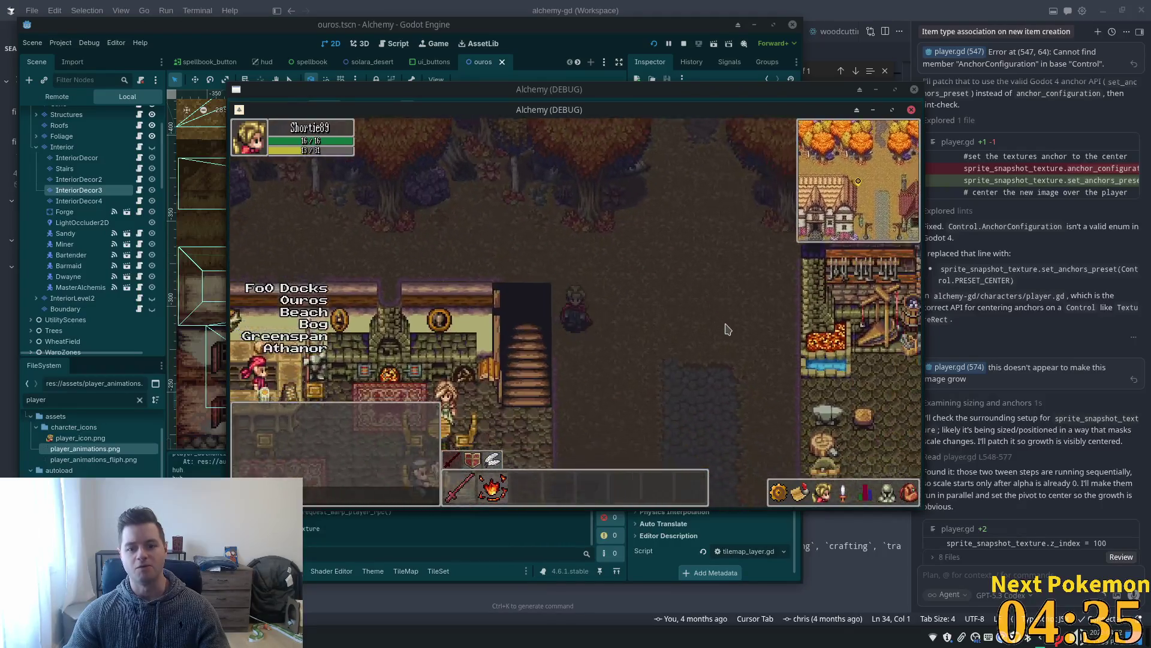
pyautogui.press('Down')
pyautogui.press('Left')
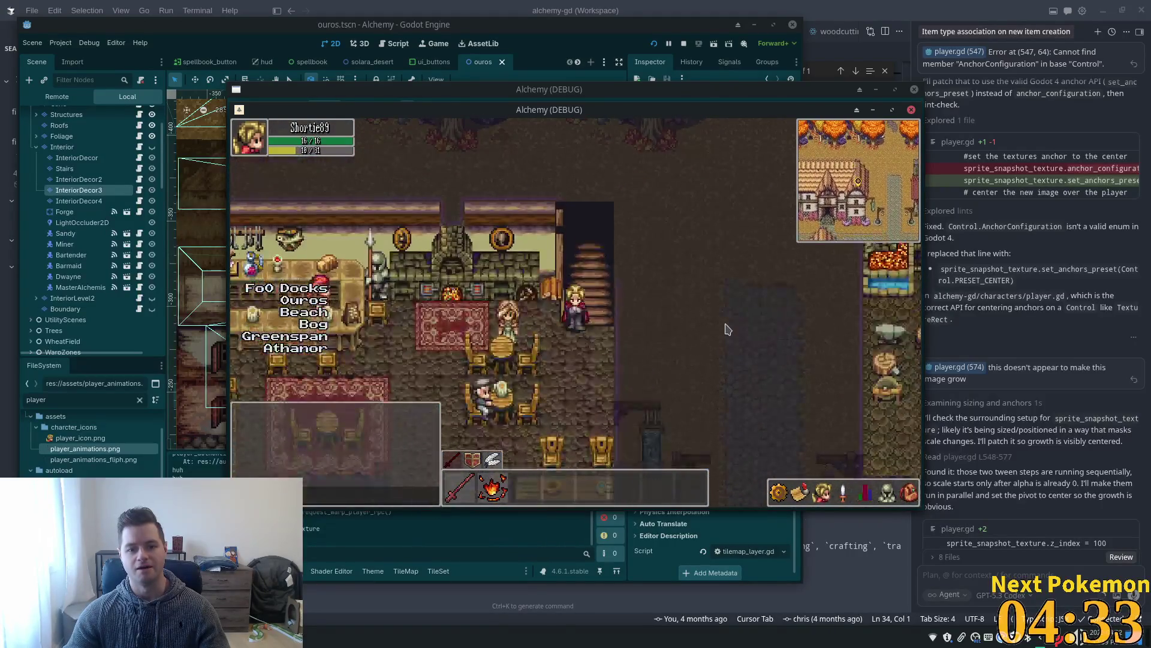
pyautogui.press('Right')
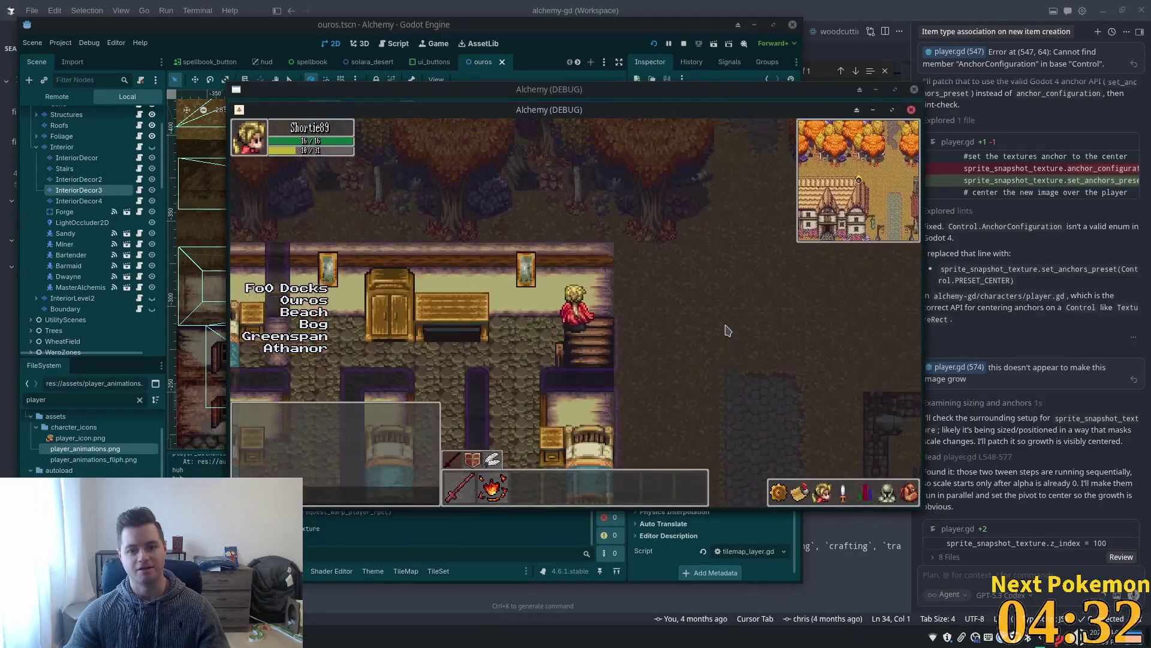
pyautogui.press('Down')
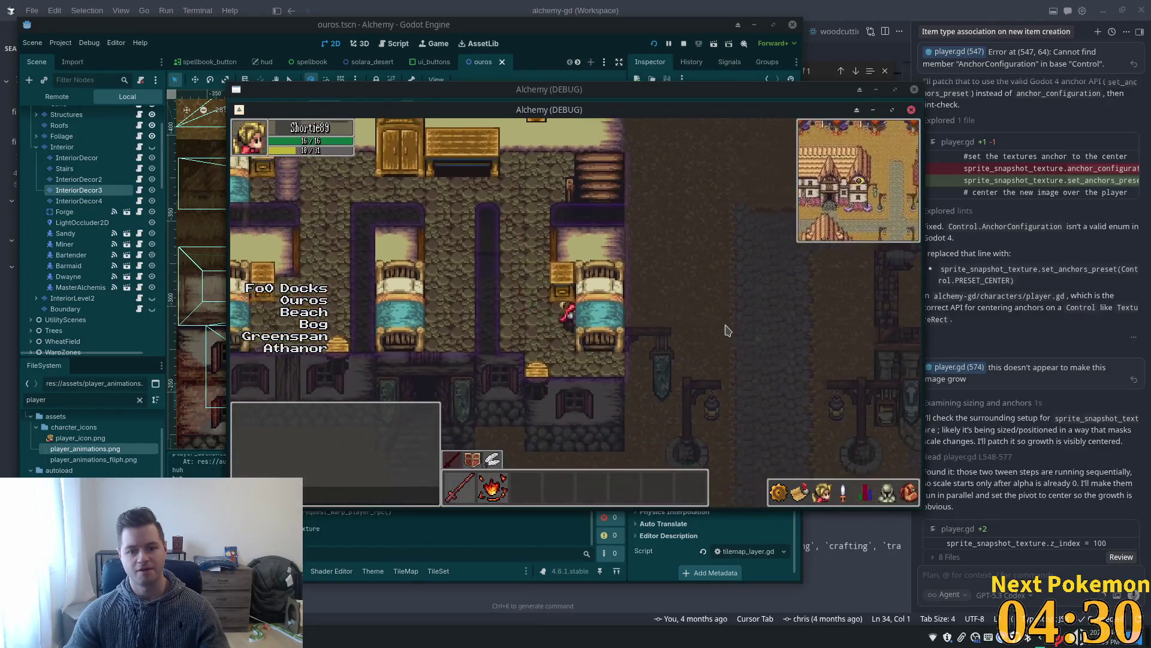
pyautogui.press('Up')
pyautogui.press('Left')
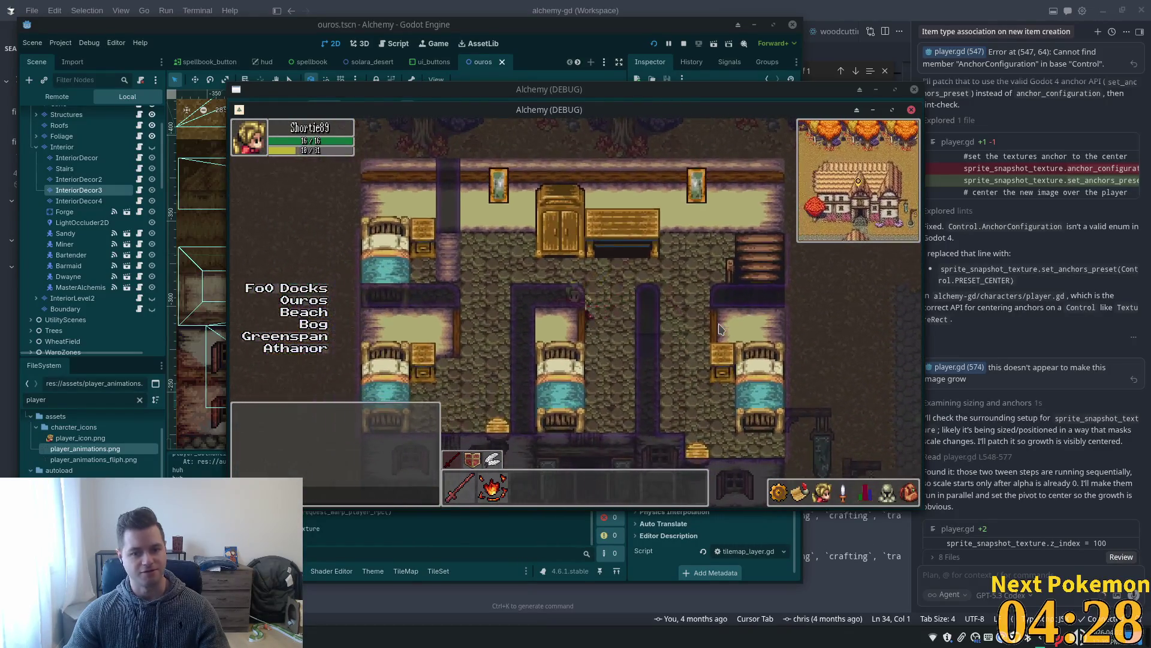
pyautogui.press('Down')
pyautogui.press('Right')
pyautogui.press('Right')
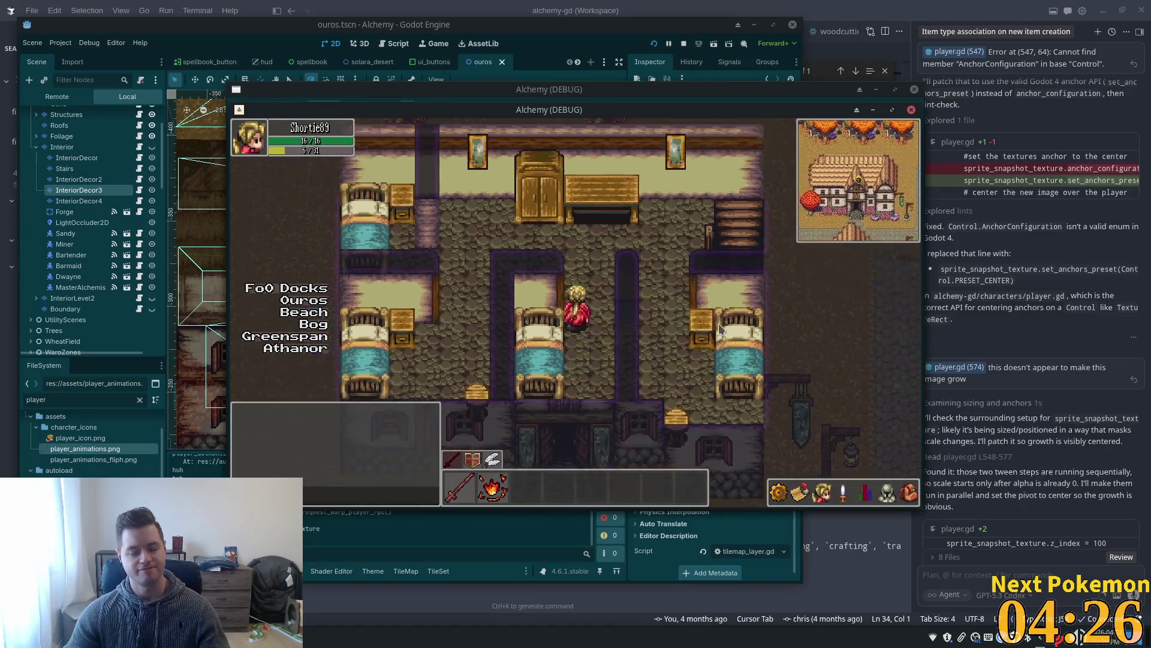
pyautogui.press('Up')
pyautogui.press('Left')
pyautogui.press('Up')
pyautogui.press('Left')
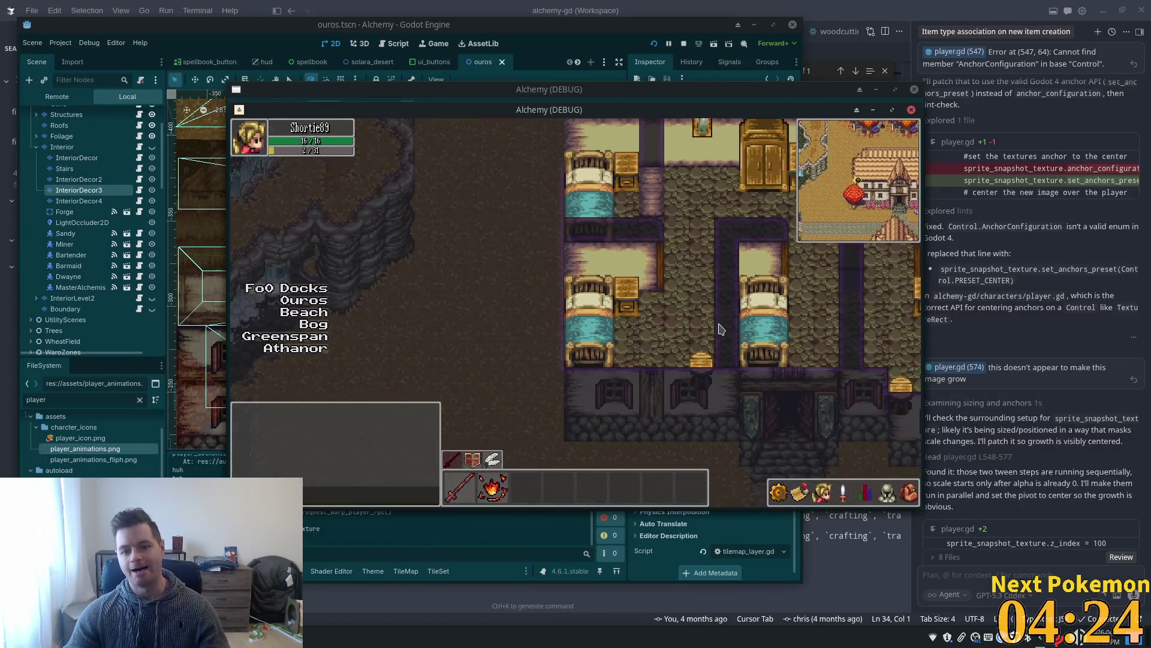
pyautogui.press('Up')
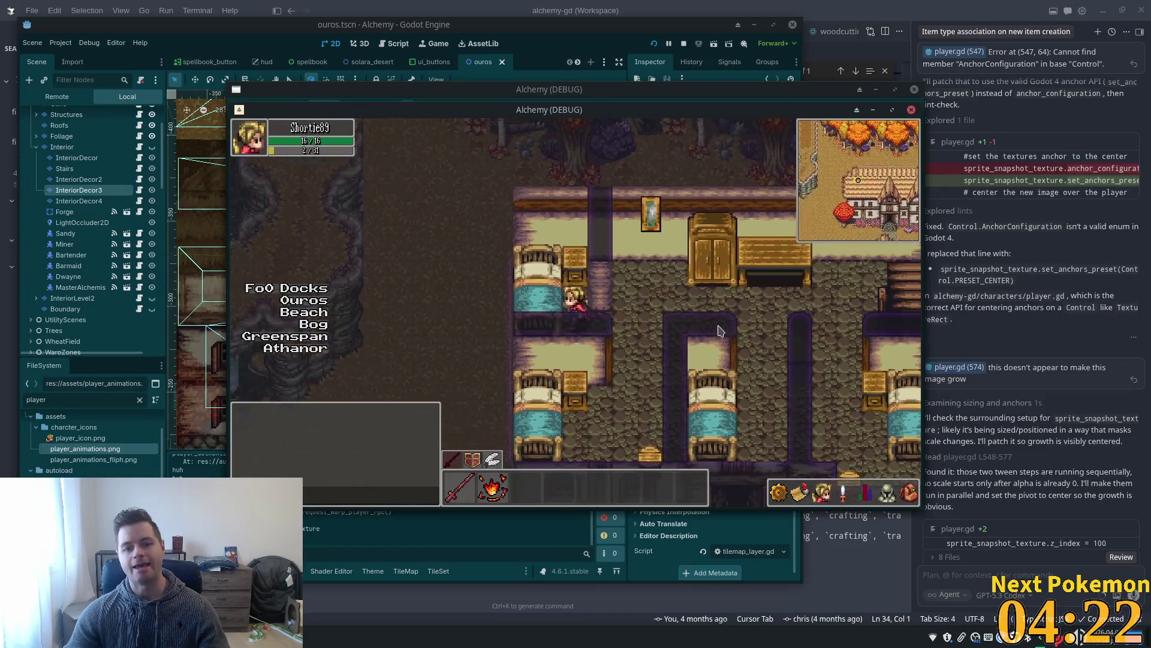
pyautogui.press('Up')
pyautogui.press('Left')
pyautogui.press('Right')
pyautogui.press('Down')
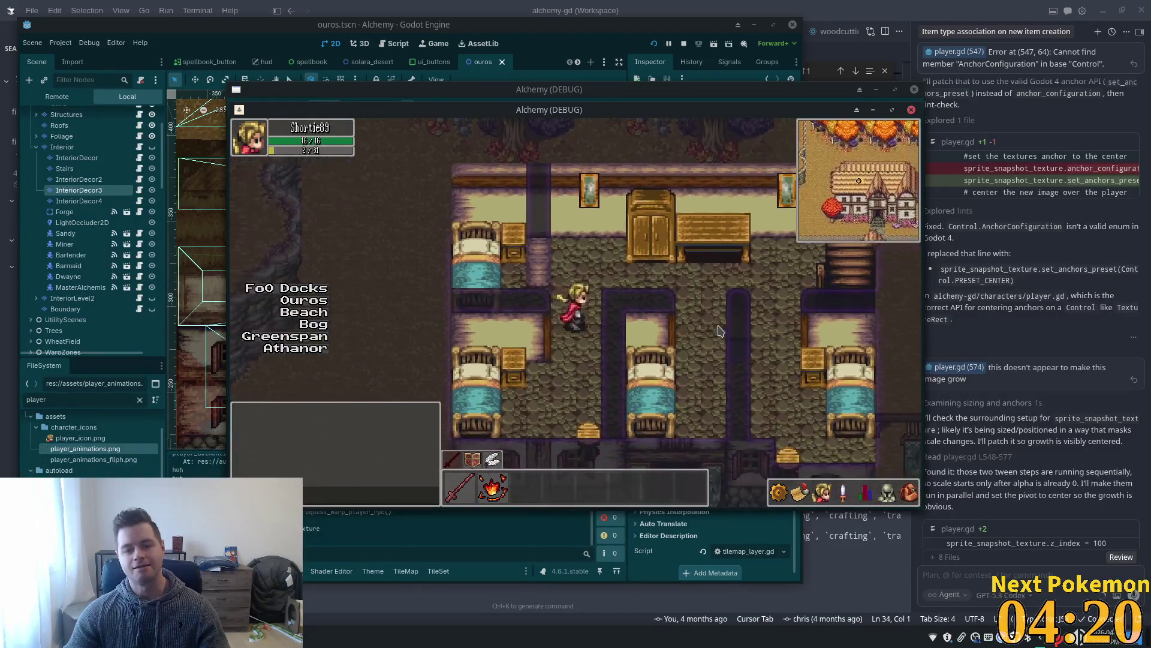
pyautogui.press('Right')
pyautogui.press('Up')
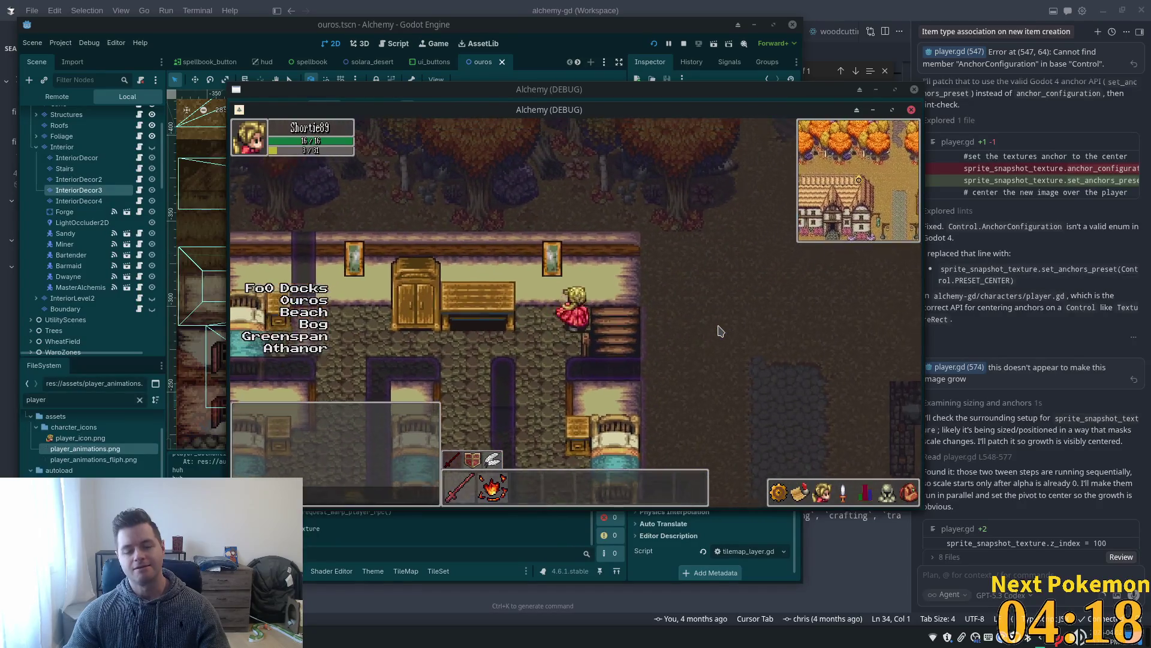
pyautogui.press('Up')
pyautogui.press('Right')
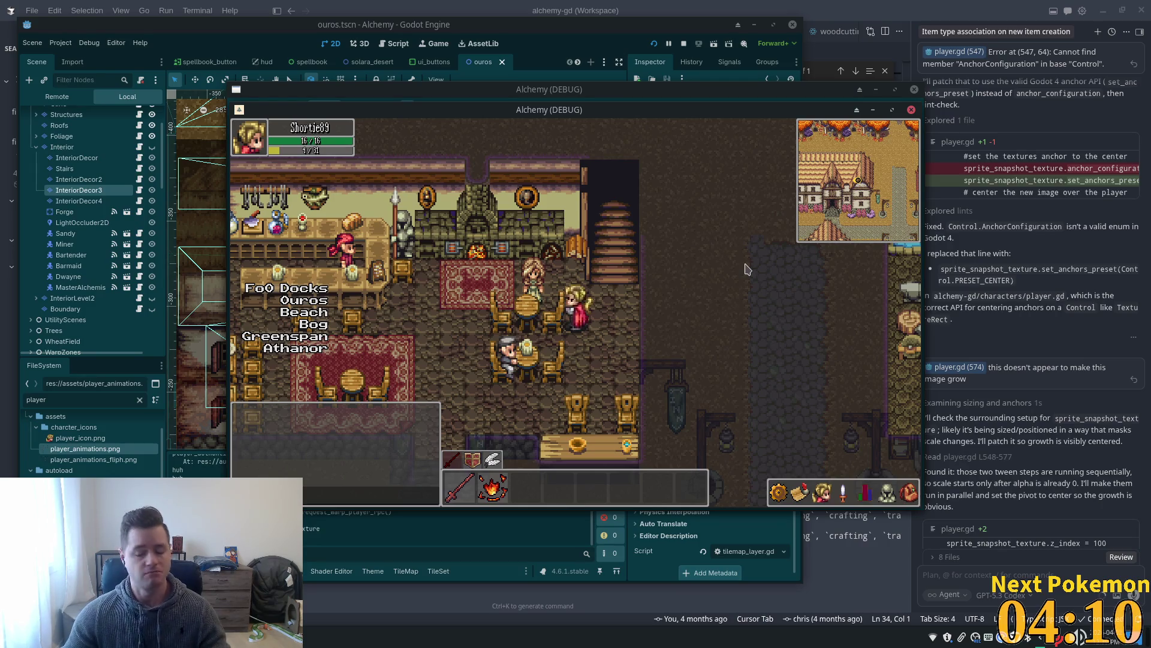
pyautogui.press('Right')
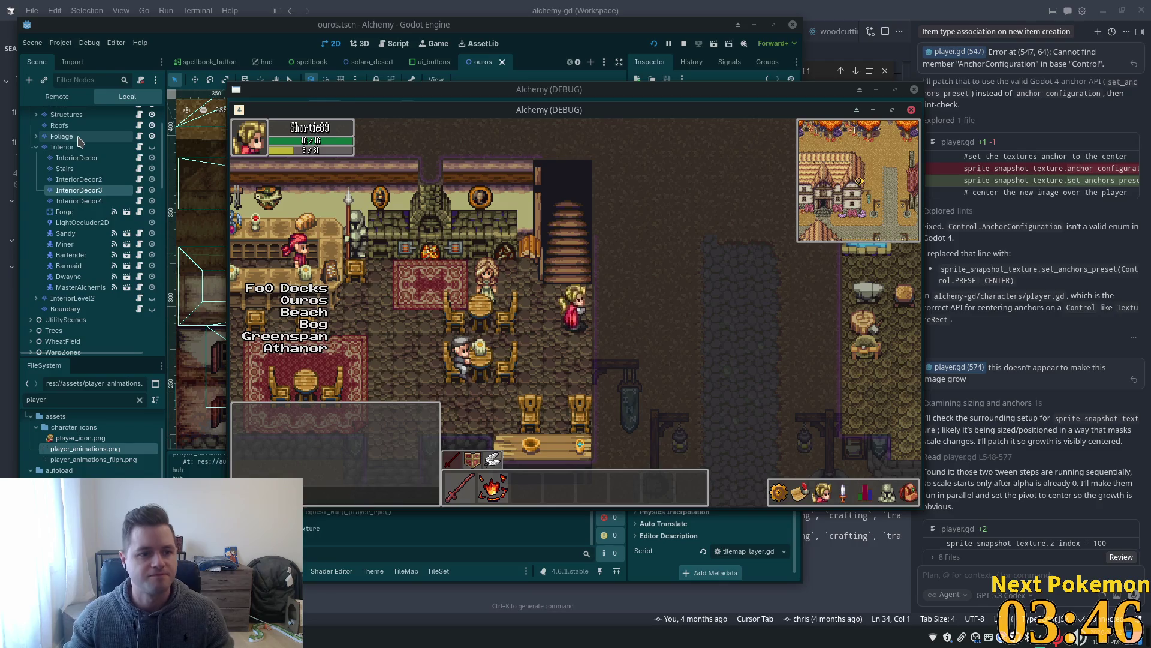
pyautogui.click(62, 147)
# Hide the Structures and Roofs layers and show the Interior layer again.
pyautogui.scroll(-8, 376, 223)
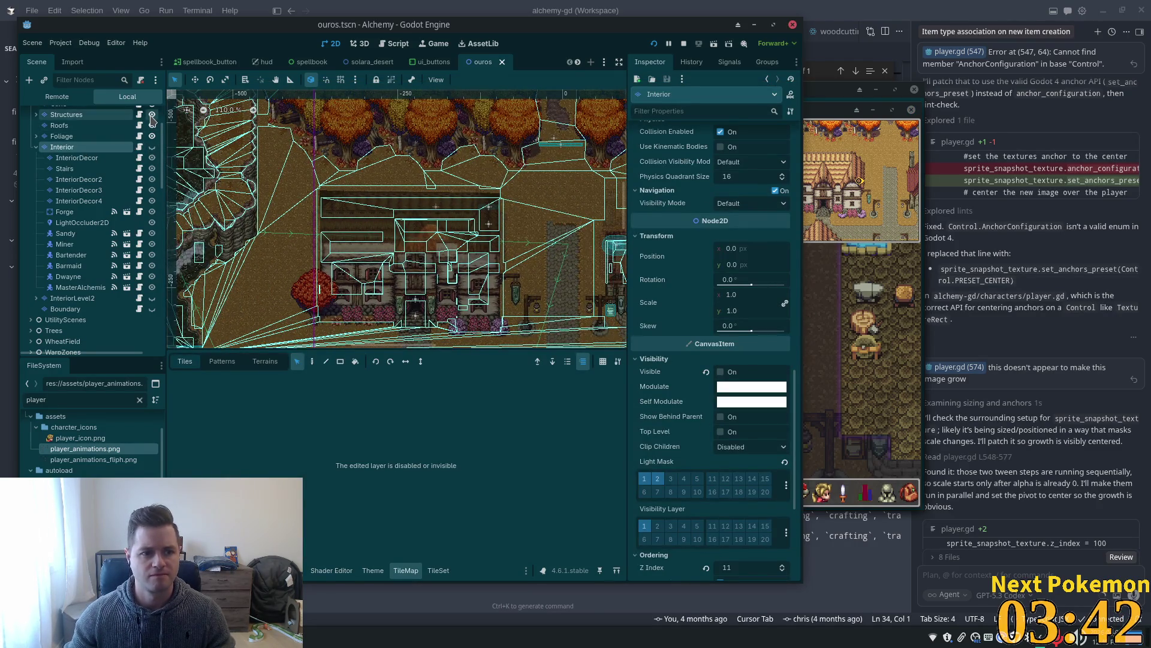
pyautogui.click(151, 114)
pyautogui.click(152, 124)
pyautogui.scroll(5, 492, 202)
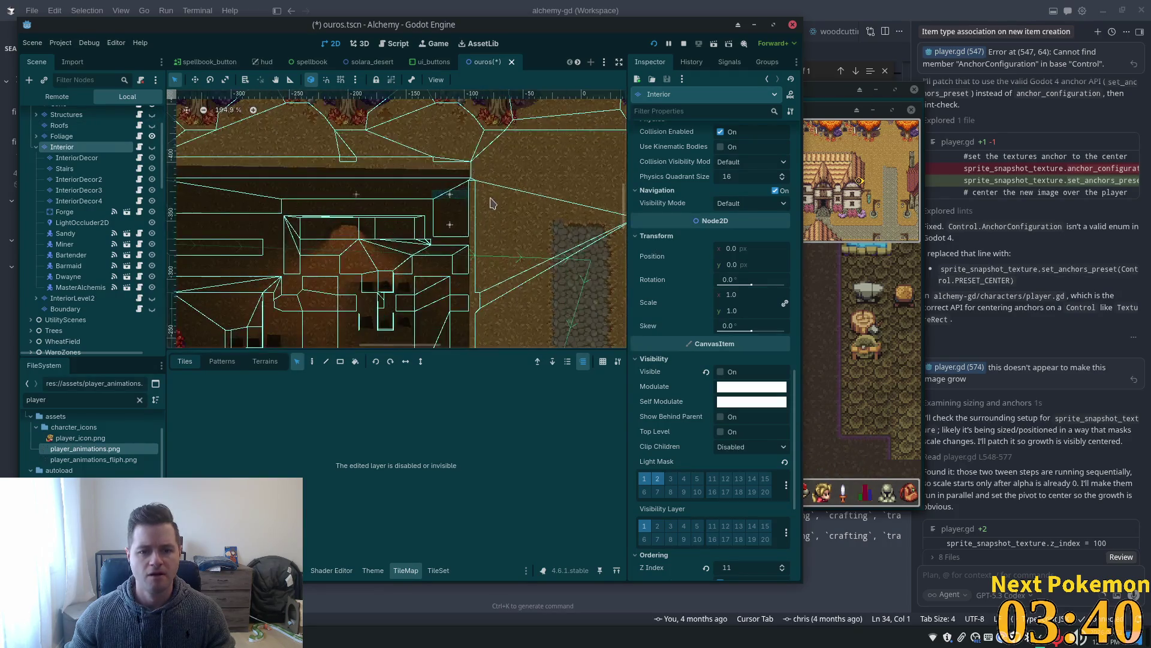
pyautogui.scroll(4, 491, 203)
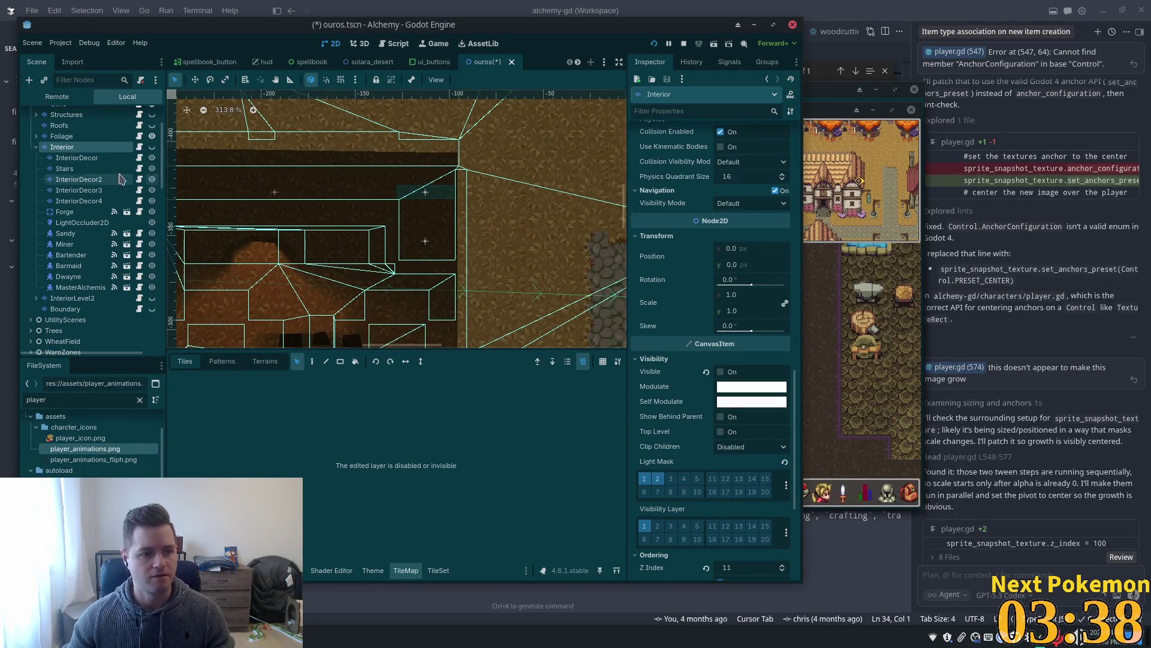
pyautogui.click(152, 146)
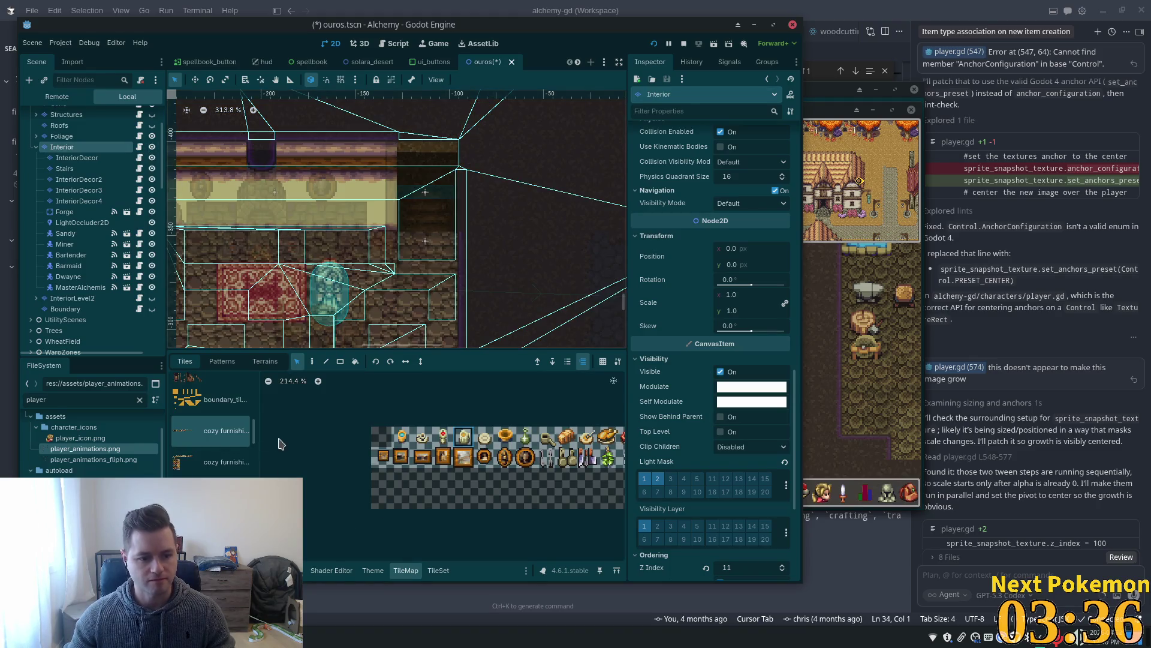
# Switch the palette to the darker floor tileset, pick a floor tile, then clear the selection.
pyautogui.scroll(-5, 217, 465)
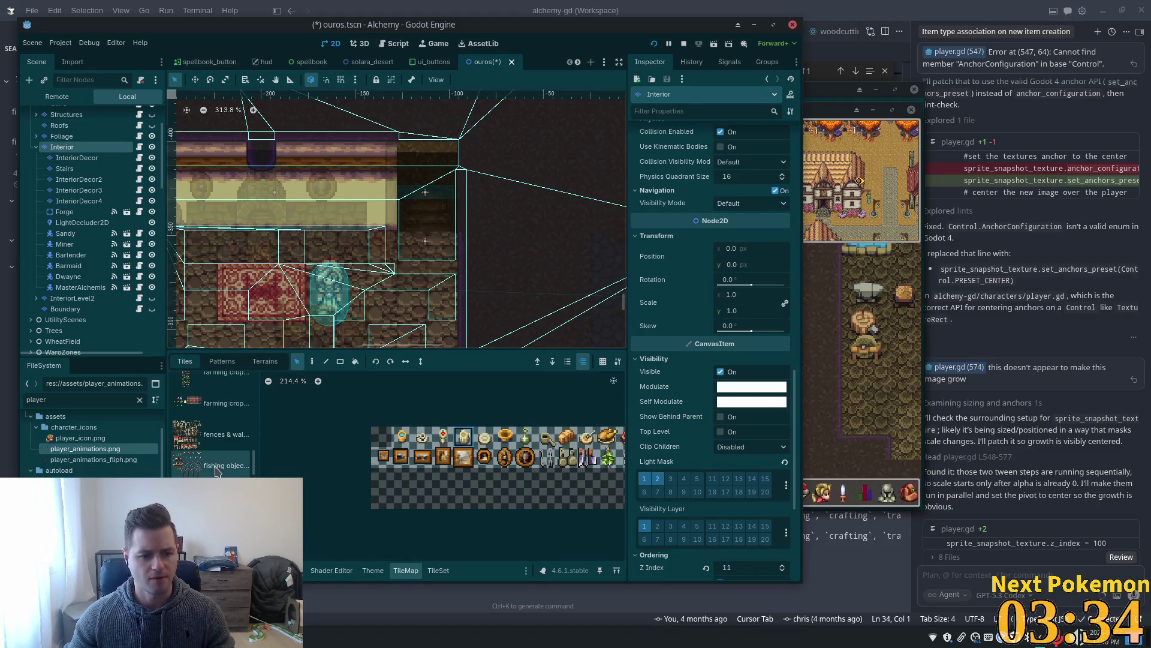
pyautogui.scroll(-3, 217, 471)
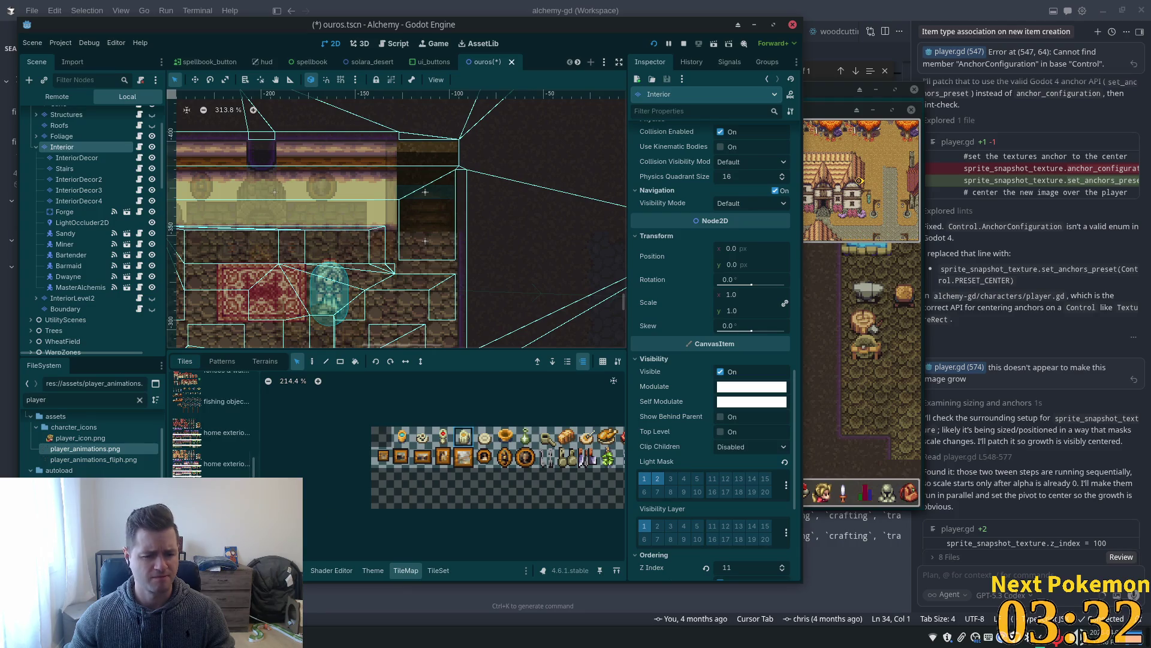
pyautogui.click(217, 464)
pyautogui.scroll(-1, 217, 432)
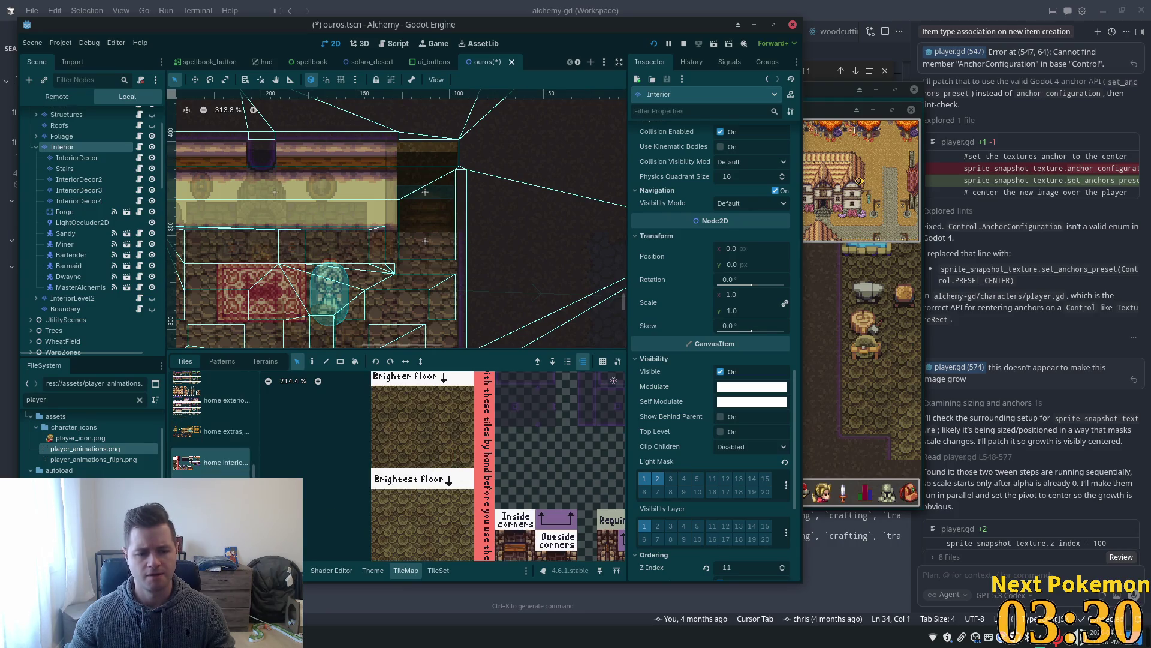
pyautogui.click(217, 462)
pyautogui.scroll(3, 498, 469)
pyautogui.scroll(-1, 468, 470)
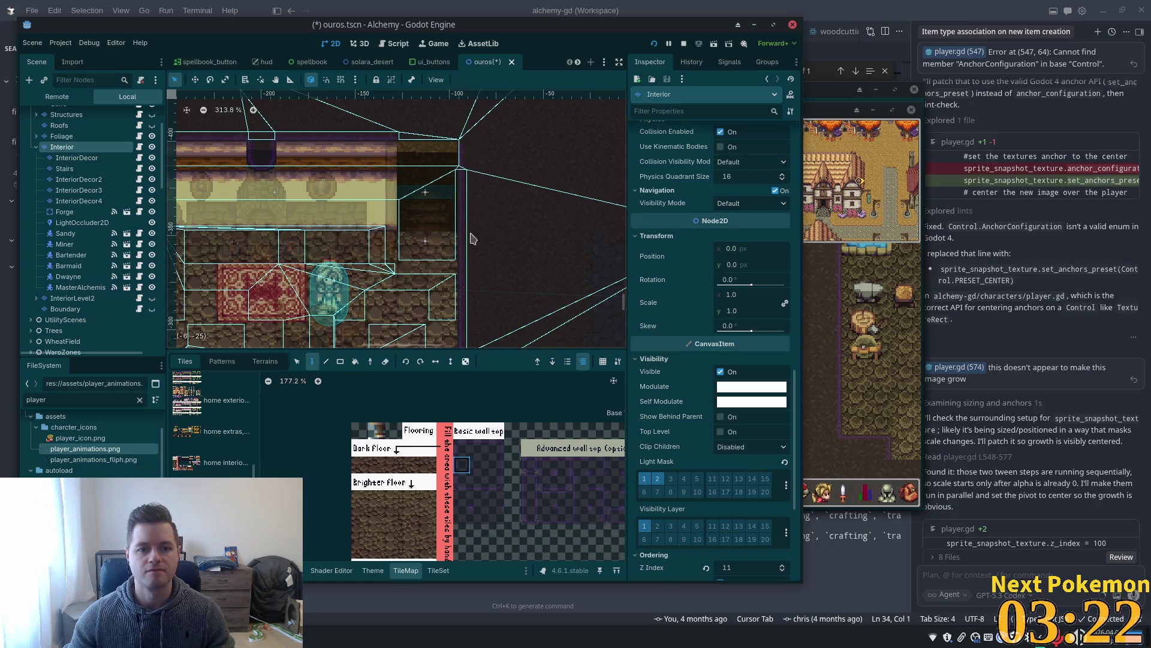
pyautogui.click(480, 480)
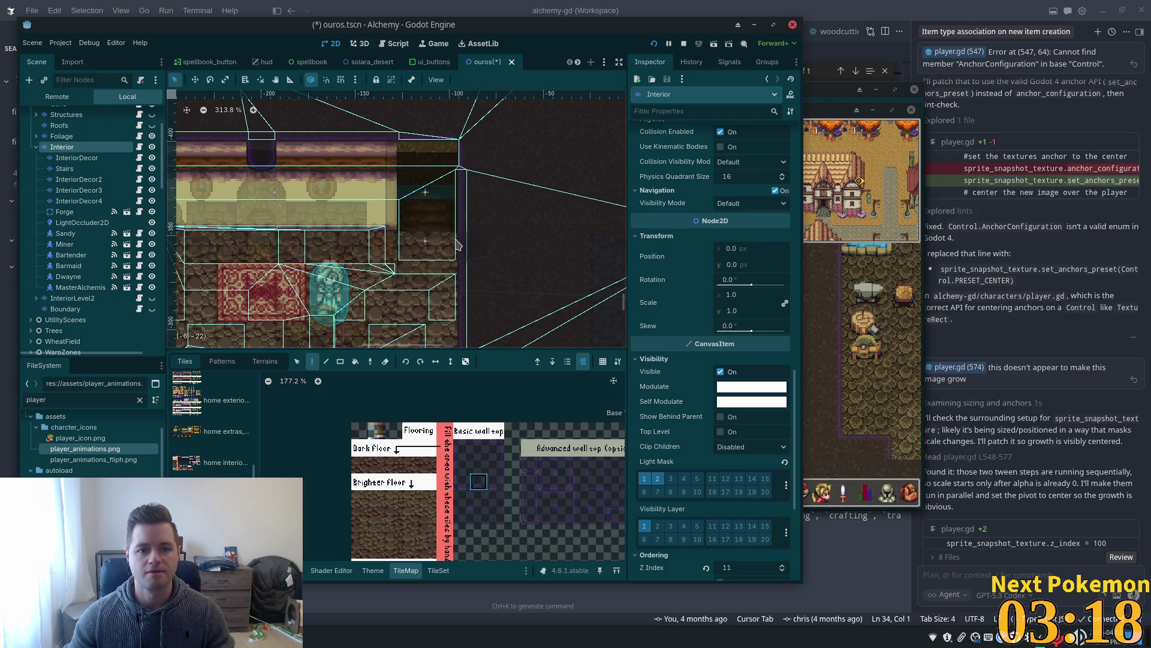
pyautogui.click(478, 480)
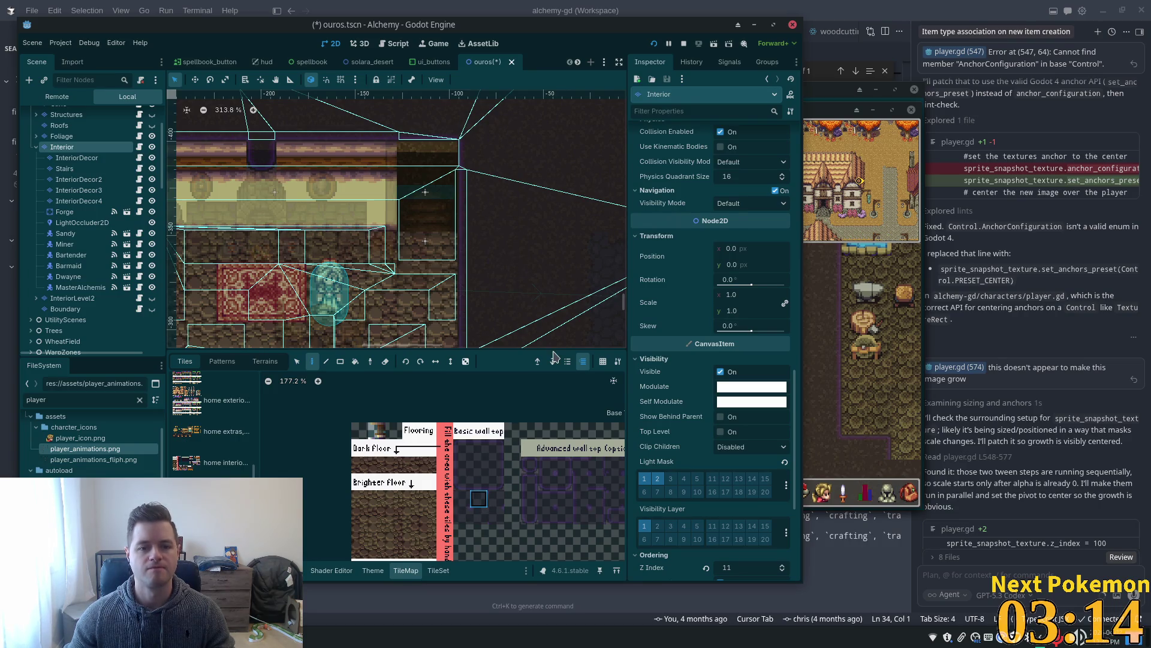
pyautogui.click(465, 466)
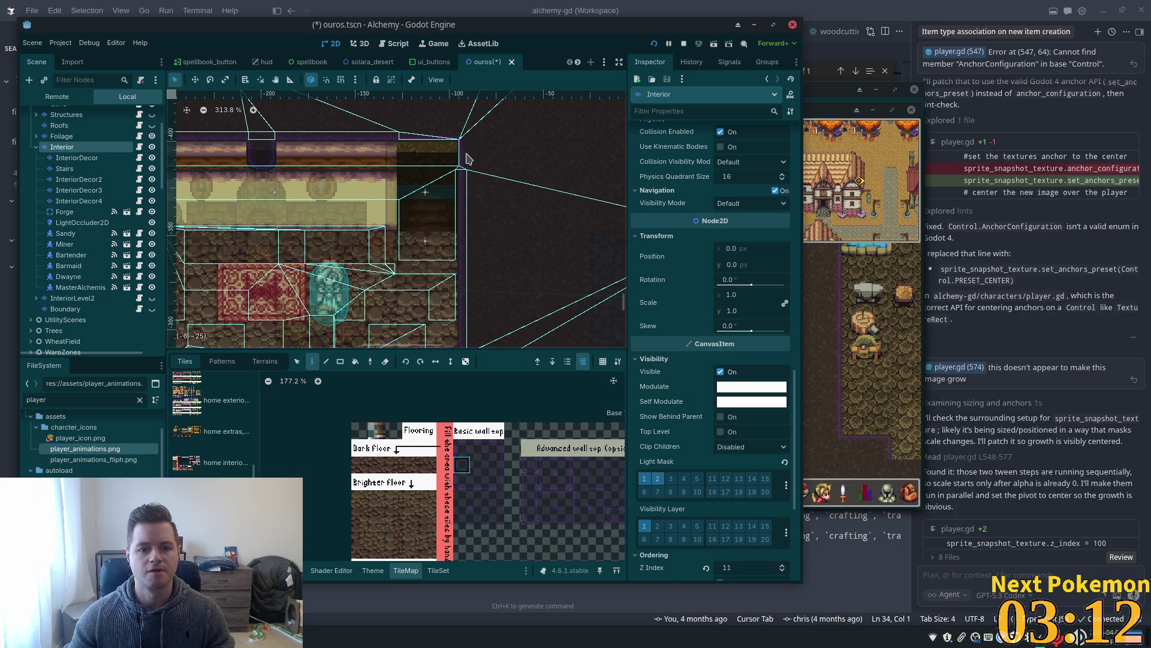
# Run the game with F5 and walk up and down the tavern stairs twice.
pyautogui.press('F5')
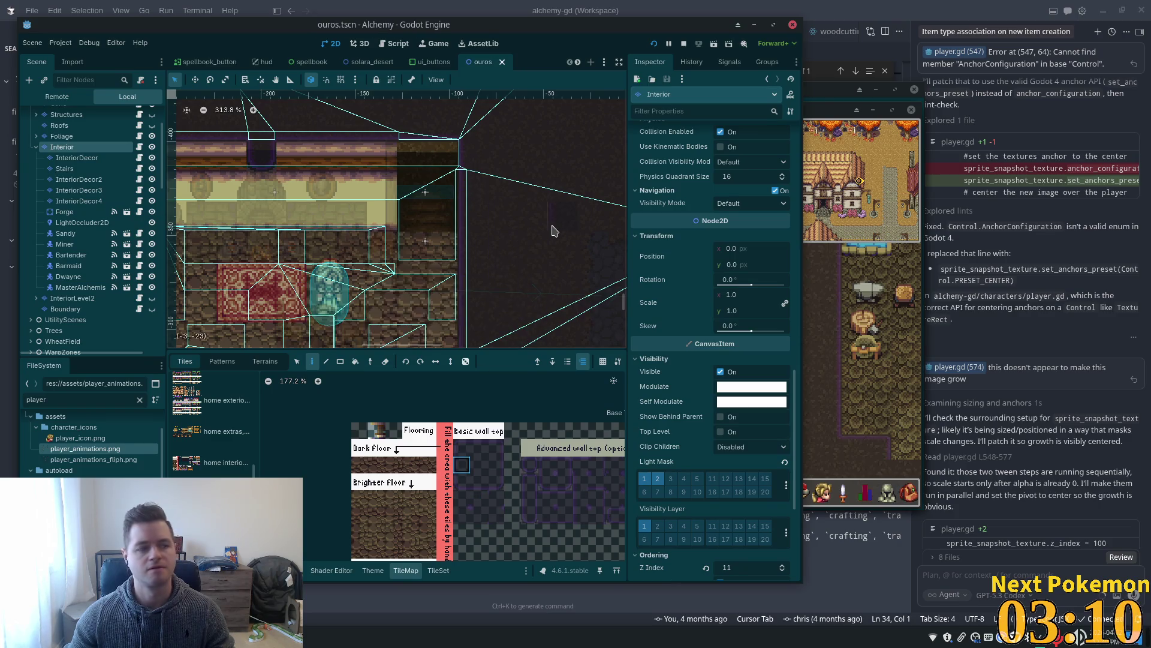
pyautogui.press('Up')
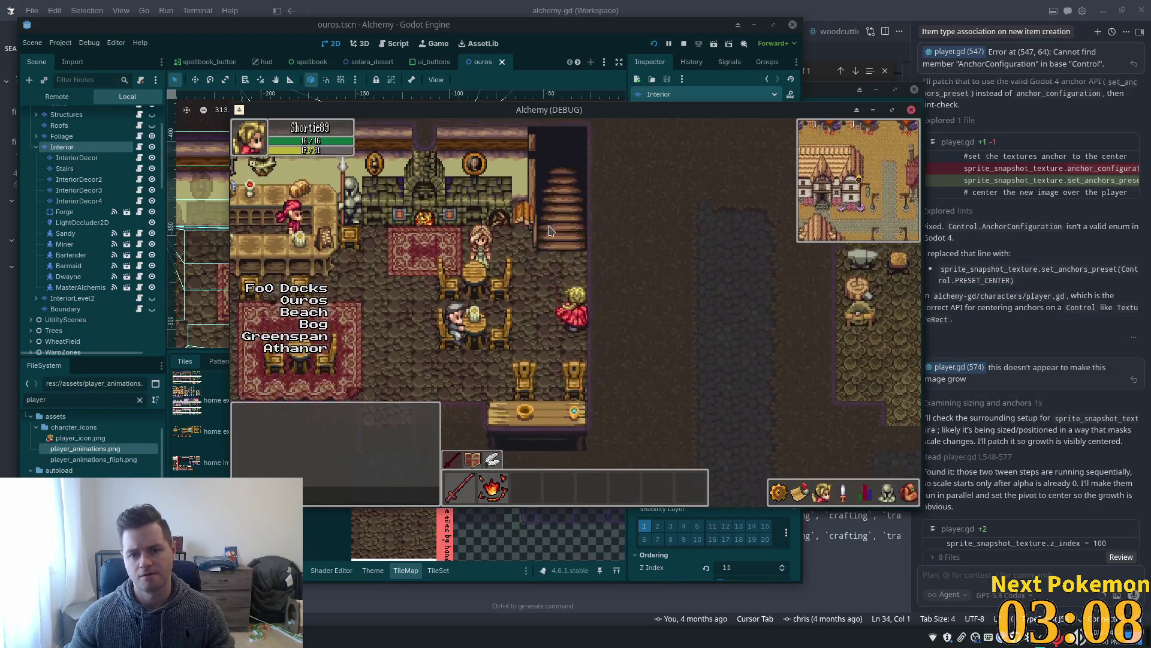
pyautogui.press('Left')
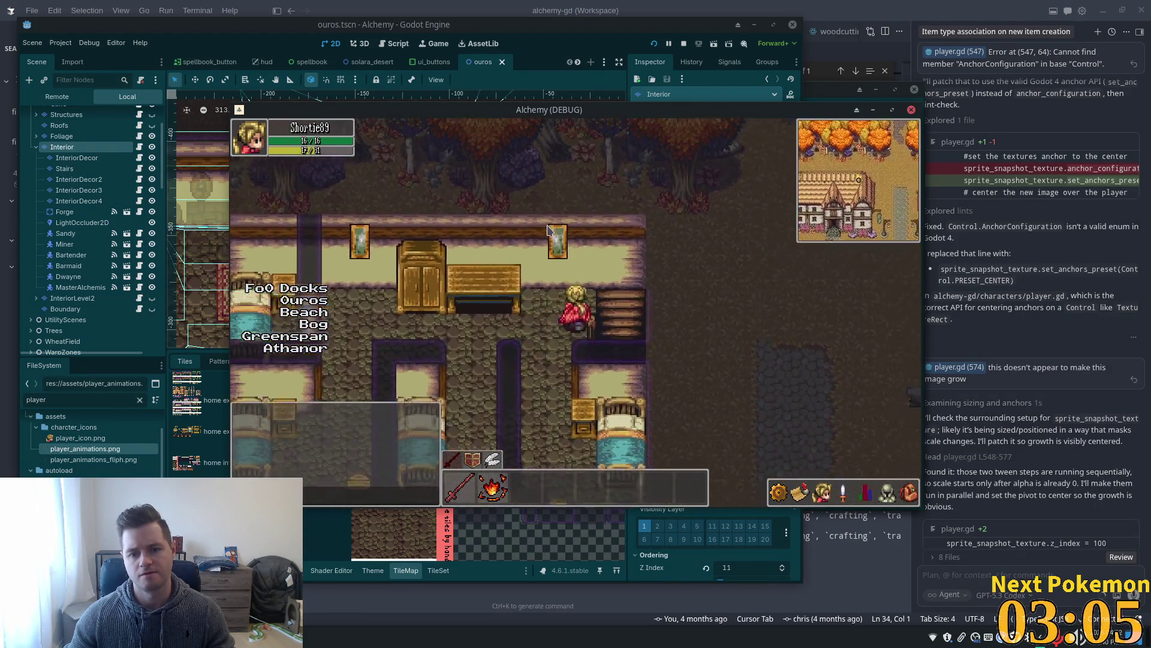
pyautogui.press('Down')
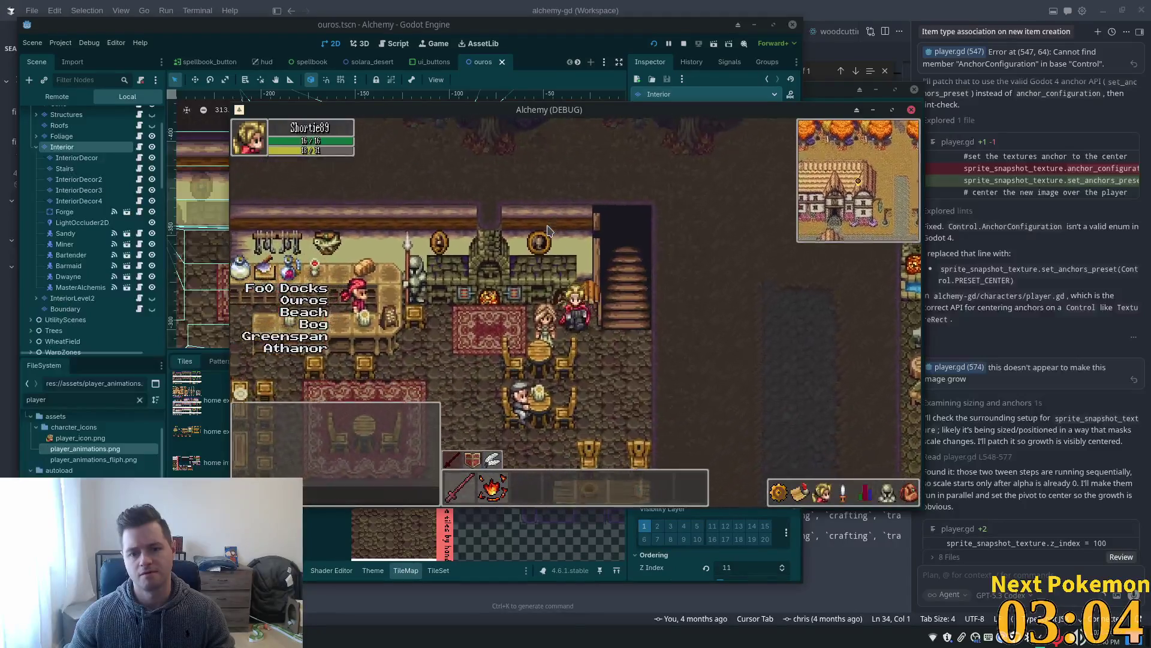
pyautogui.press('Up')
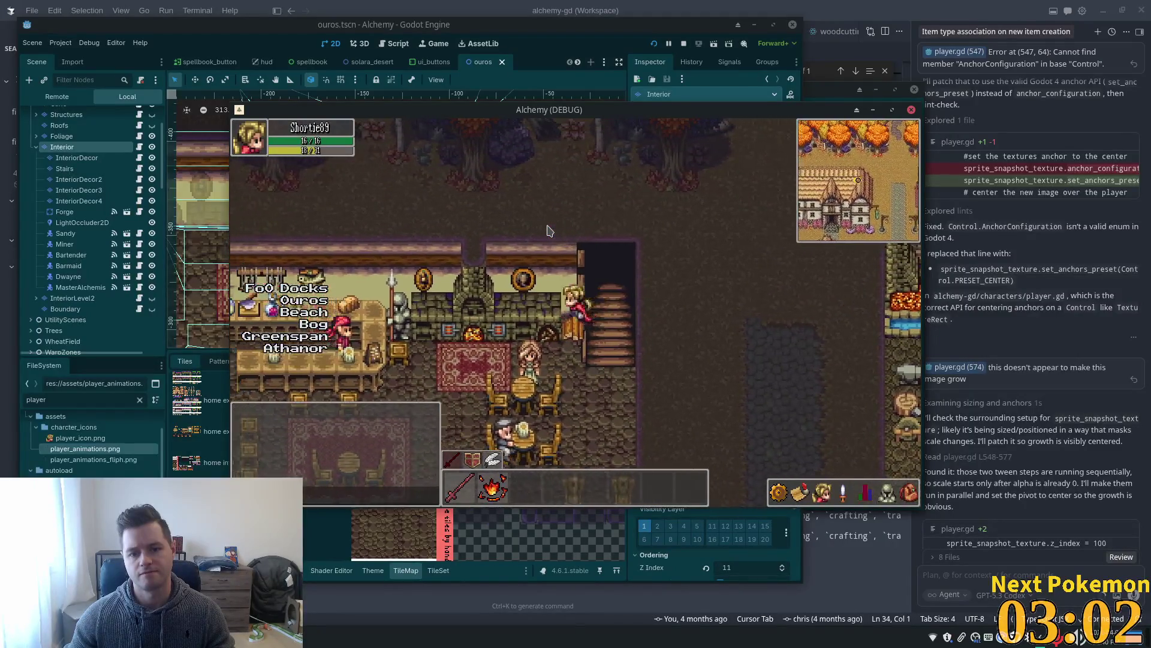
pyautogui.press('Down')
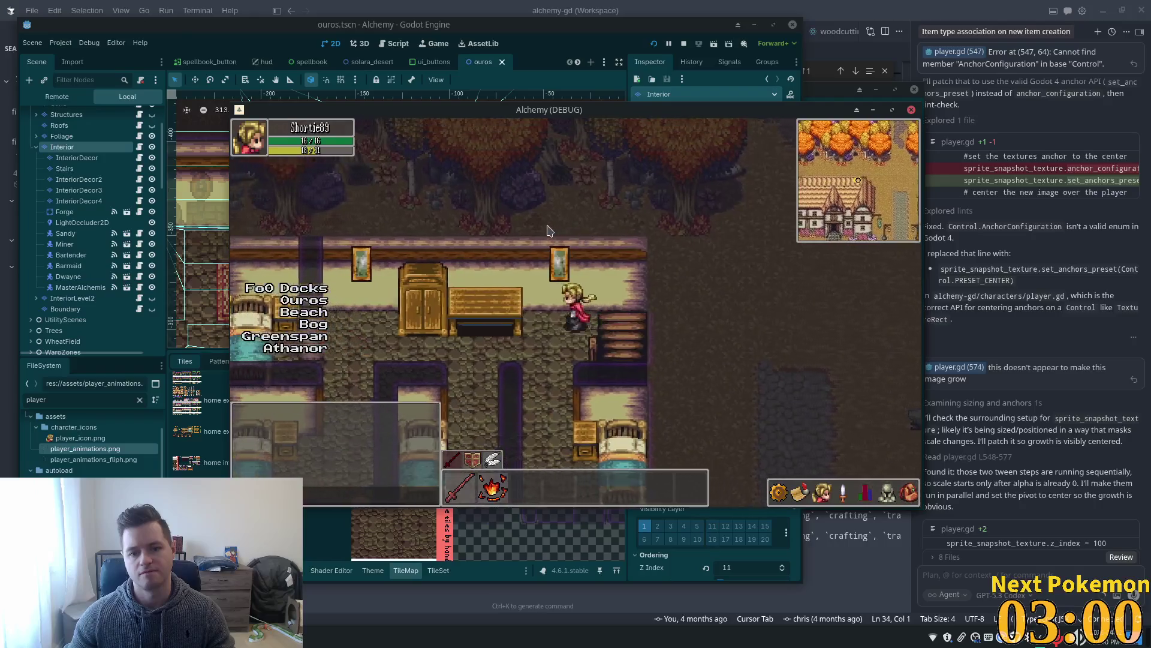
pyautogui.press('Down')
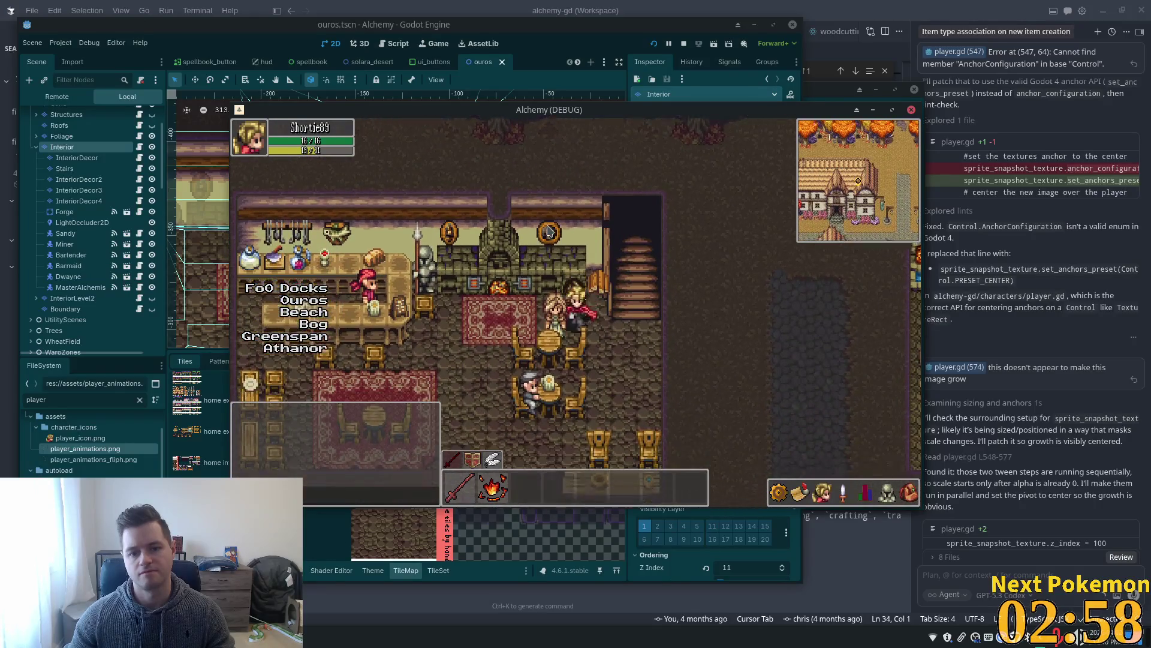
pyautogui.press('Right')
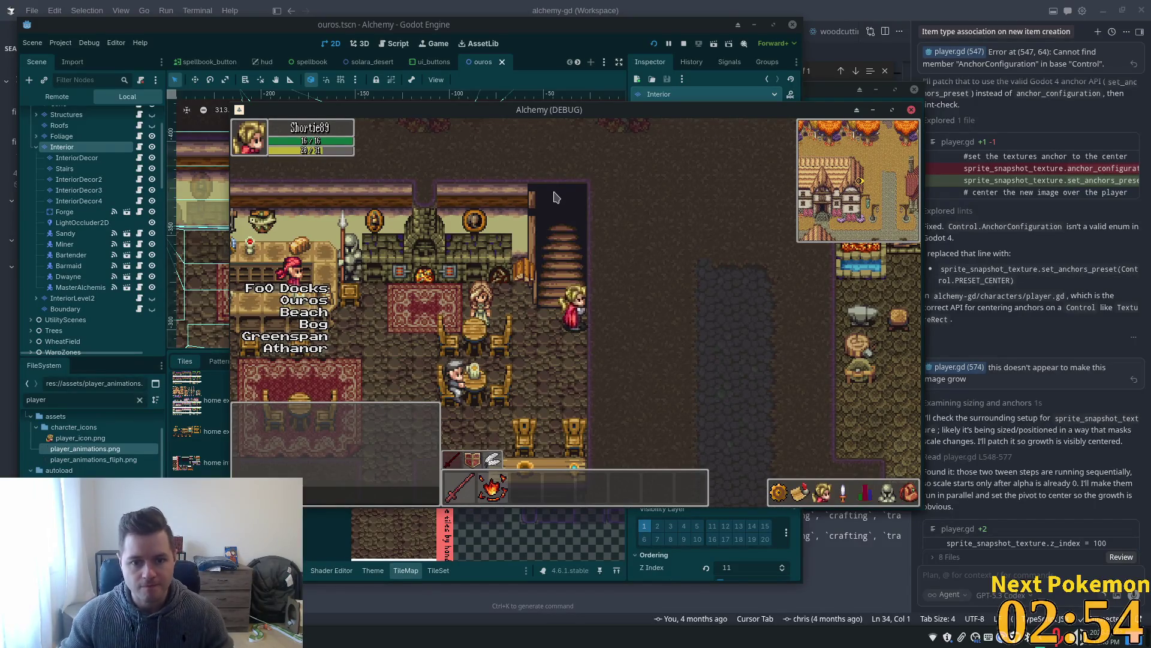
# Walk out onto the street, back into the inn, and through the bedrooms.
pyautogui.press('Down')
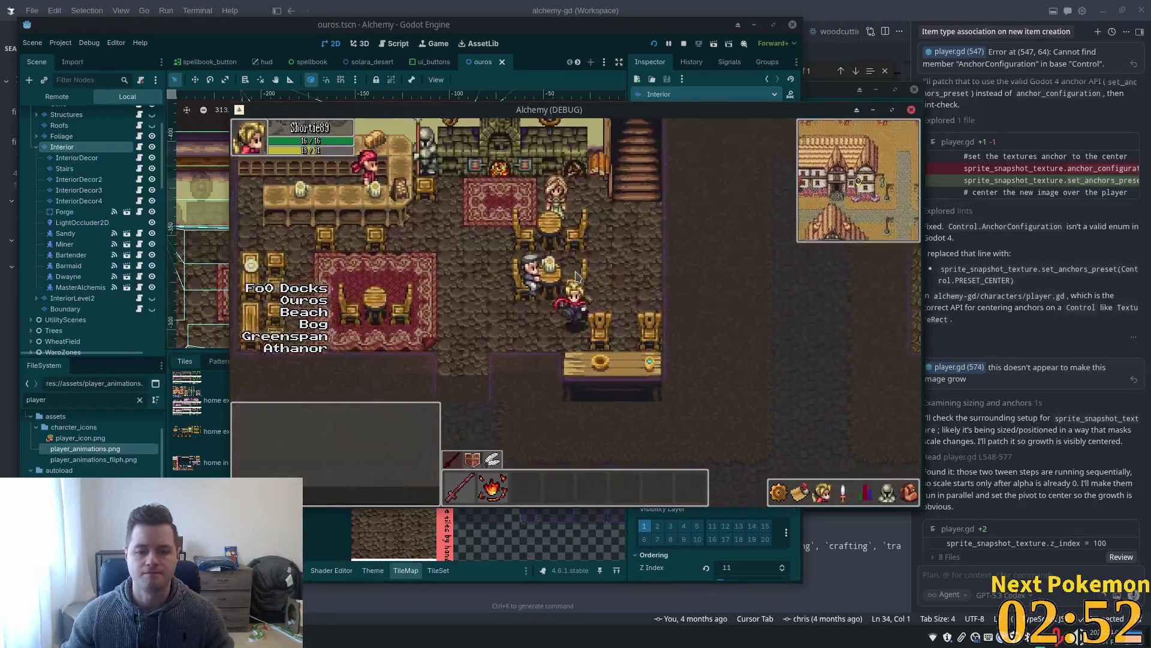
pyautogui.press('Down')
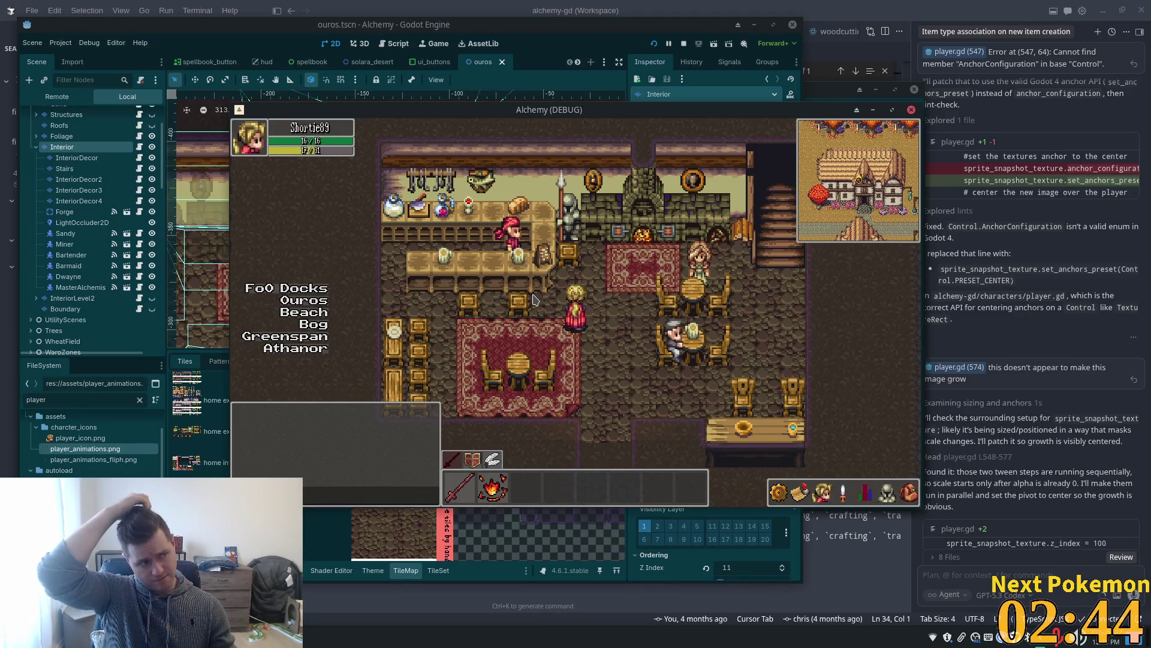
pyautogui.press('Right')
pyautogui.press('Down')
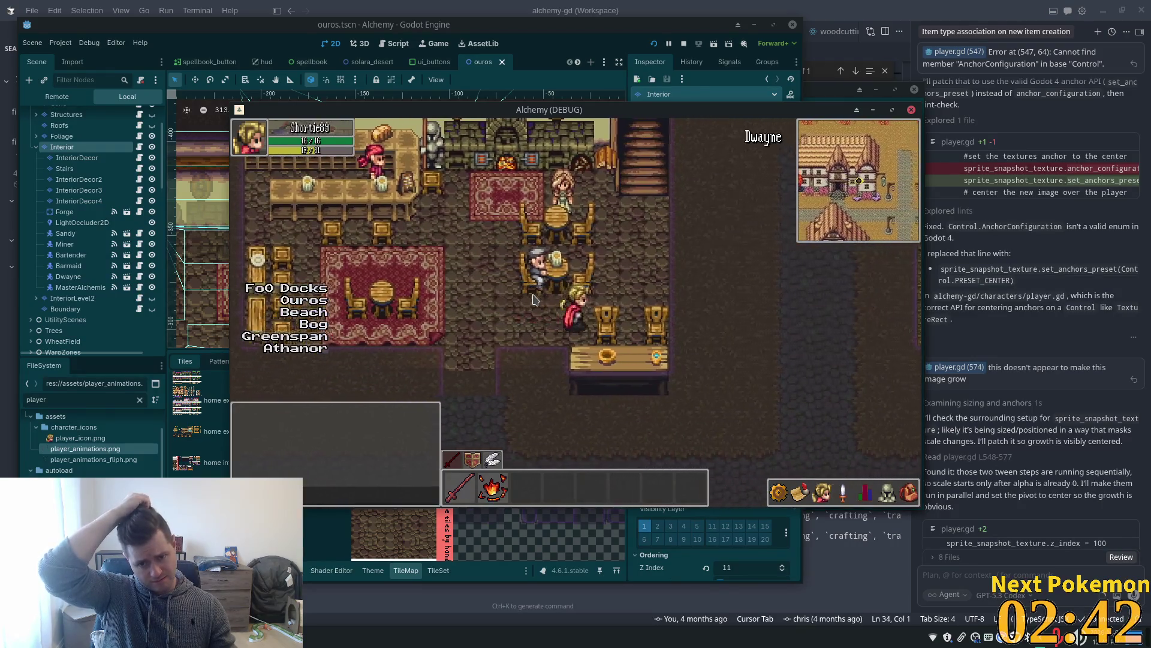
pyautogui.press('Down')
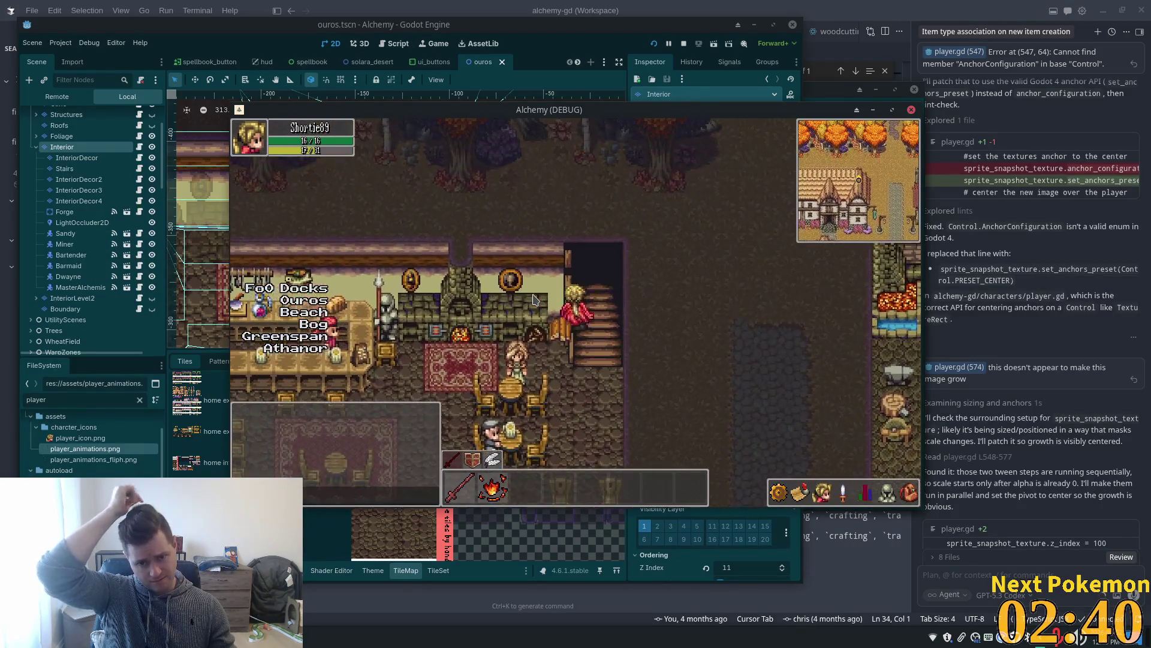
pyautogui.press('Left')
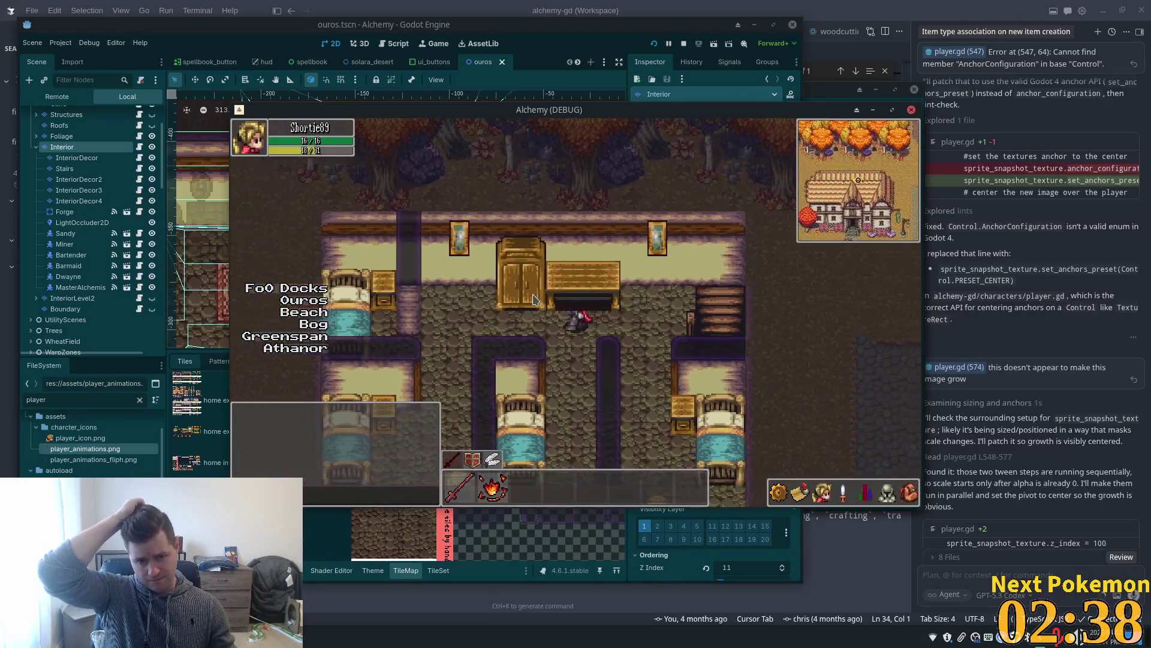
pyautogui.press('Right')
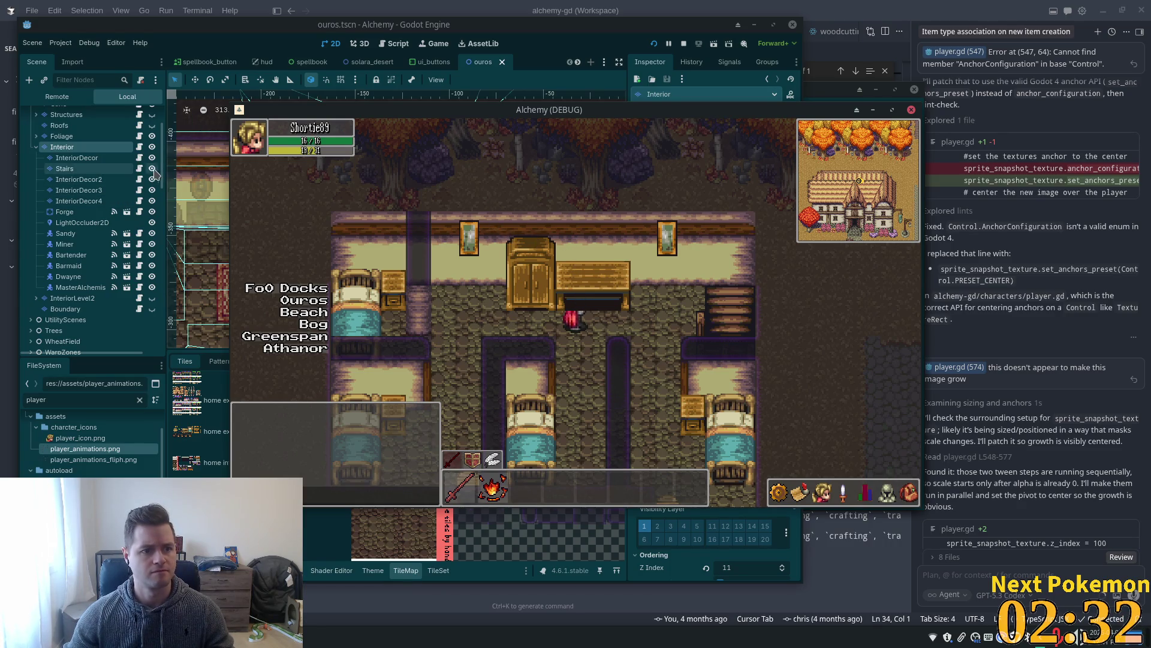
# Hide the ground-floor Interior layer, then show and expand InteriorLevel2.
pyautogui.click(153, 148)
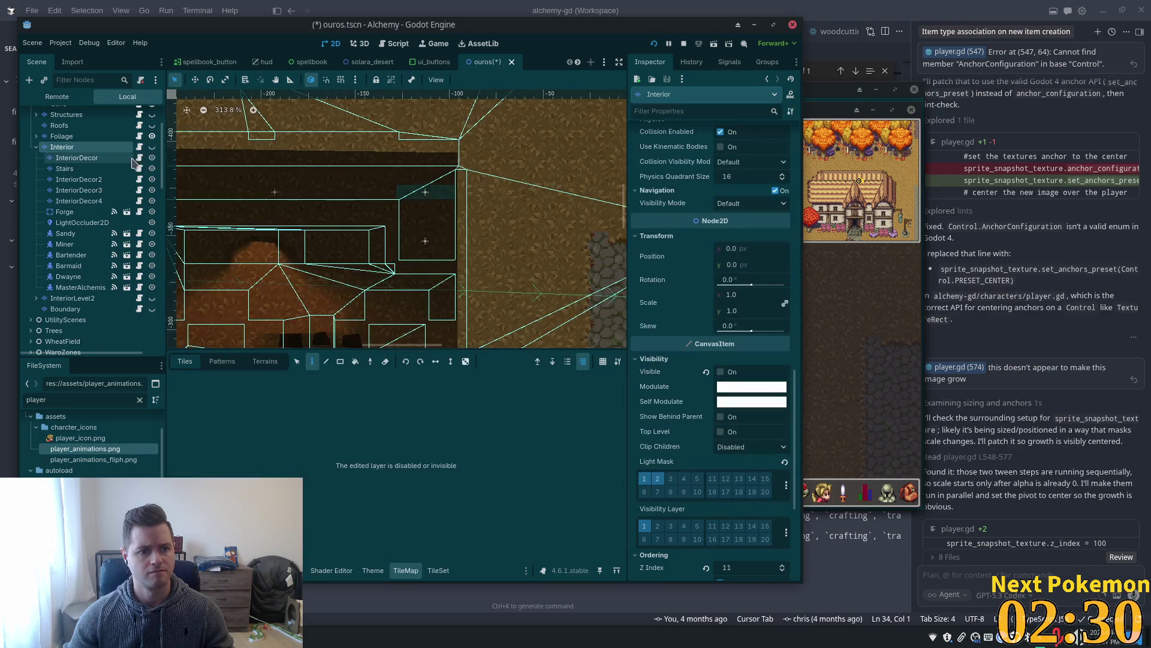
pyautogui.scroll(-4, 502, 209)
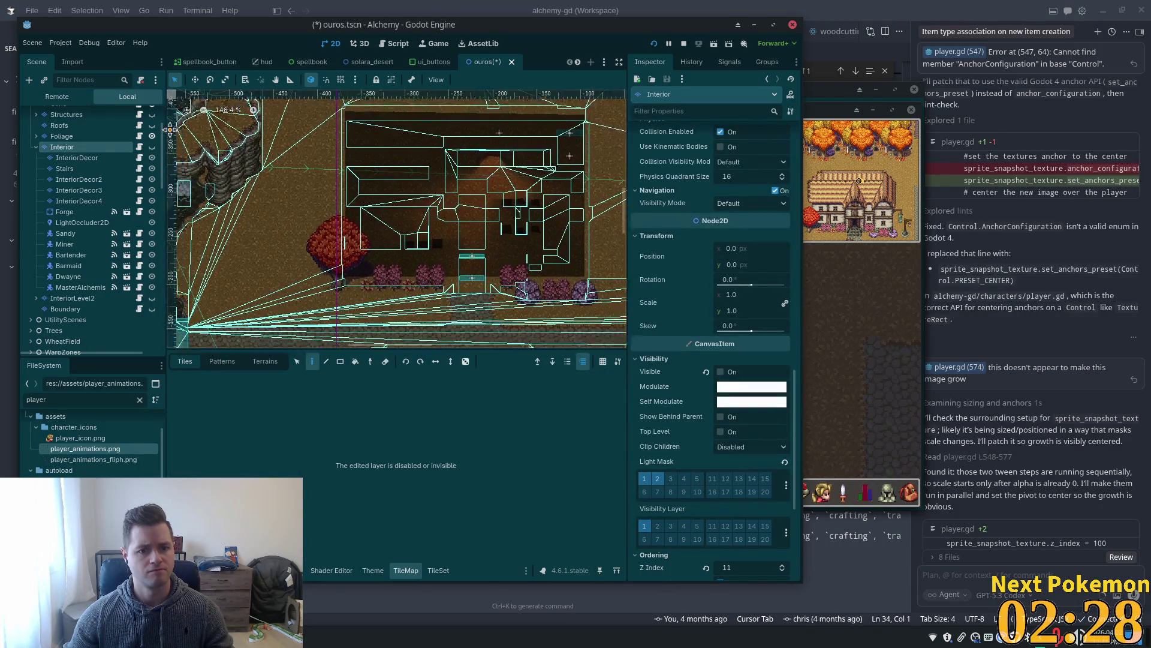
pyautogui.scroll(2, 553, 167)
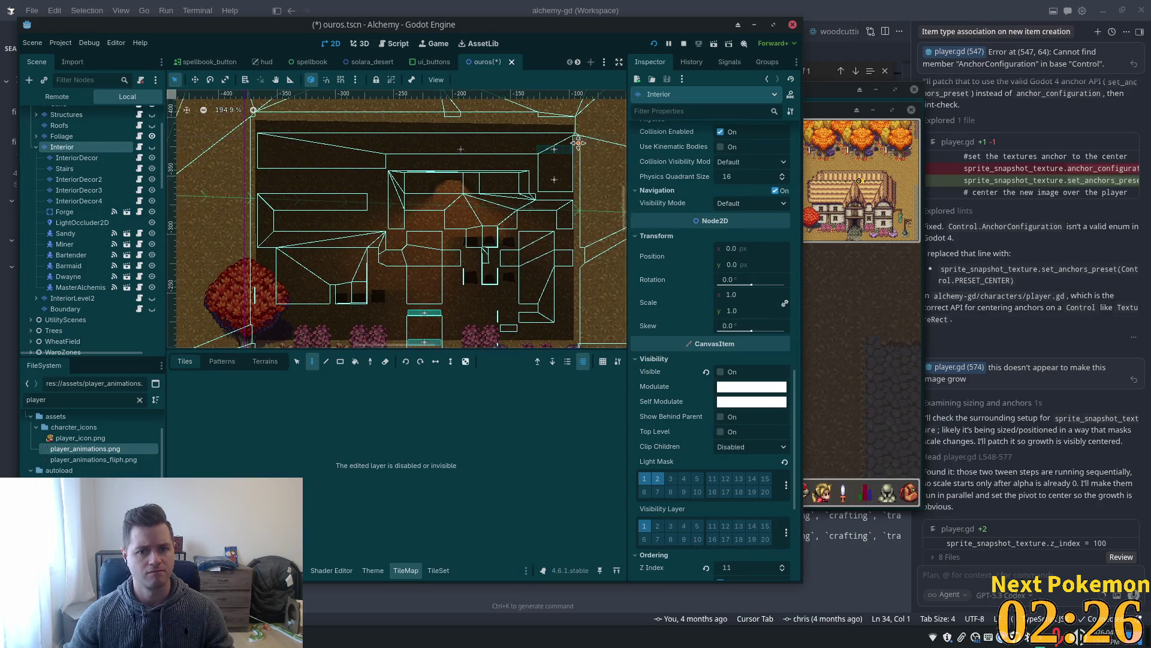
pyautogui.click(36, 147)
pyautogui.click(151, 158)
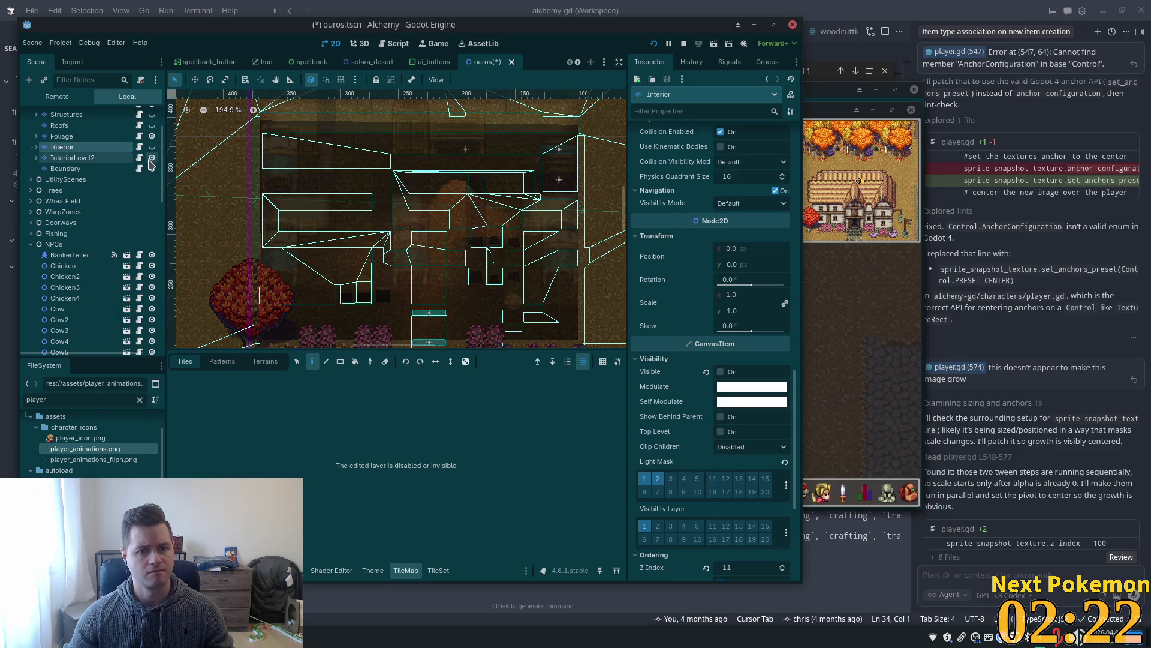
pyautogui.click(36, 158)
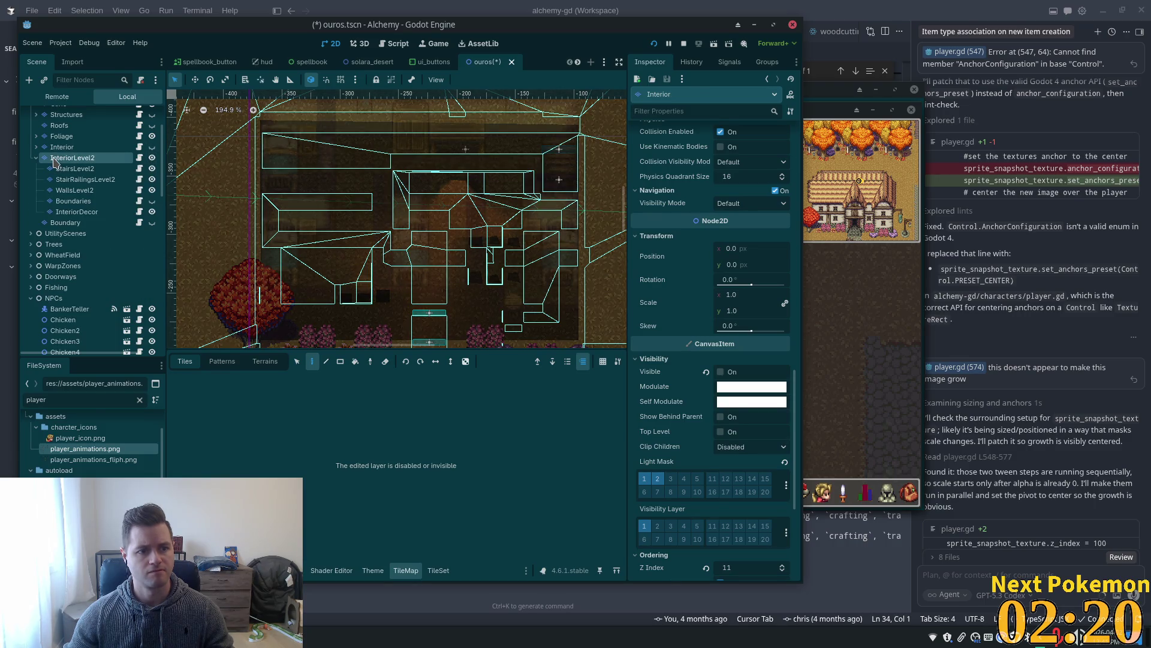
pyautogui.click(72, 157)
# Change the upper floor InteriorDecor layer's Z Index from 8 to 1 and save the scene.
pyautogui.click(75, 169)
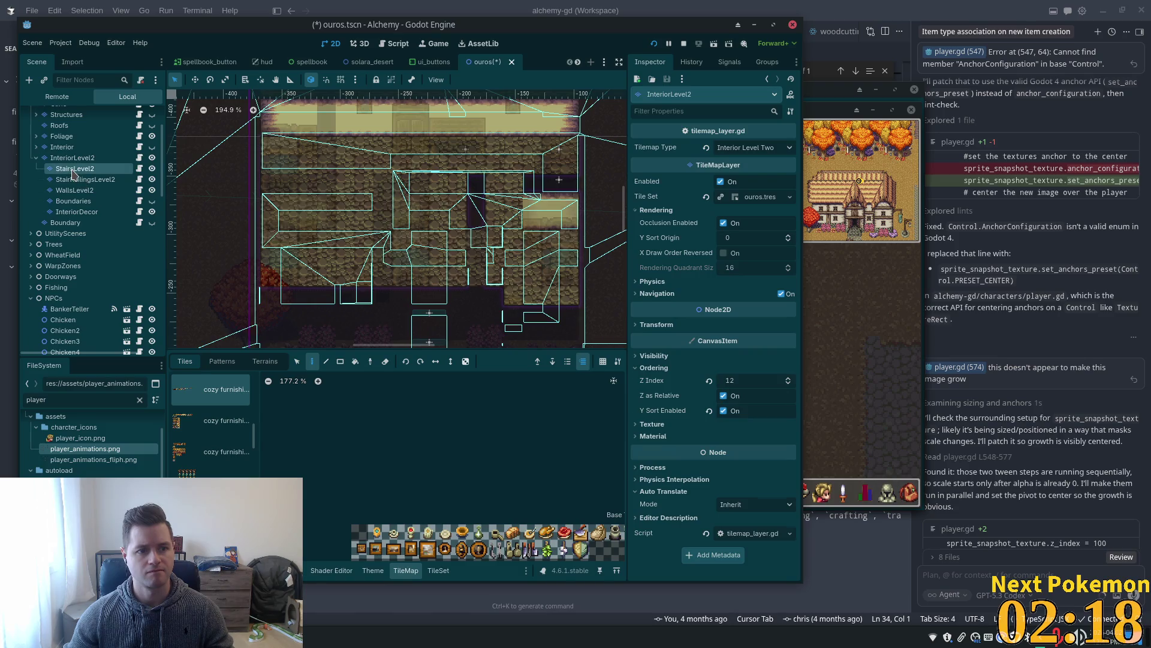
pyautogui.click(78, 183)
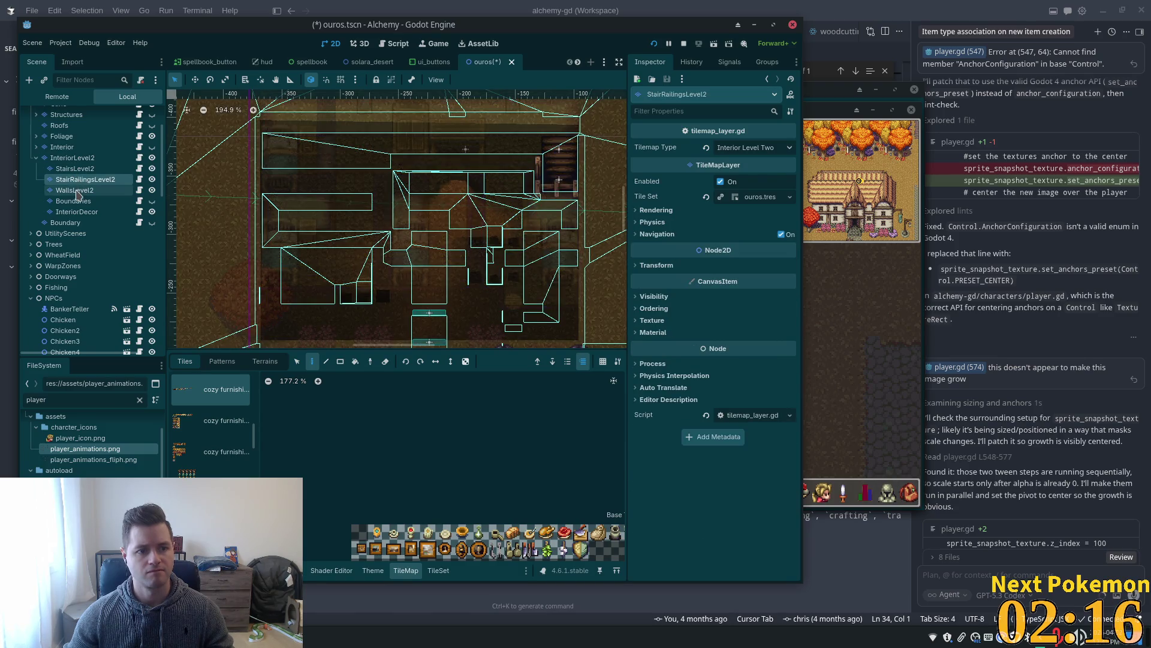
pyautogui.click(76, 191)
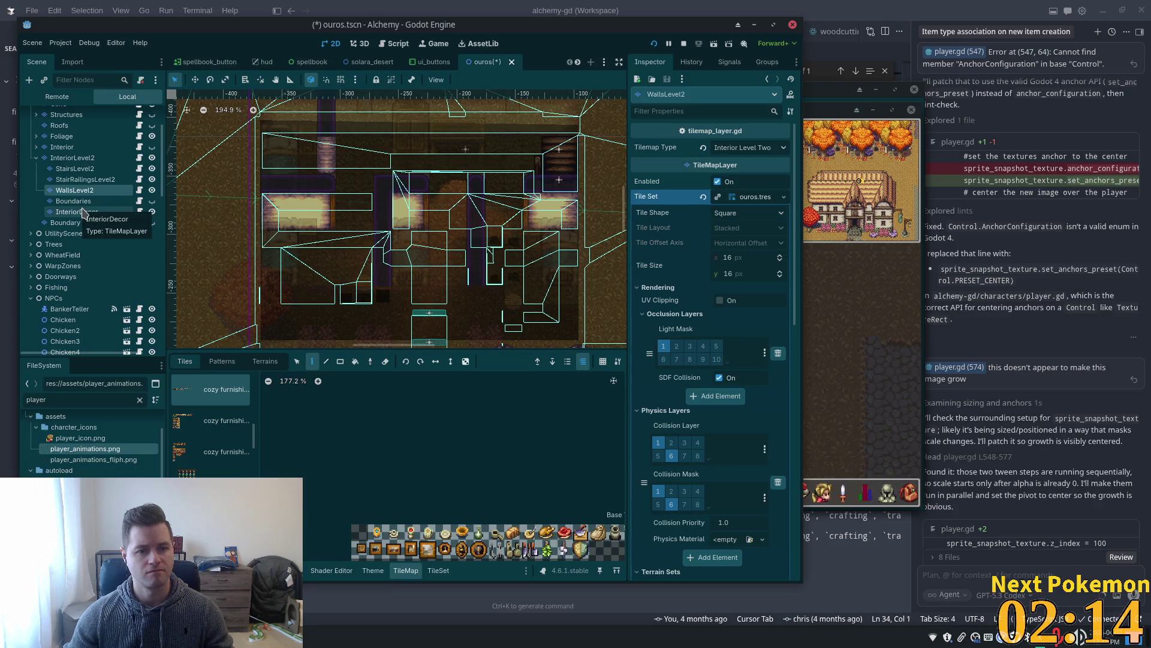
pyautogui.click(87, 213)
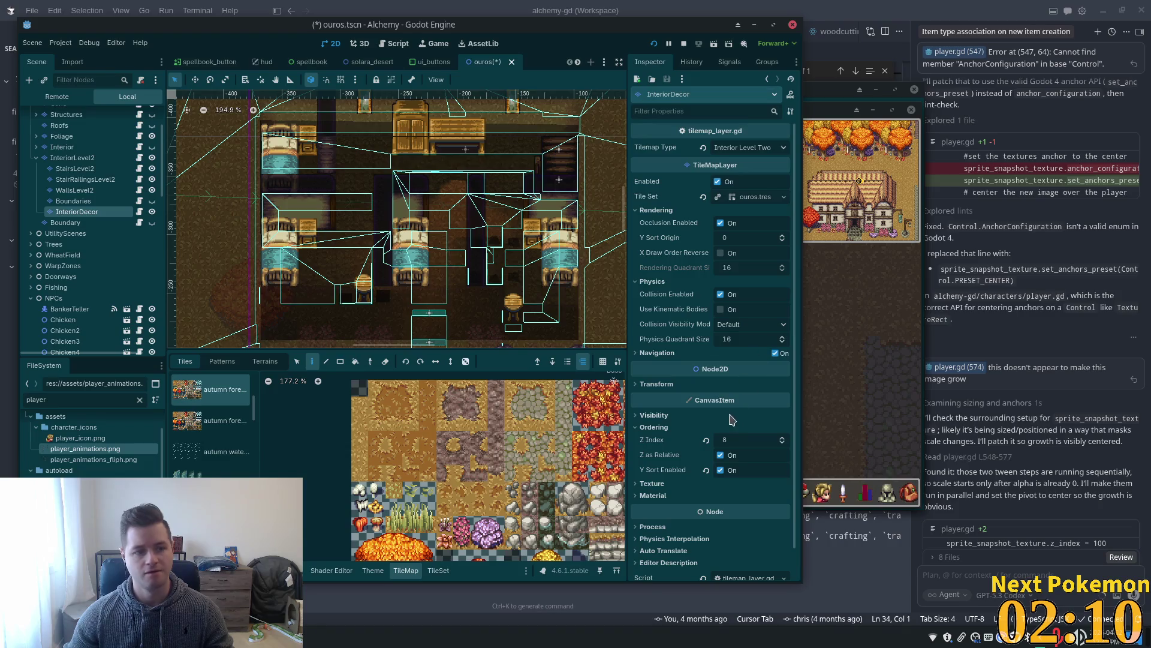
pyautogui.click(742, 444)
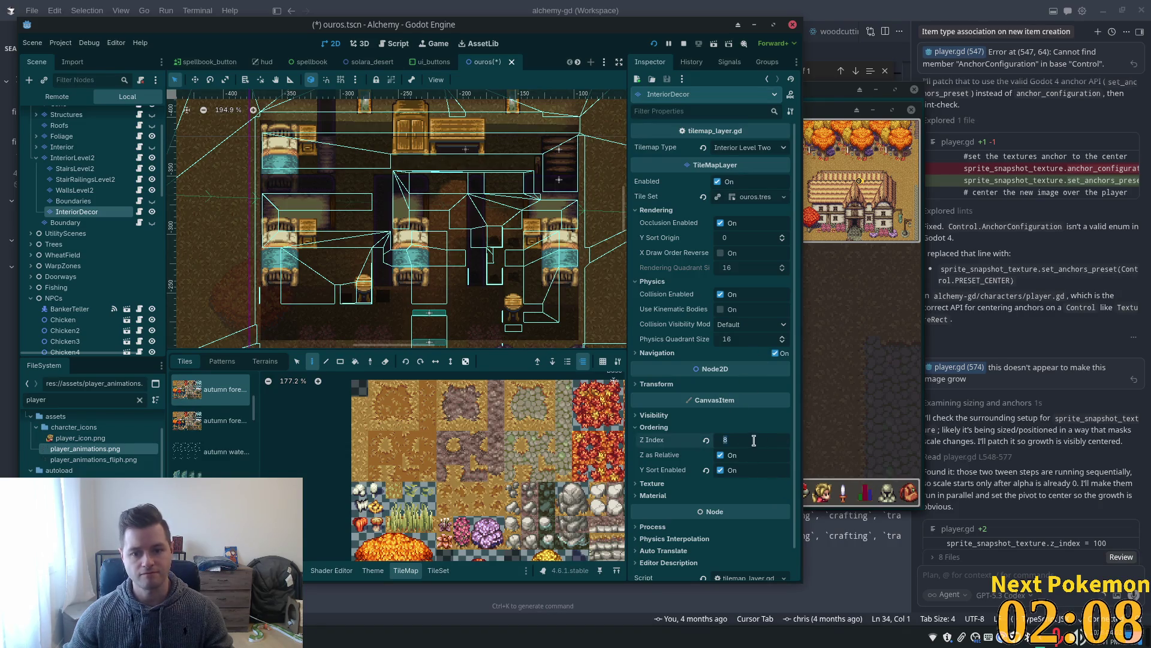
pyautogui.write('1')
pyautogui.press('Tab')
pyautogui.hotkey('ctrl', 's')
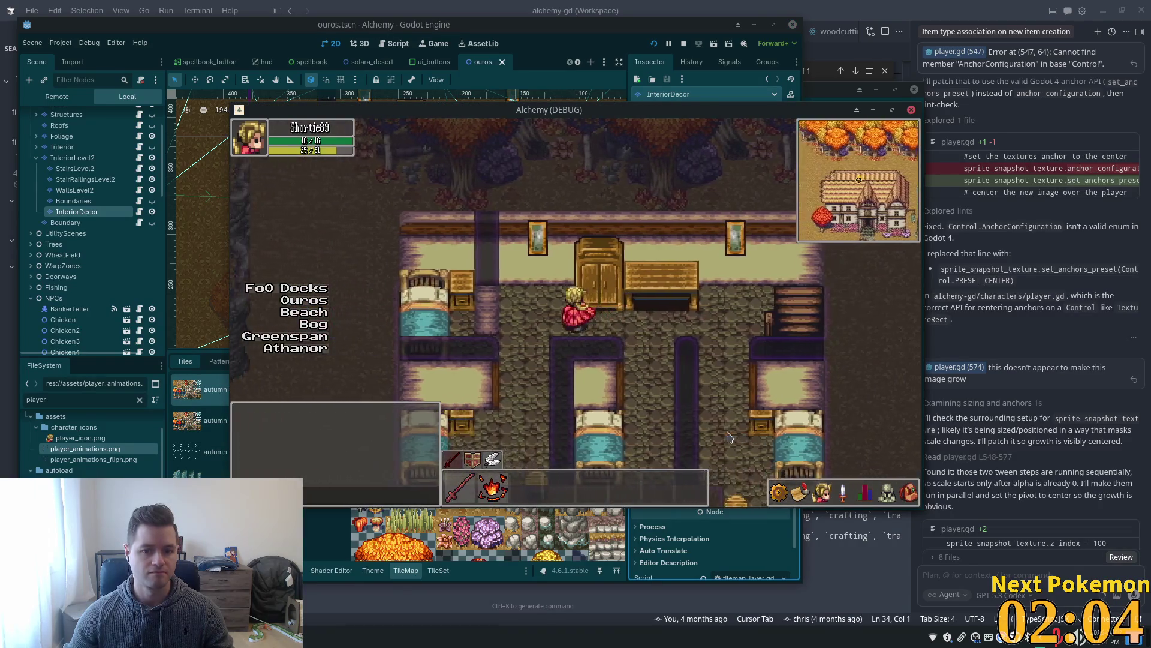
# Walk the character through the upstairs bedrooms and past the beds in the running game.
pyautogui.press('Left')
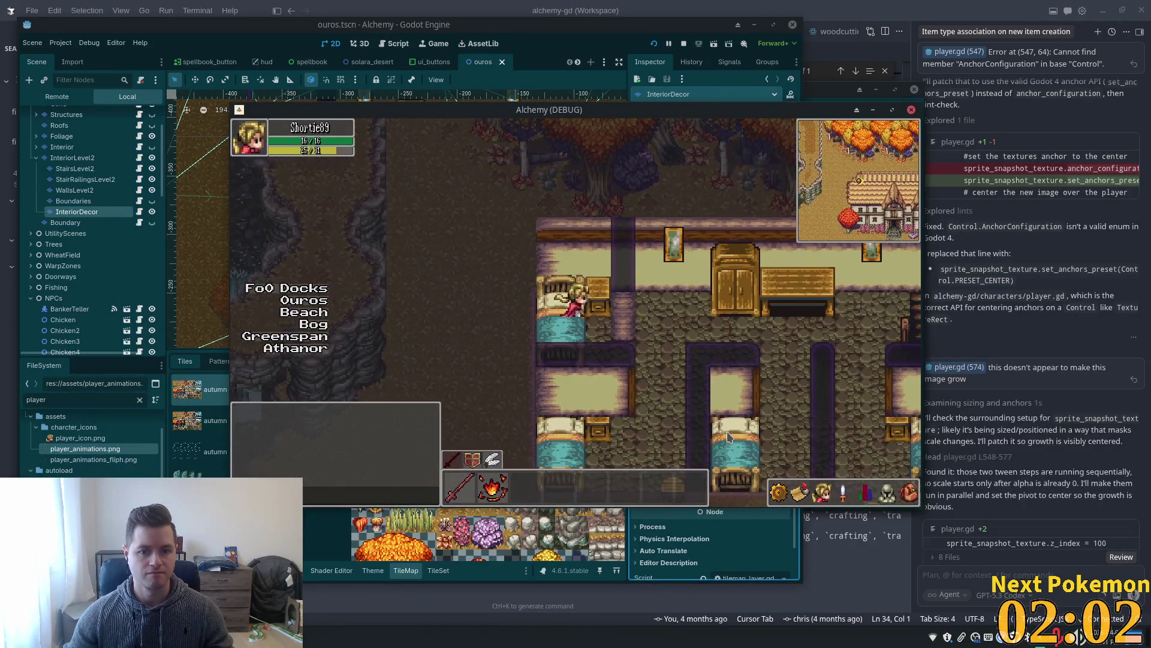
pyautogui.press('Down')
pyautogui.press('Right')
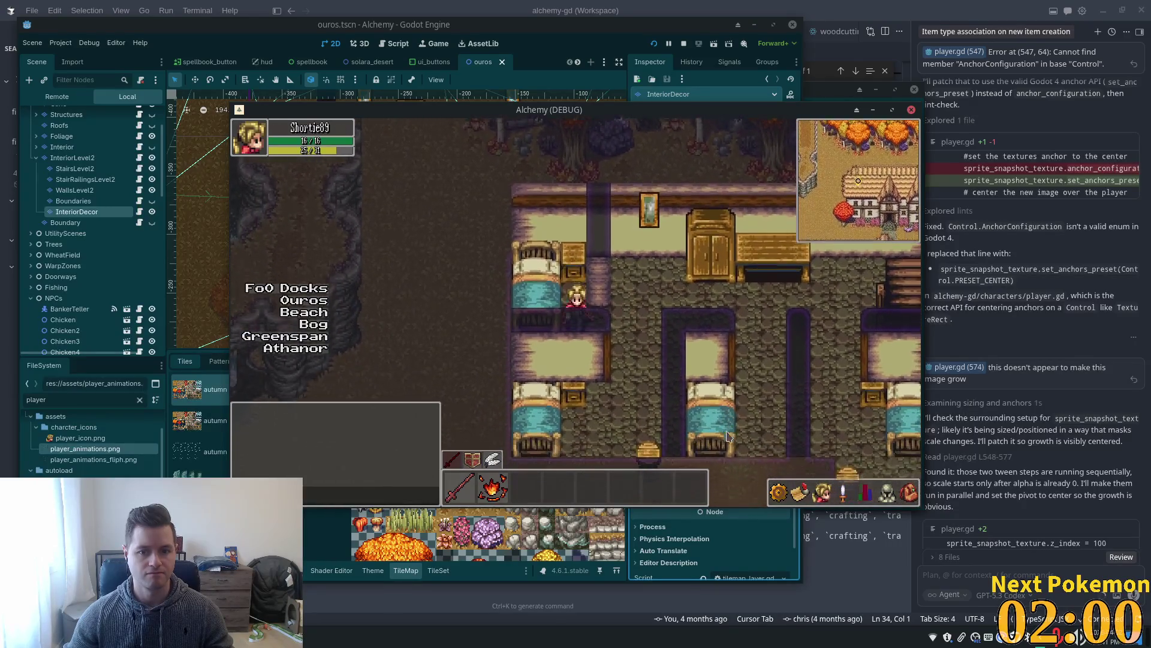
pyautogui.press('Down')
pyautogui.press('Right')
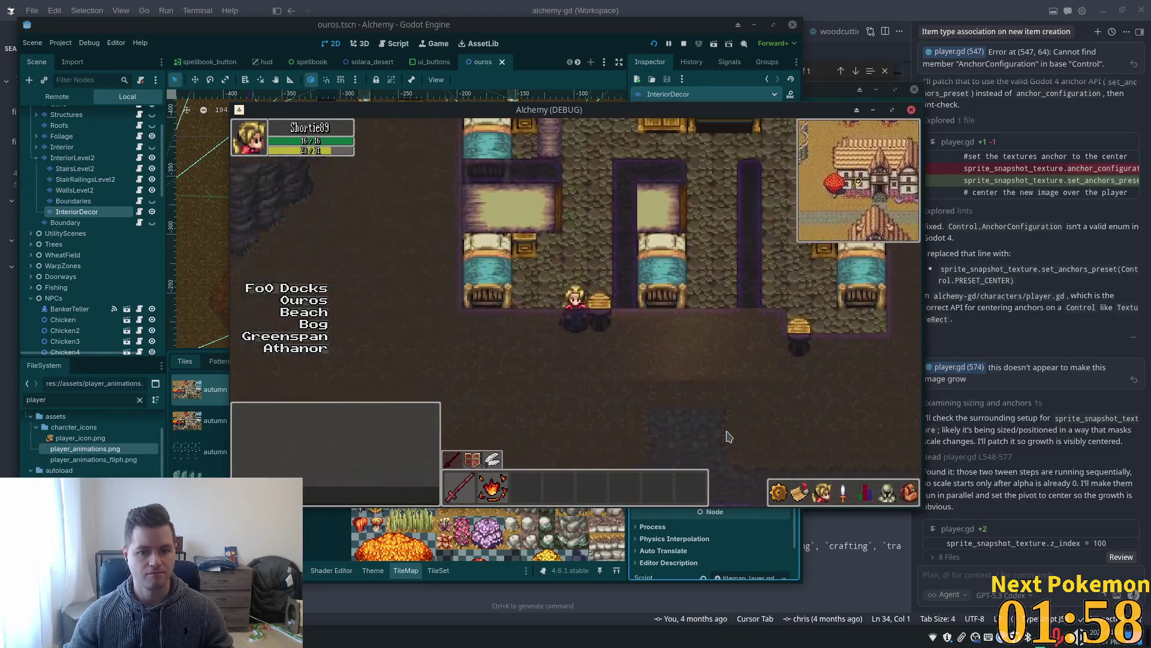
pyautogui.press('Left')
pyautogui.press('Up')
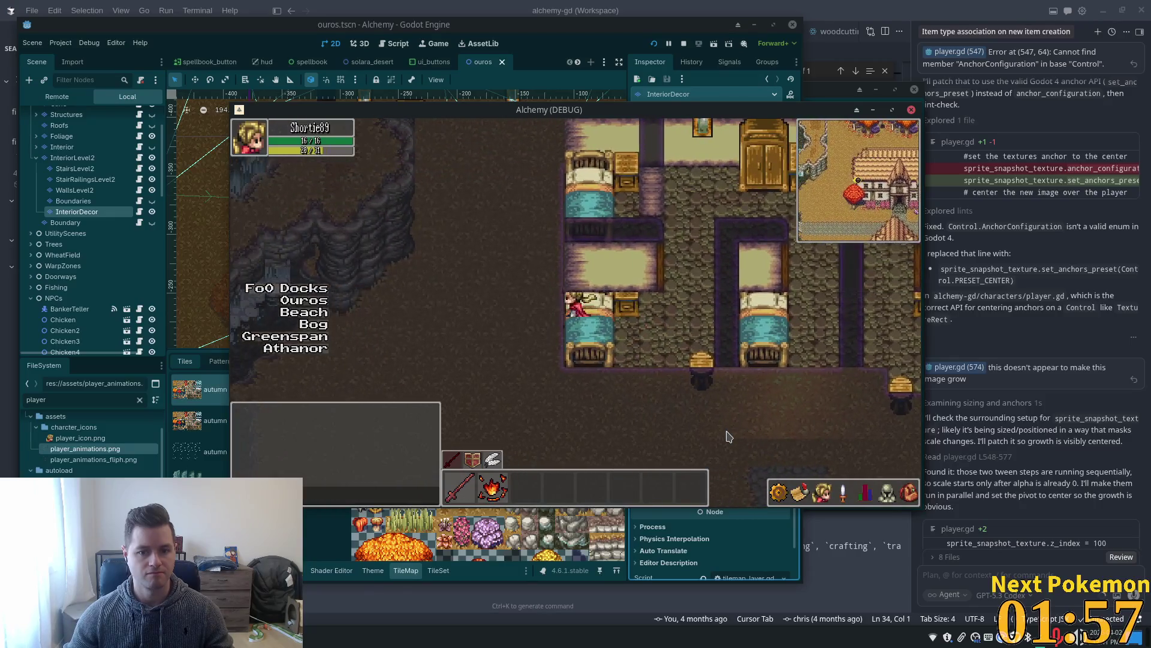
pyautogui.press('Right')
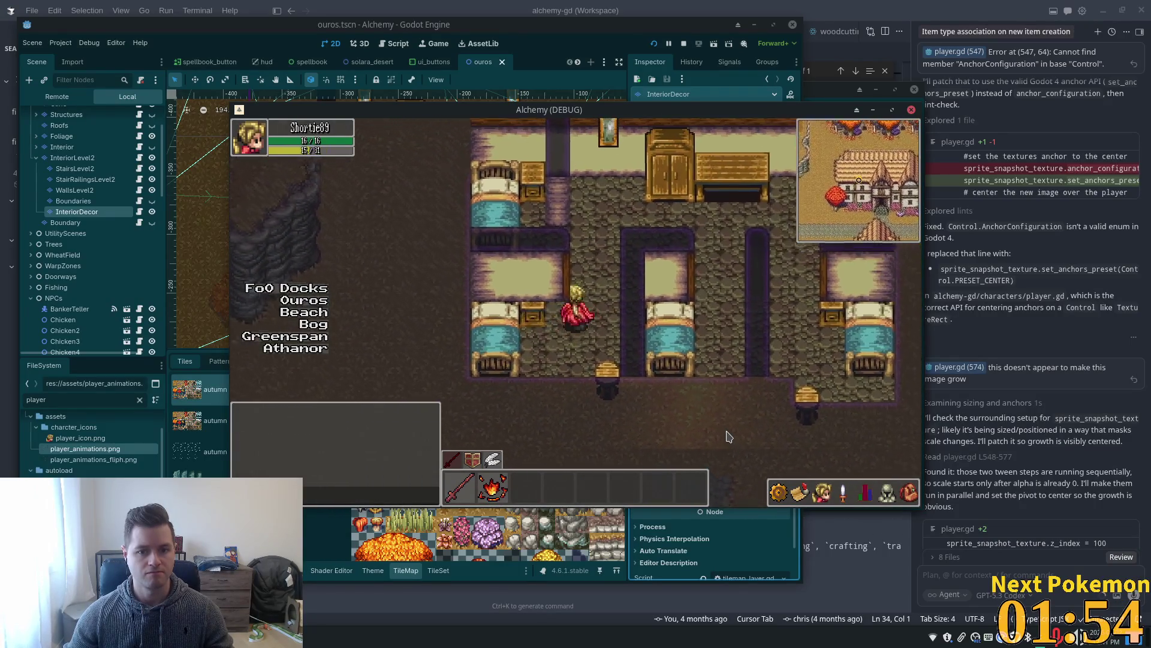
pyautogui.press('Right')
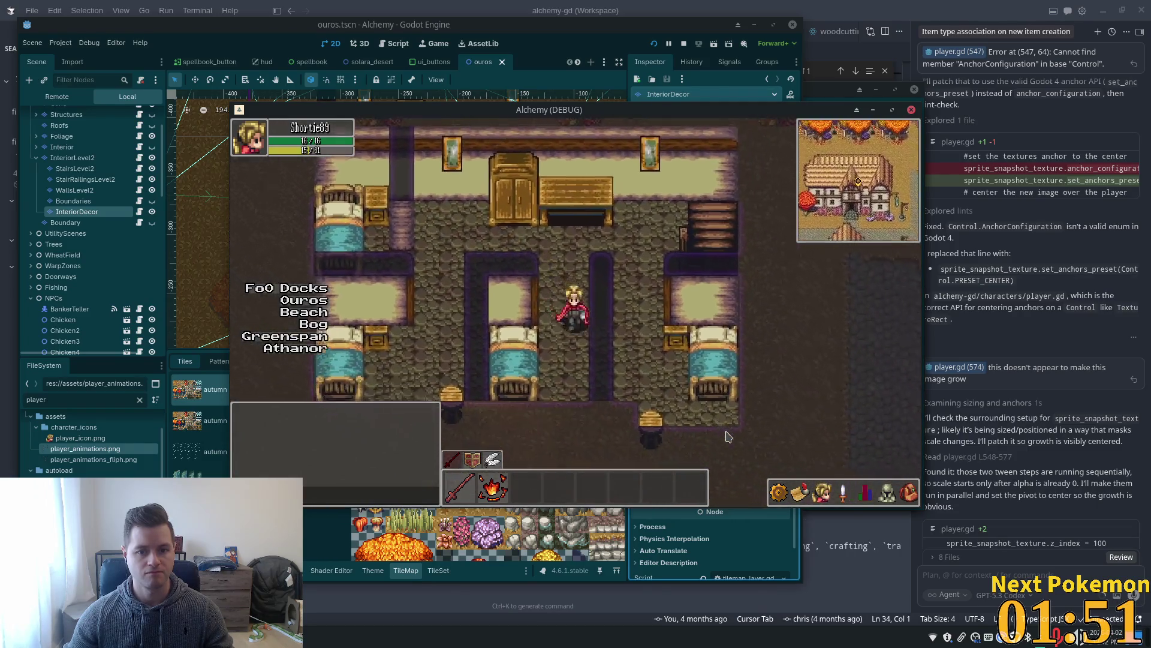
pyautogui.press('Down')
pyautogui.press('Left')
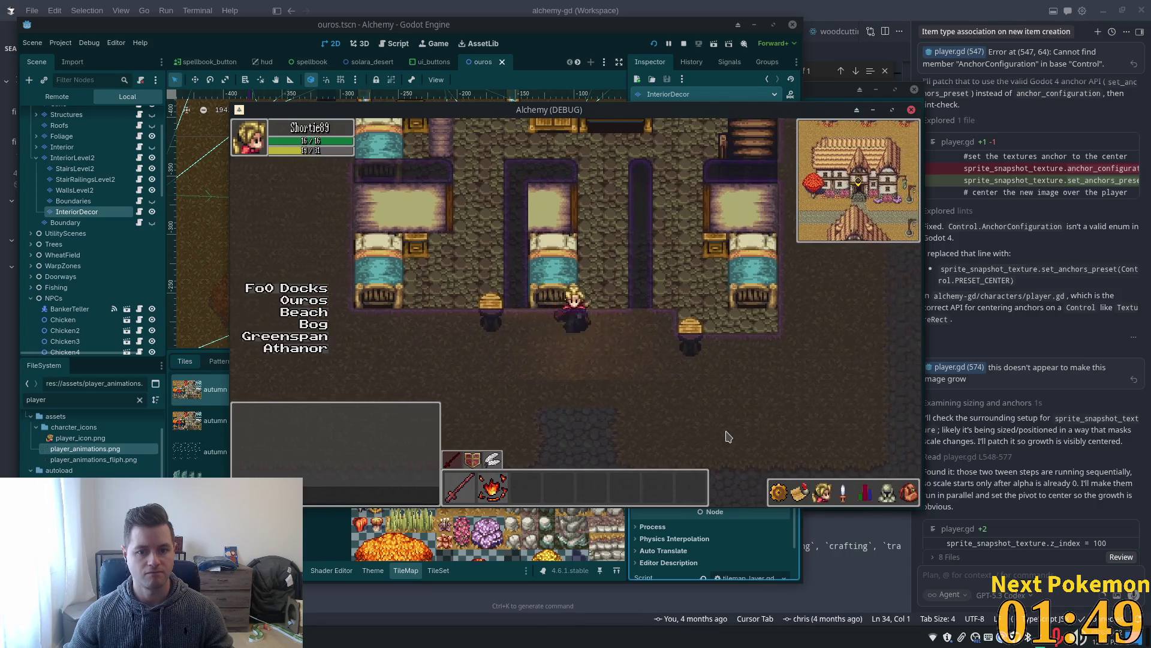
pyautogui.press('Right')
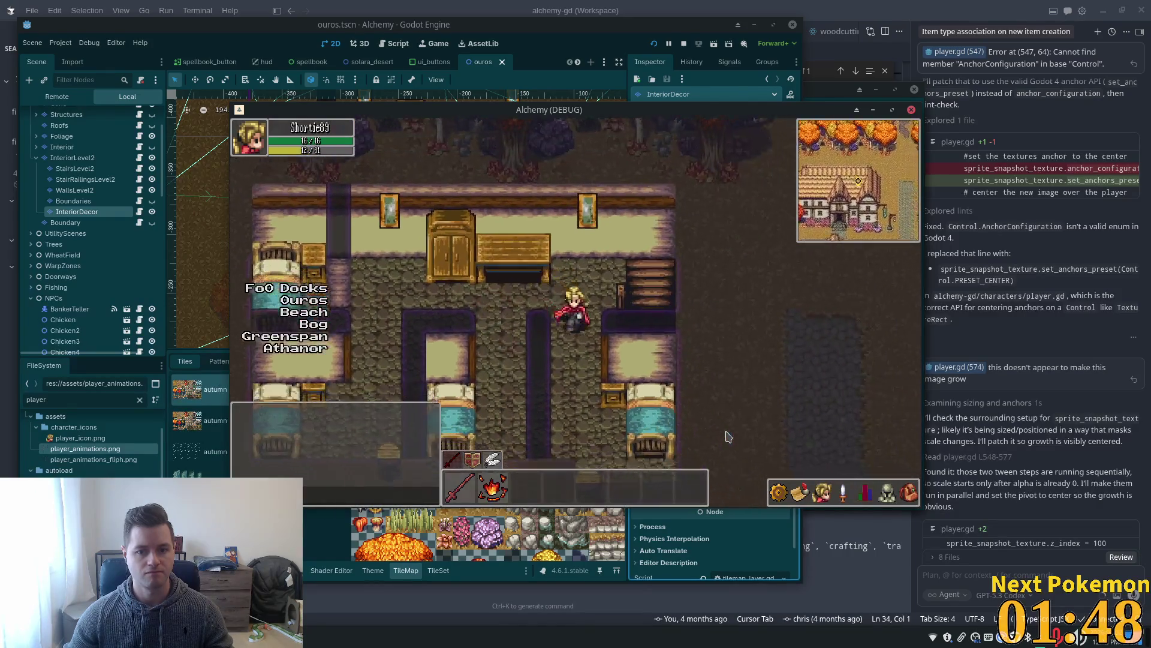
pyautogui.press('Up')
pyautogui.press('Left')
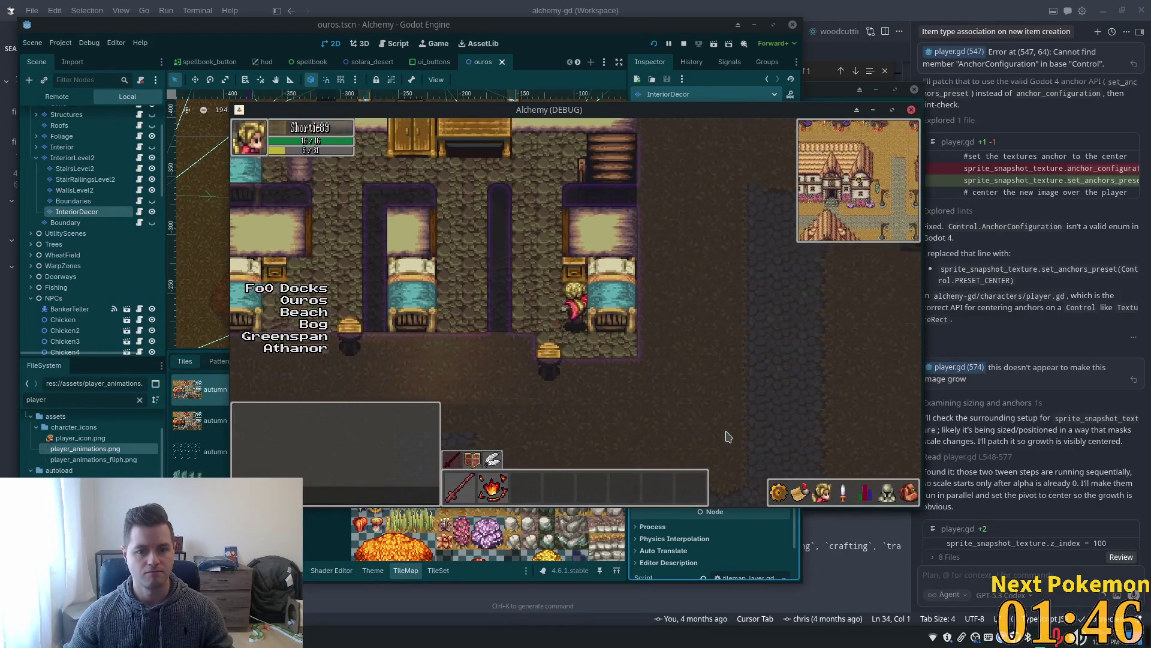
# Walk back up-left, then select WallsLevel2 and bring its Z Index of 8 into view.
pyautogui.press('Up')
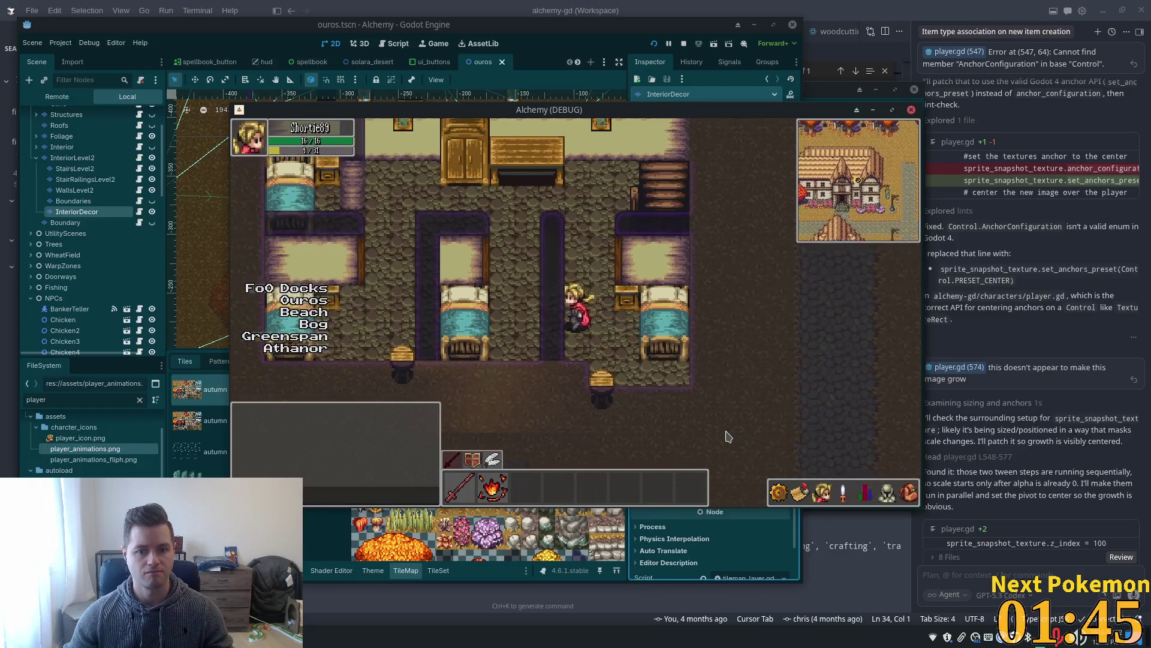
pyautogui.press('Up')
pyautogui.press('Left')
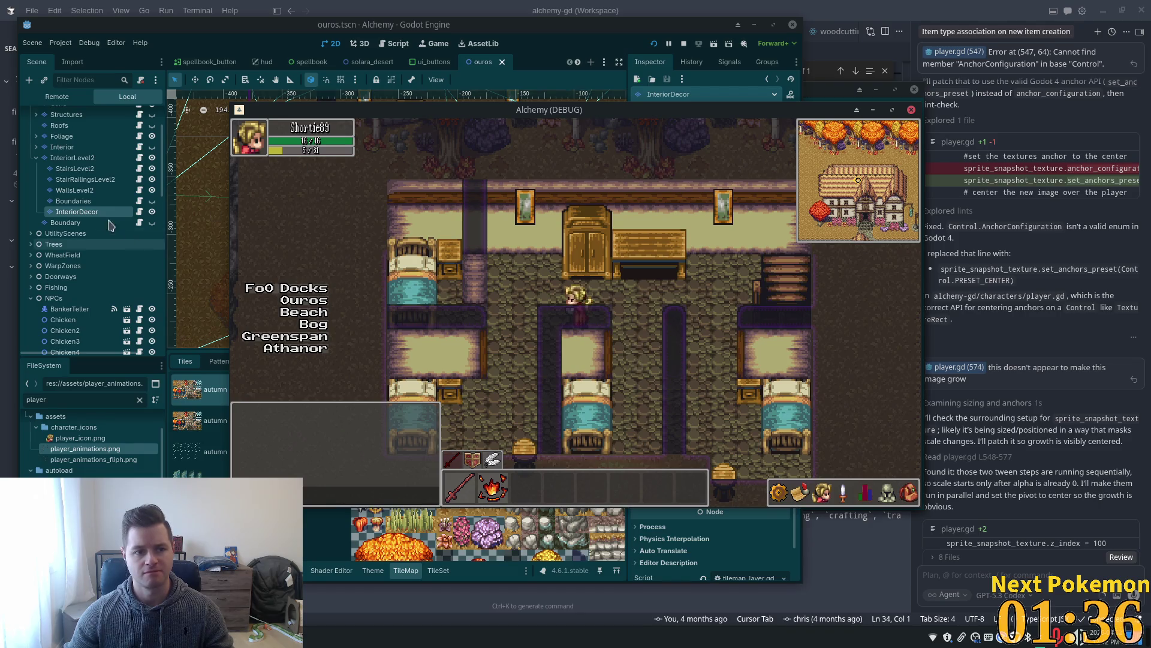
pyautogui.click(77, 192)
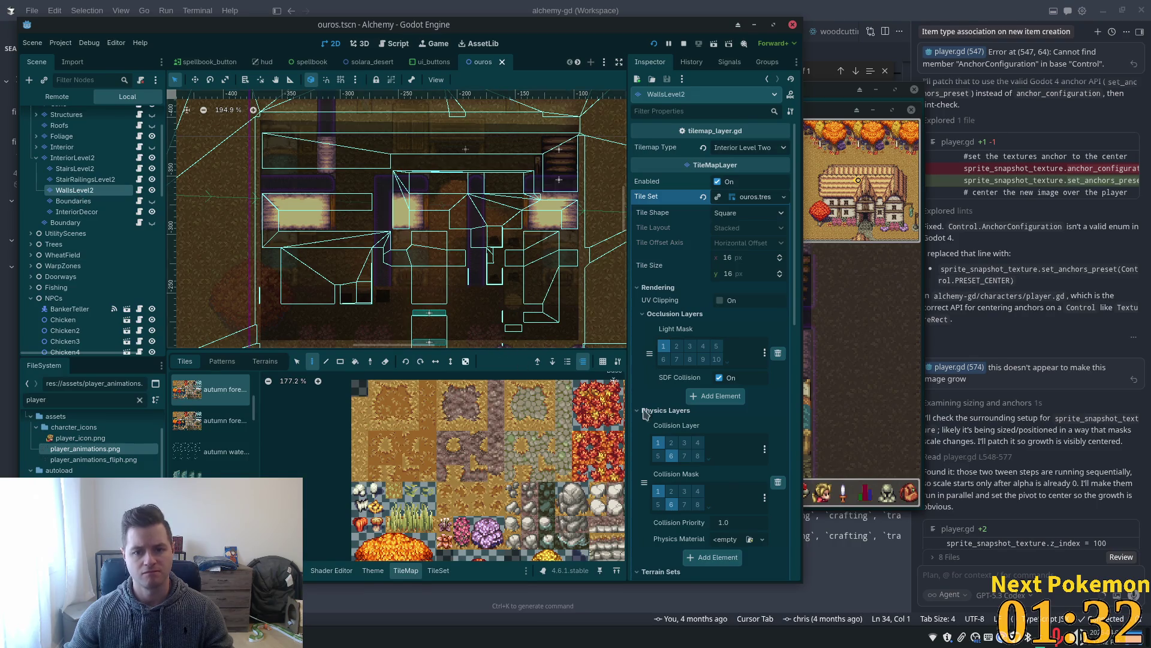
pyautogui.scroll(-15, 749, 506)
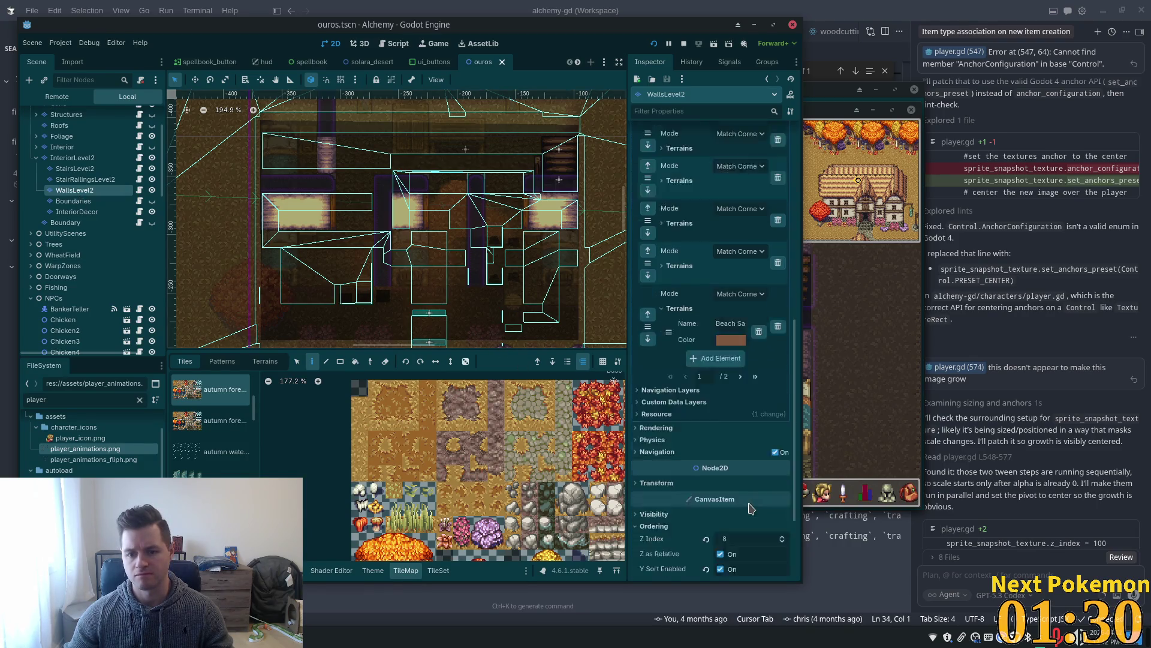
# Commit the WallsLevel2 Z Index and recheck the upstairs beds in the running game.
pyautogui.press('Return')
pyautogui.hotkey('alt', 'Tab')
pyautogui.press('Down')
pyautogui.press('Left')
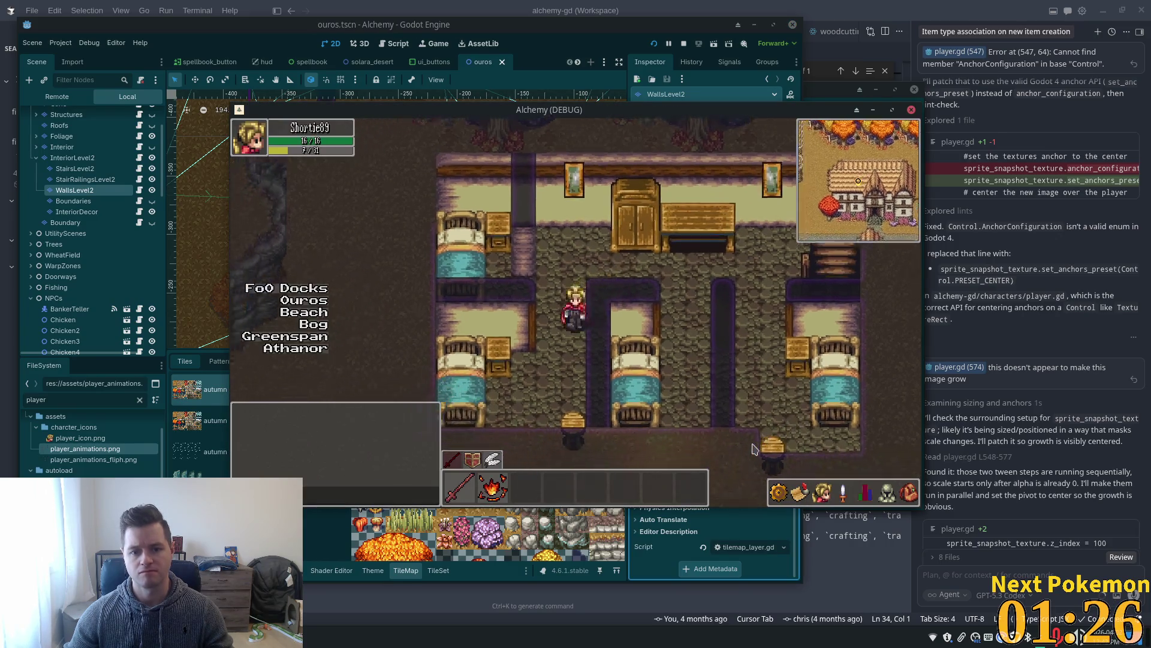
pyautogui.press('Up')
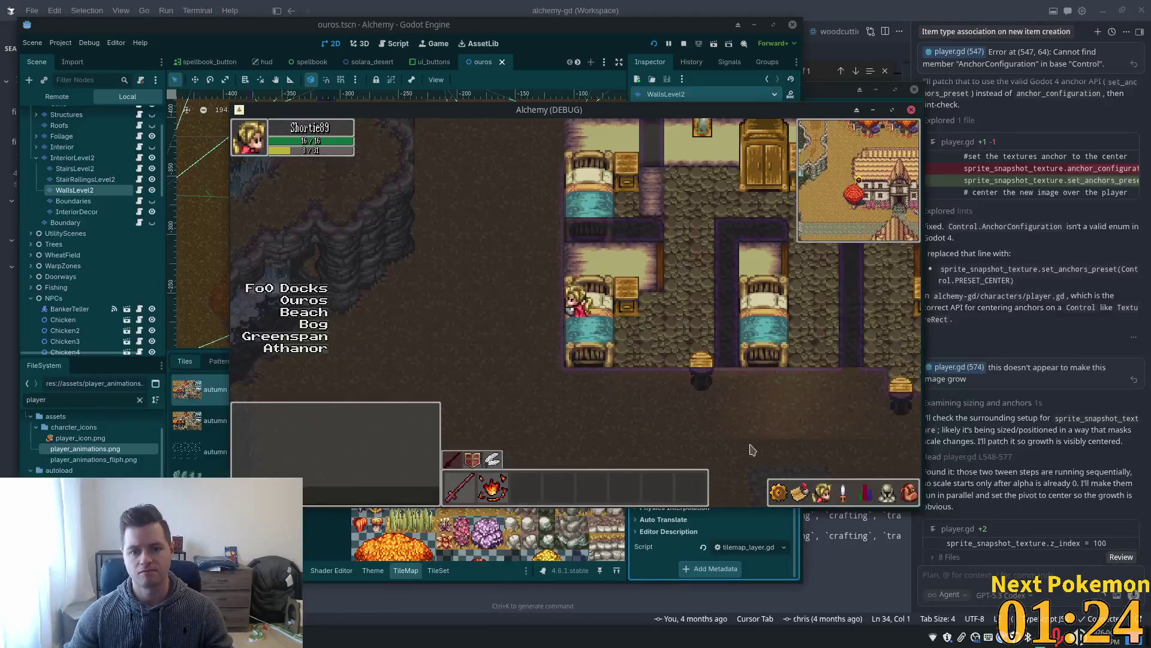
pyautogui.press('Left')
# Walk between the upstairs rooms, then go downstairs and out toward the roofed inn.
pyautogui.press('Up')
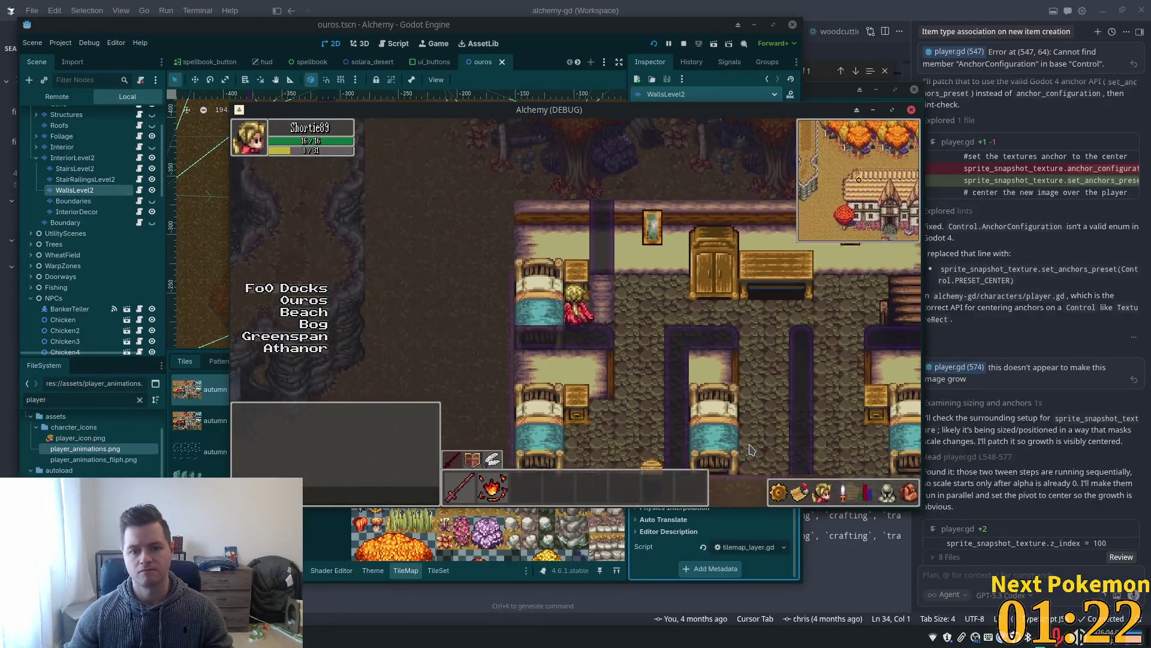
pyautogui.press('Right')
pyautogui.press('Right')
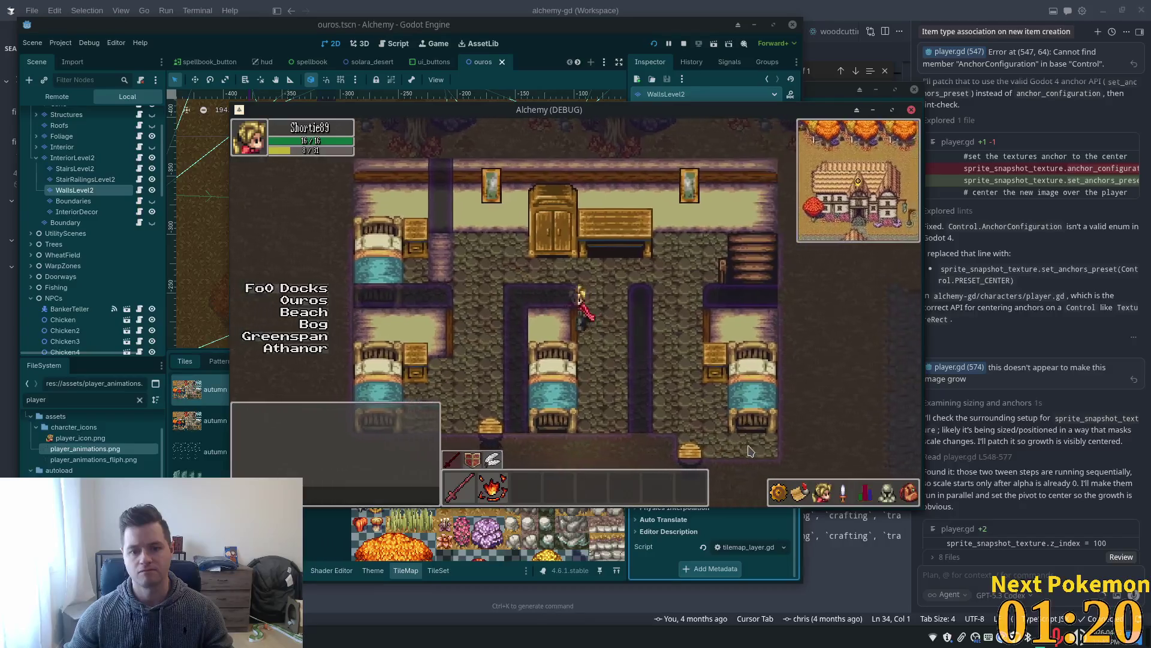
pyautogui.press('Down')
pyautogui.press('Right')
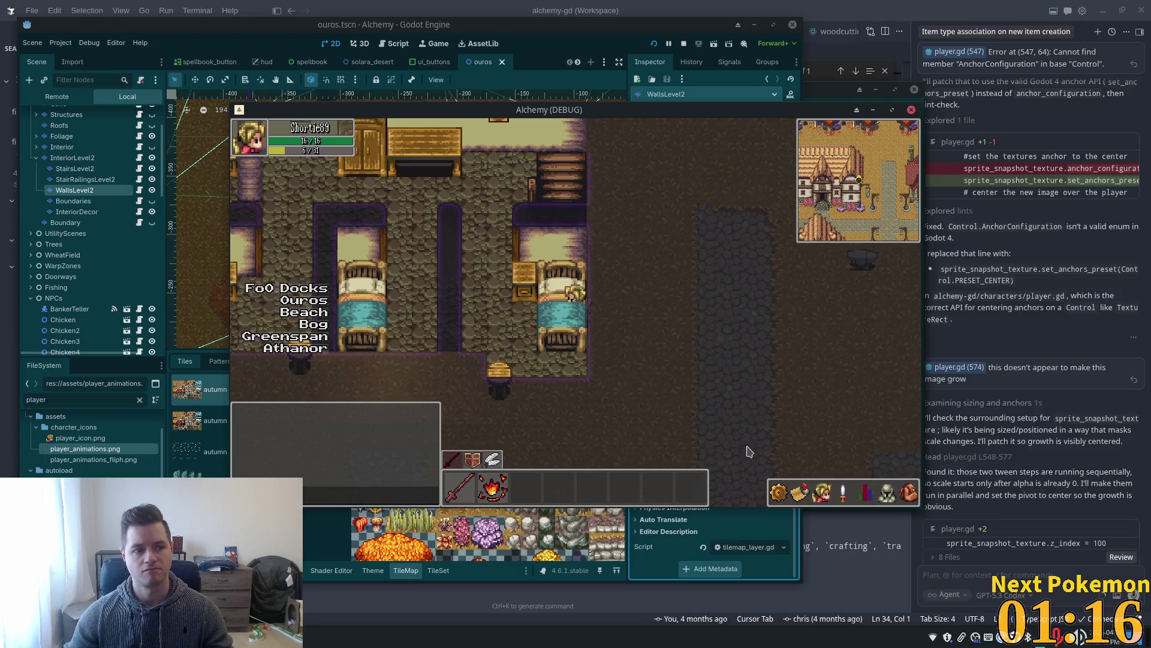
pyautogui.press('Up')
pyautogui.press('Up')
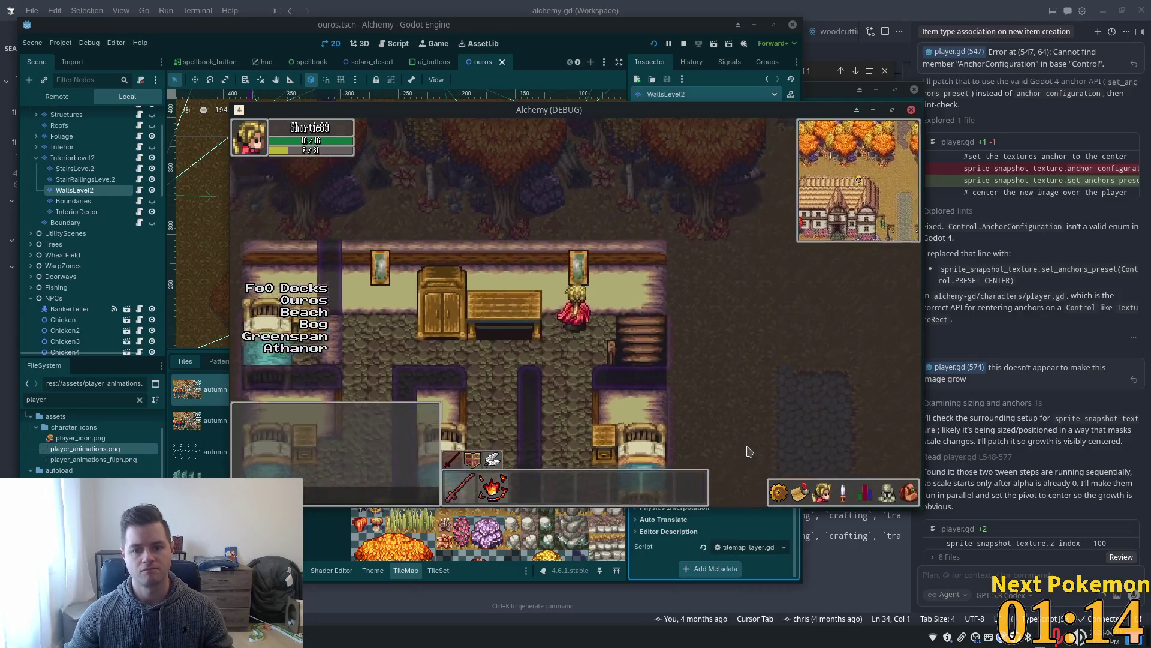
pyautogui.press('Down')
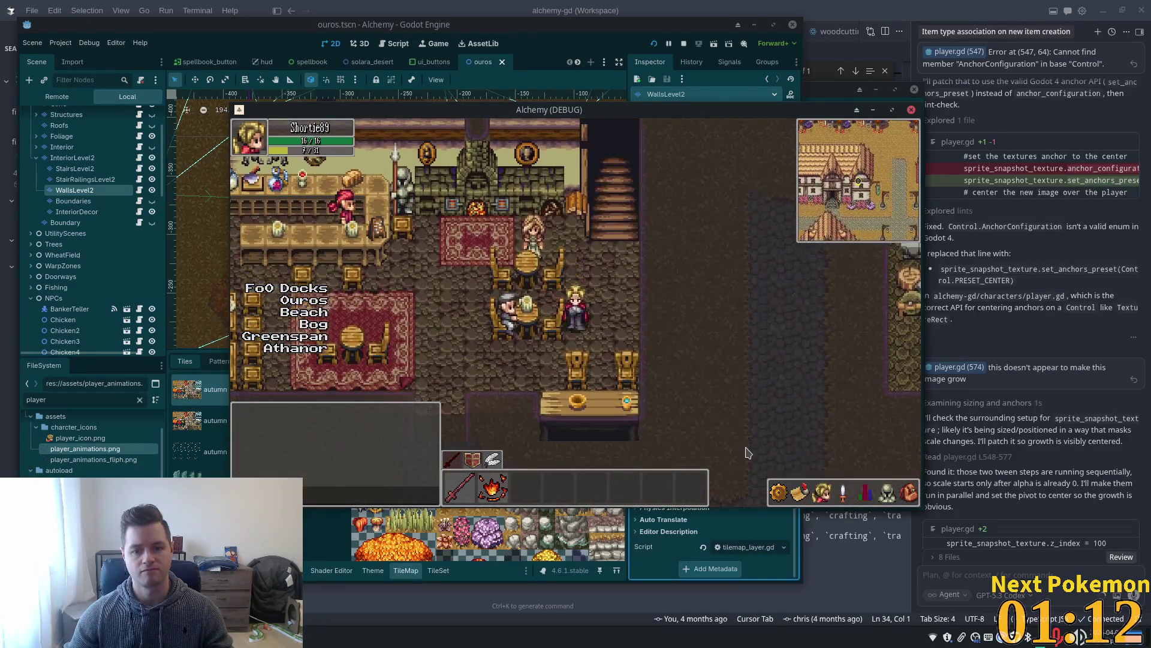
pyautogui.press('Down')
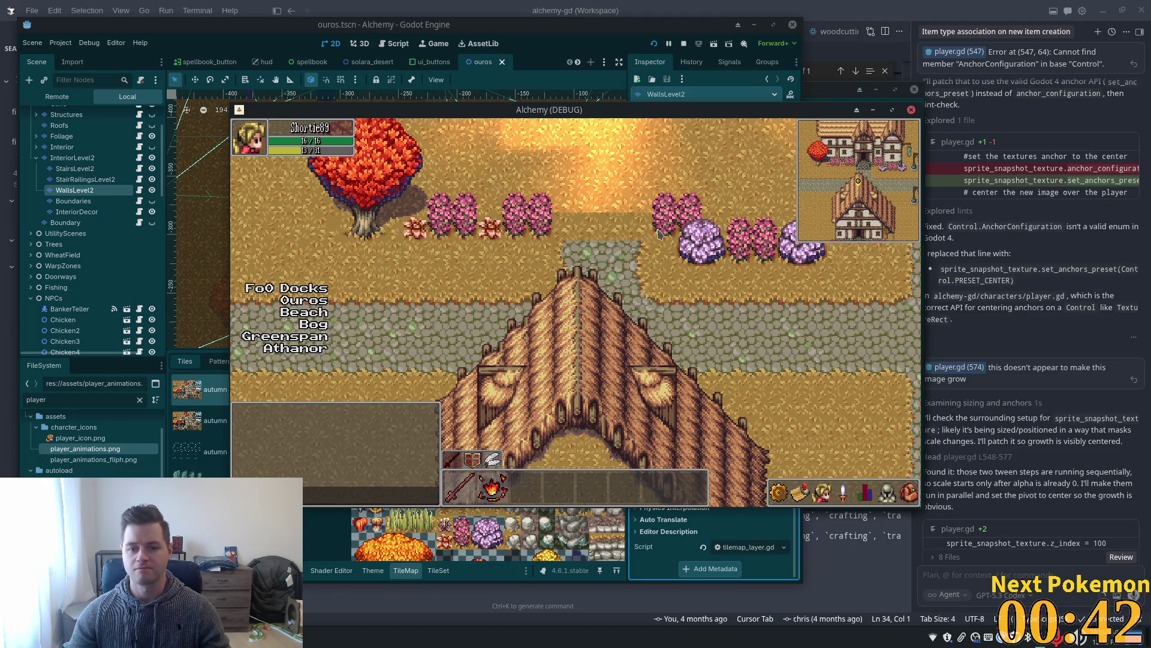
# Unhide the Structures and Roofs layers, save ouros.tscn, and restart the game.
pyautogui.click(146, 168)
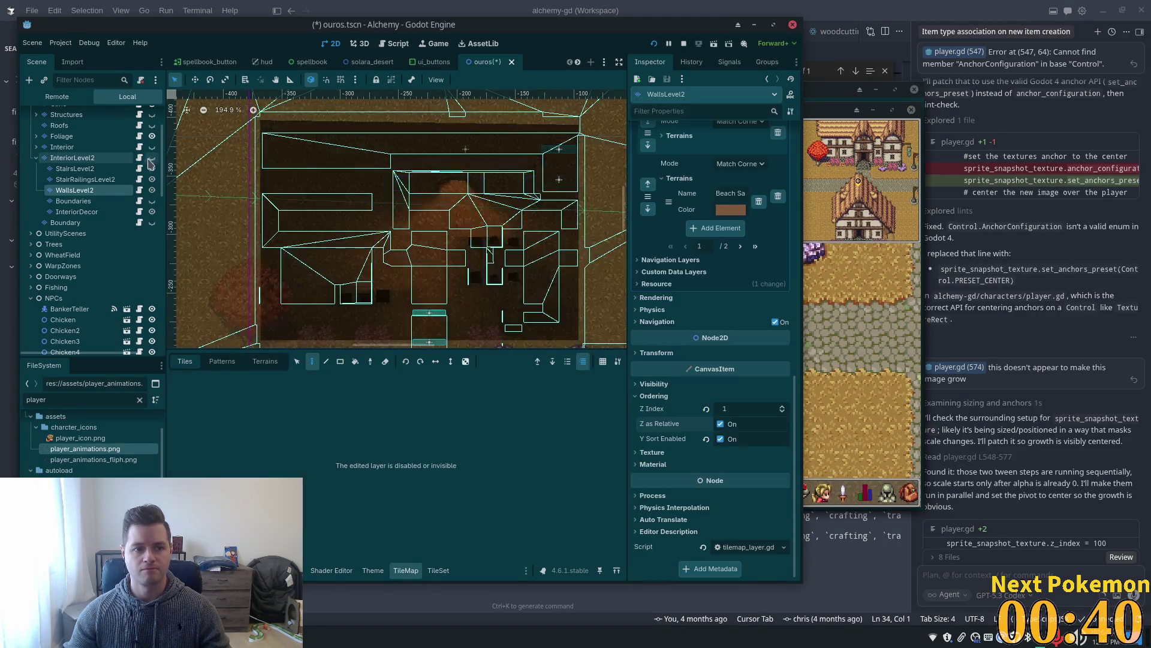
pyautogui.scroll(3, 144, 174)
pyautogui.click(152, 181)
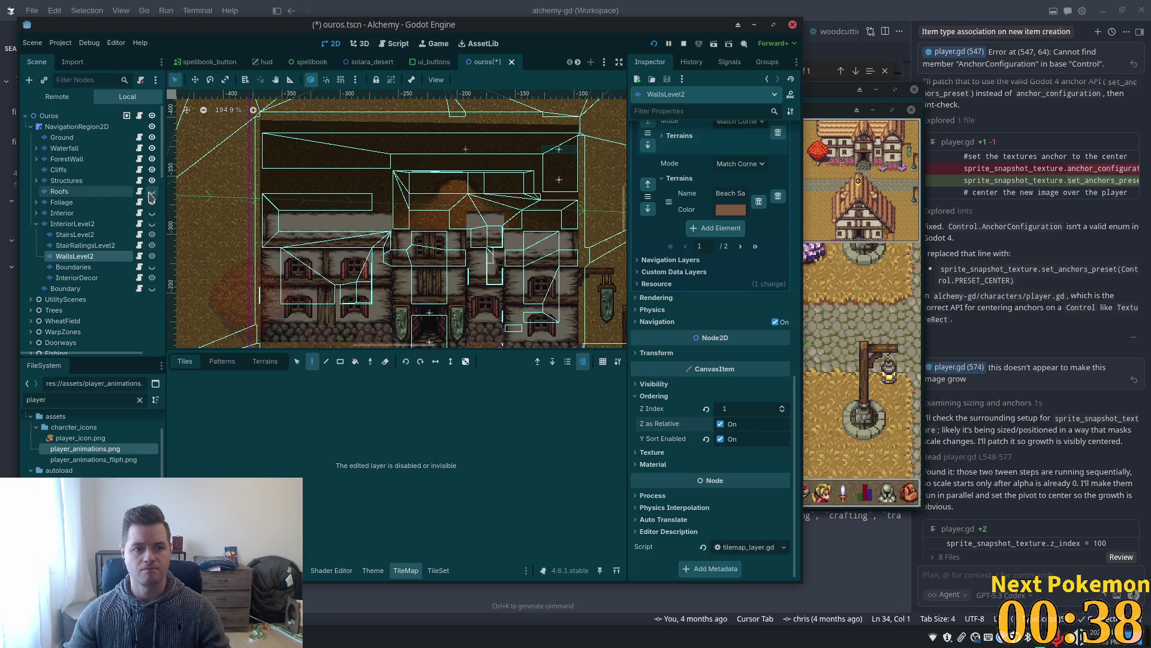
pyautogui.click(152, 191)
pyautogui.hotkey('ctrl', 's')
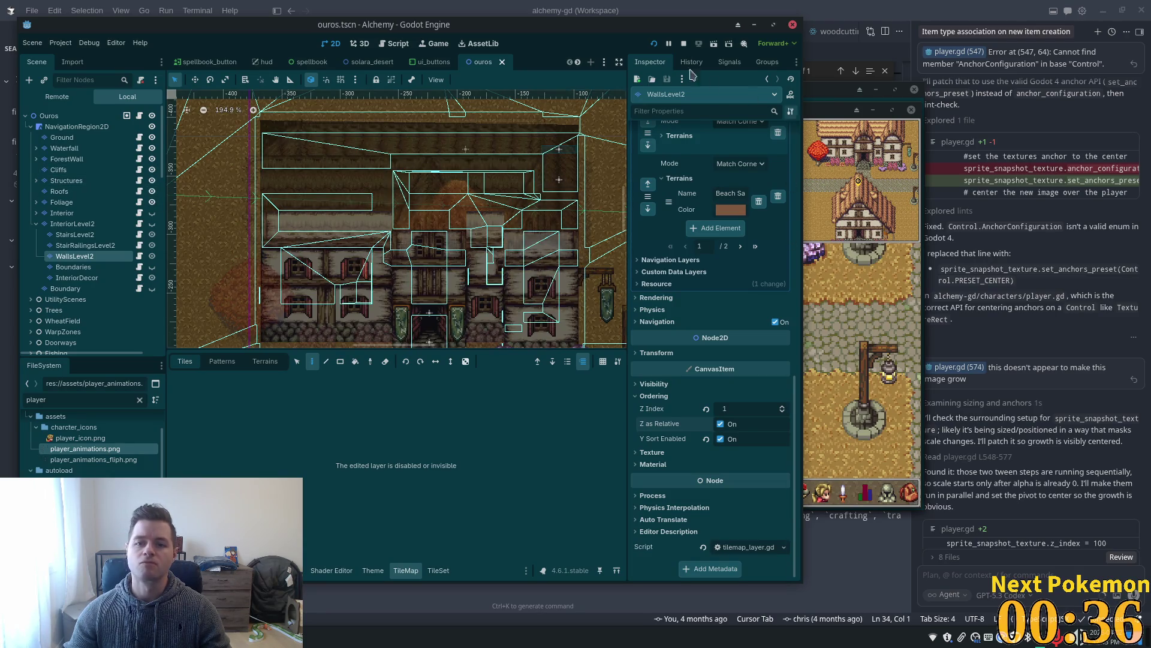
pyautogui.click(654, 44)
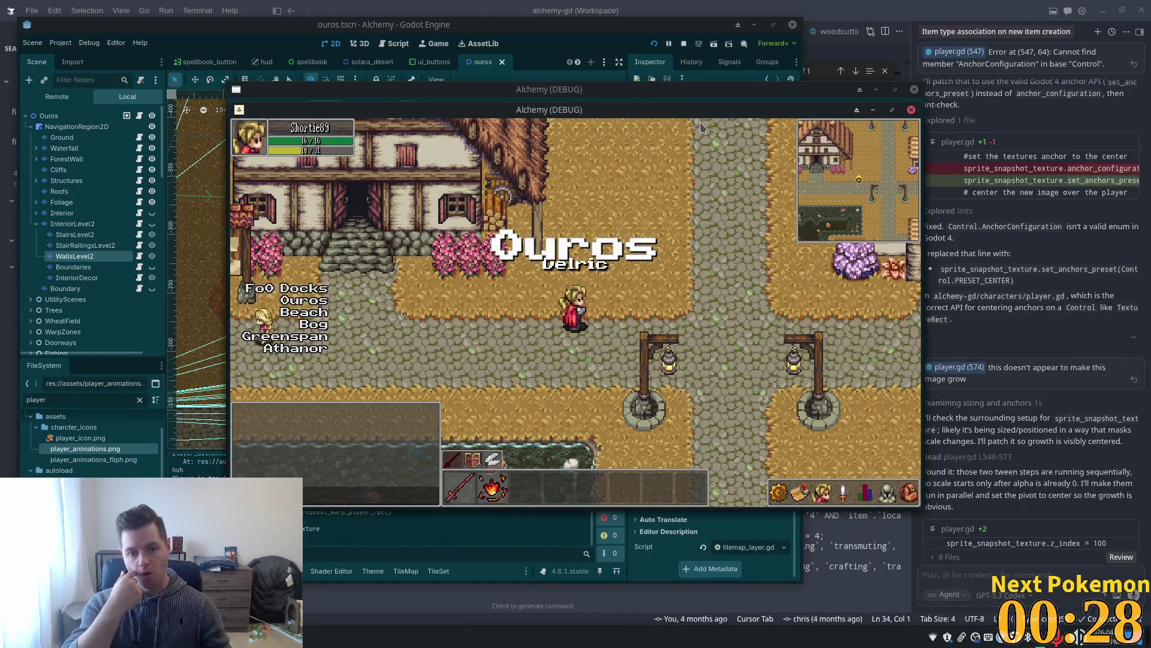
# Enter the inn, climb to the upstairs bedroom hallway, and return down to the tavern.
pyautogui.press('w')
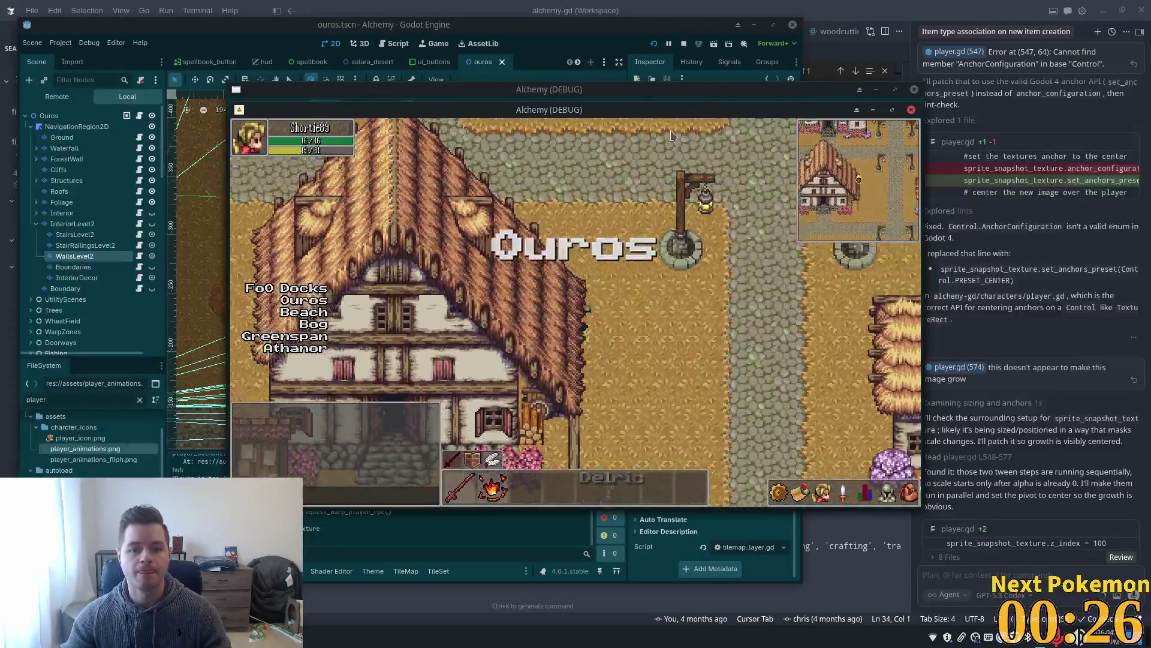
pyautogui.press('w')
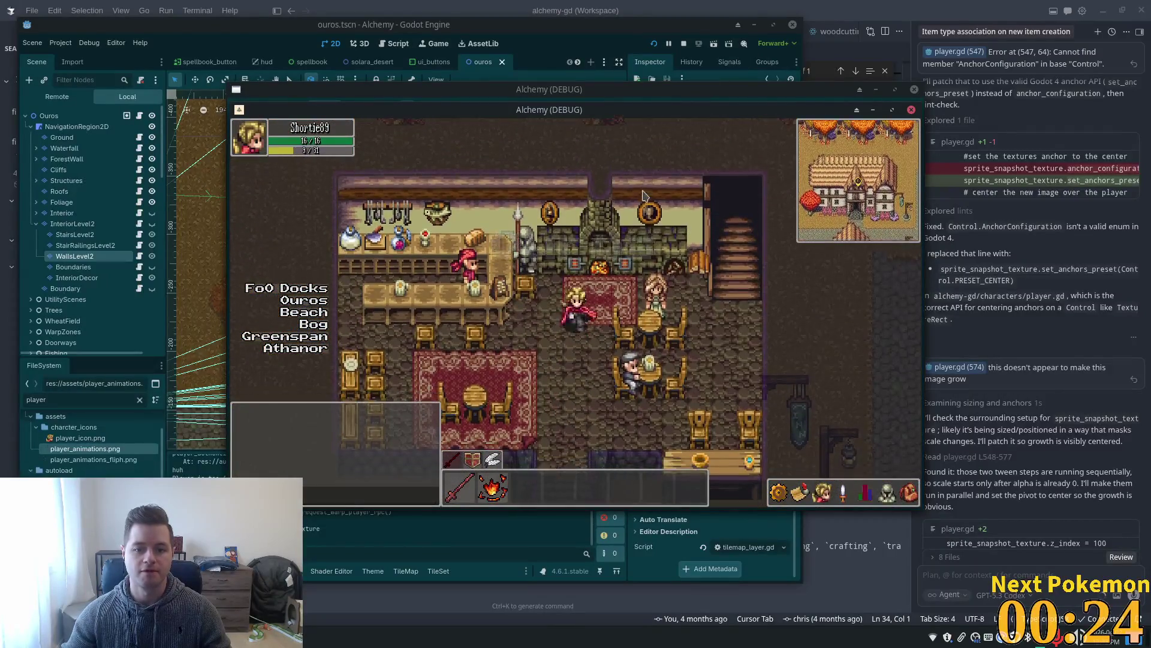
pyautogui.press('w')
pyautogui.press('d')
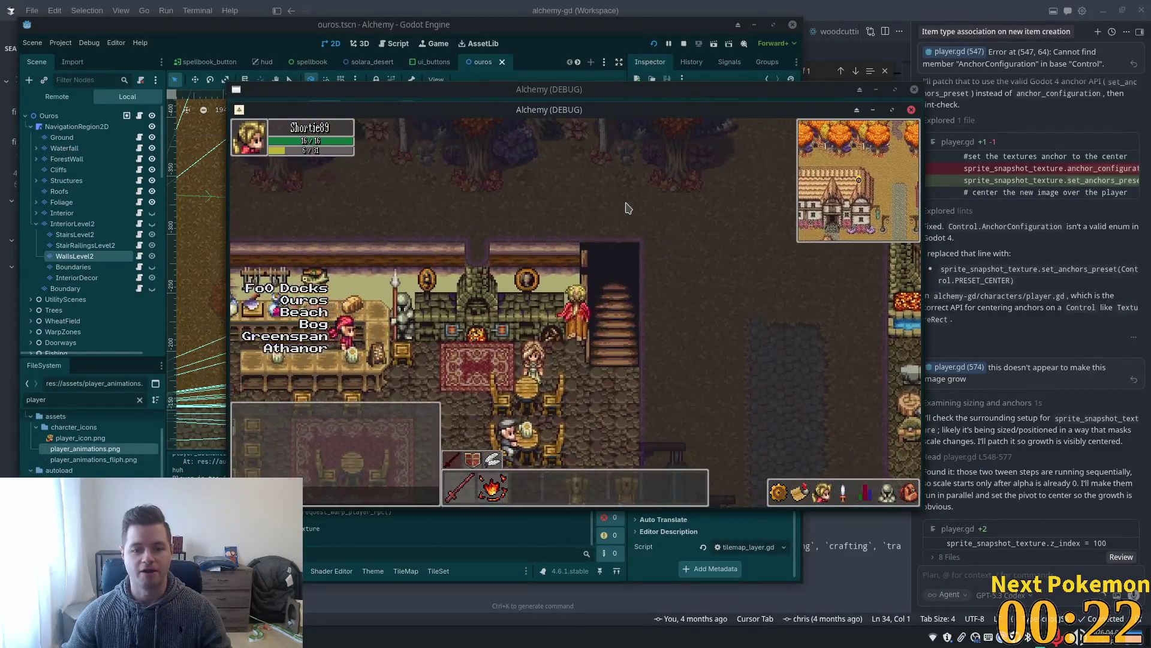
pyautogui.press('w')
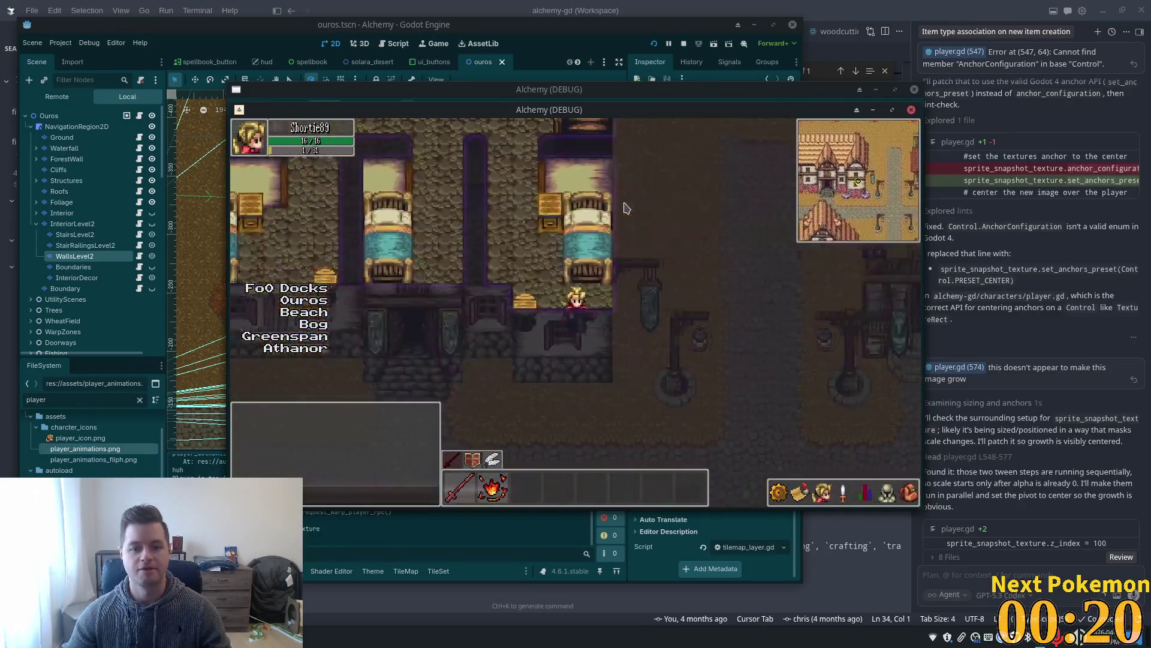
pyautogui.press('w')
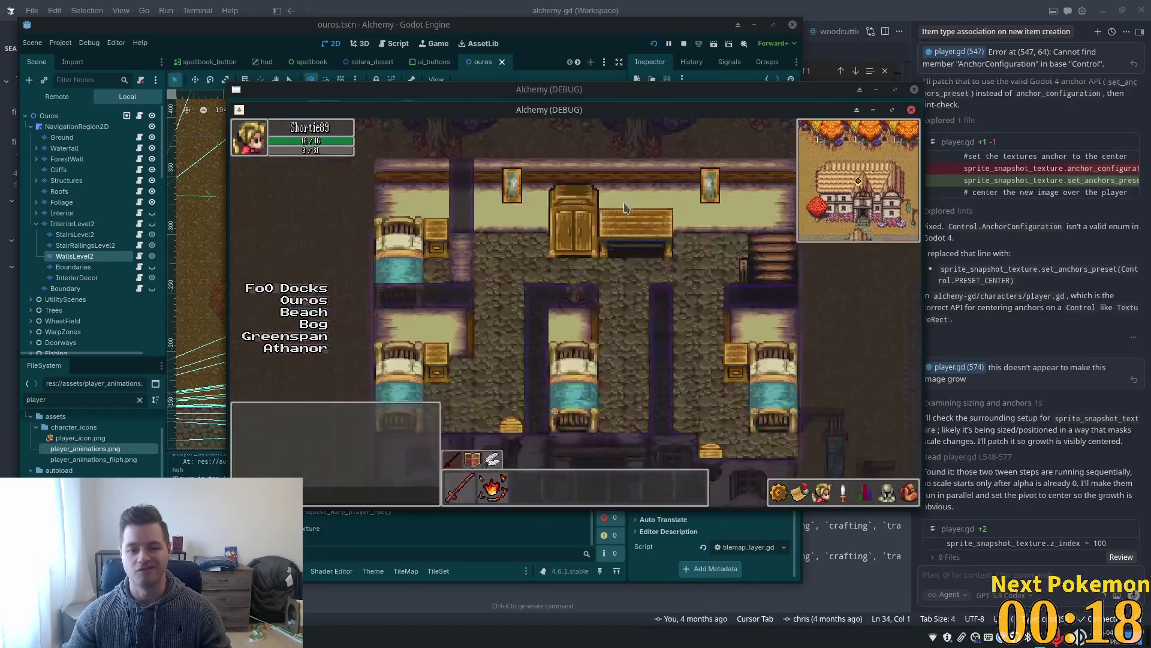
pyautogui.press('w')
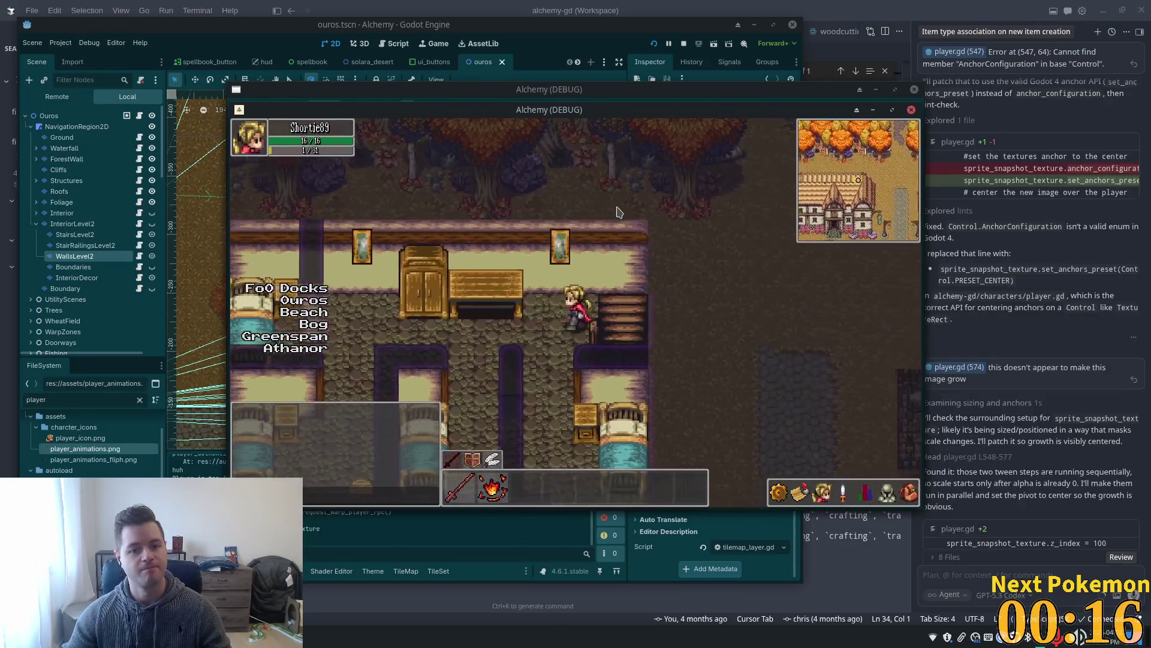
pyautogui.press('d')
pyautogui.press('w')
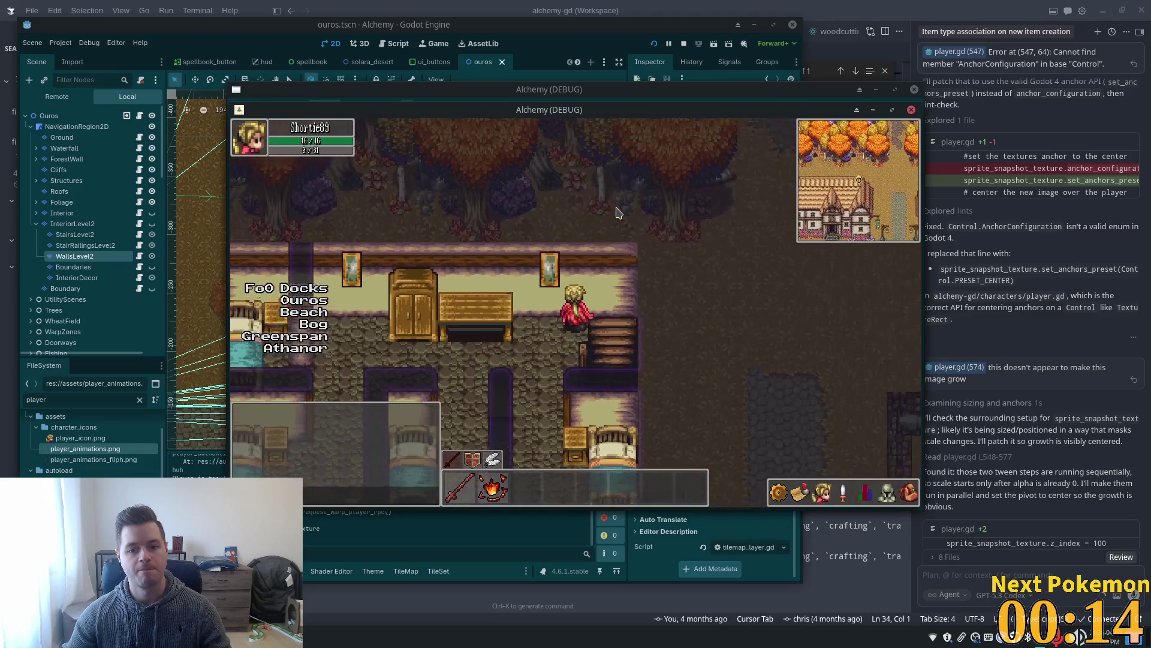
pyautogui.press('d')
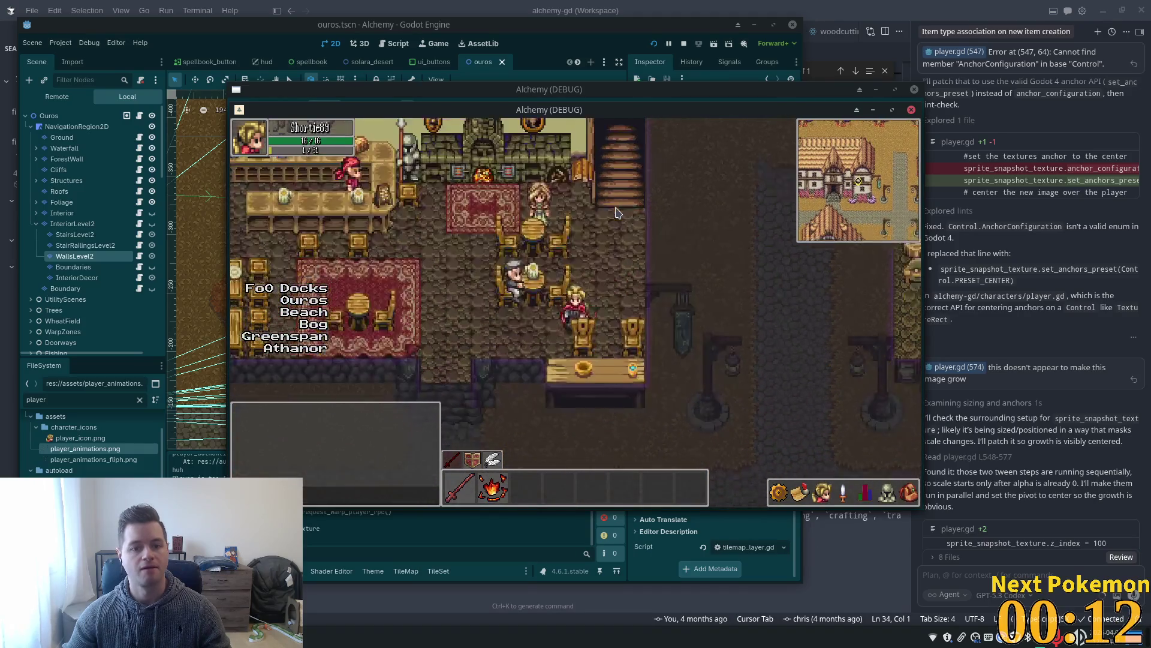
pyautogui.press('a')
pyautogui.press('w')
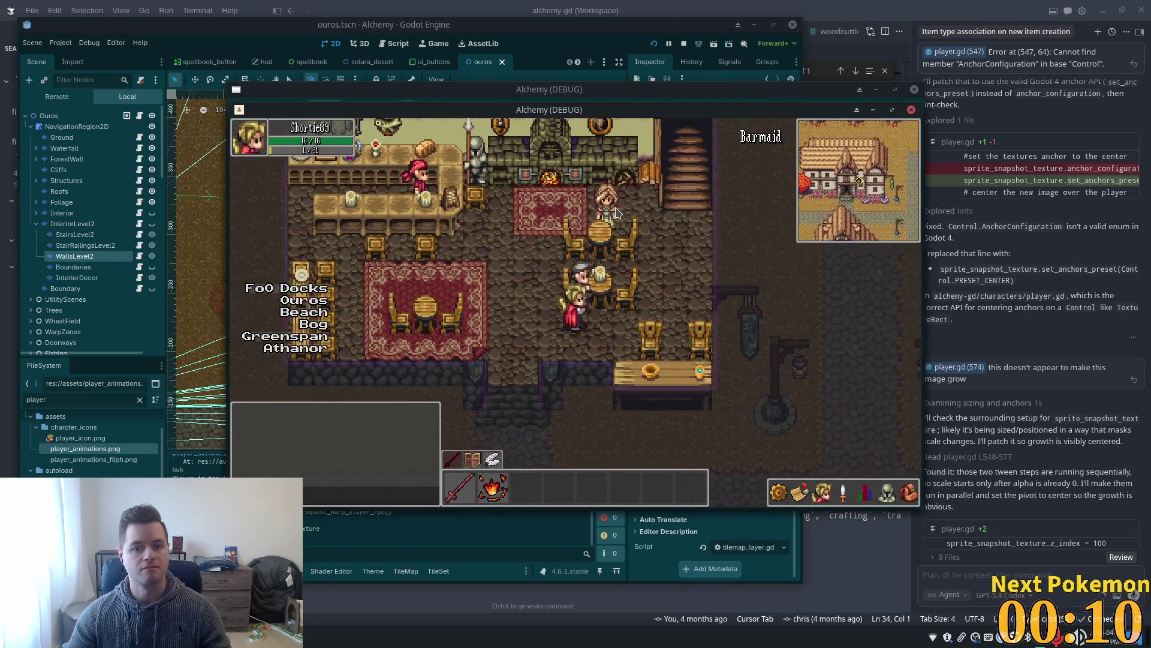
# Leave the tavern, walk down the village road into the shop, then warp to Ouros Well.
pyautogui.press('s')
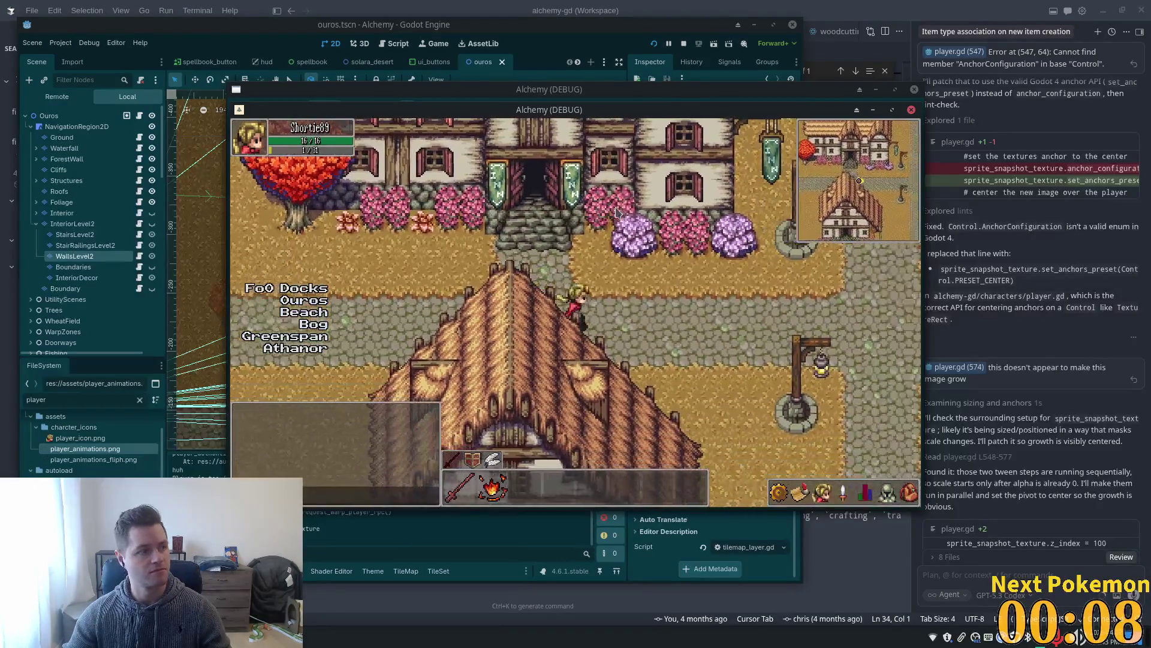
pyautogui.press('s')
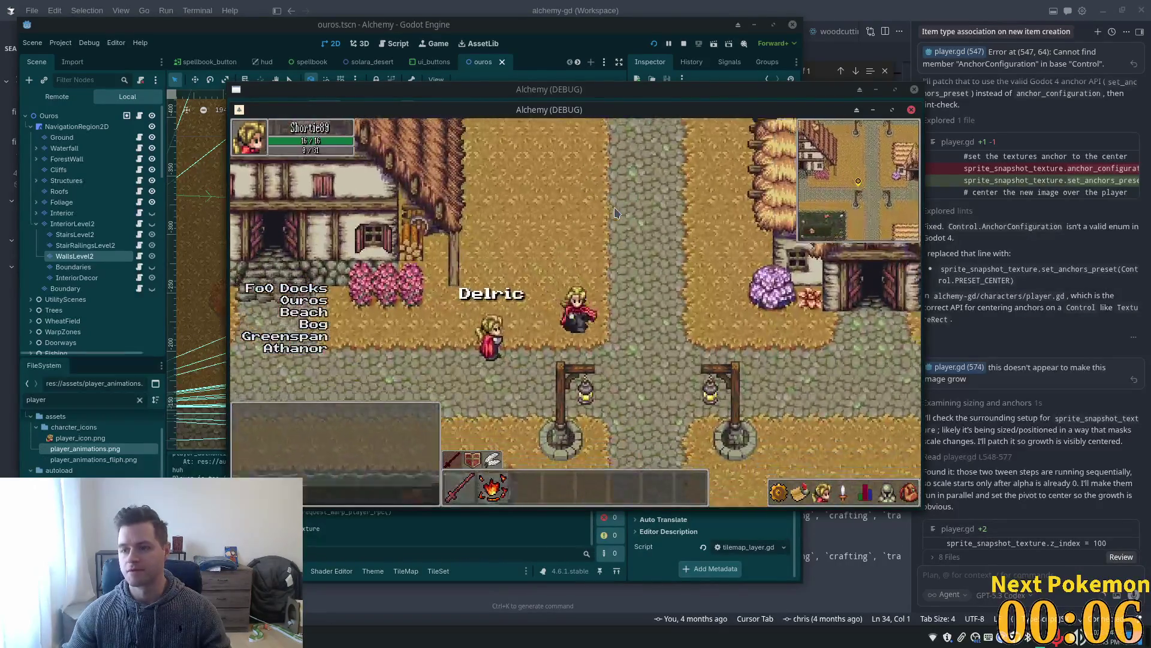
pyautogui.press('s')
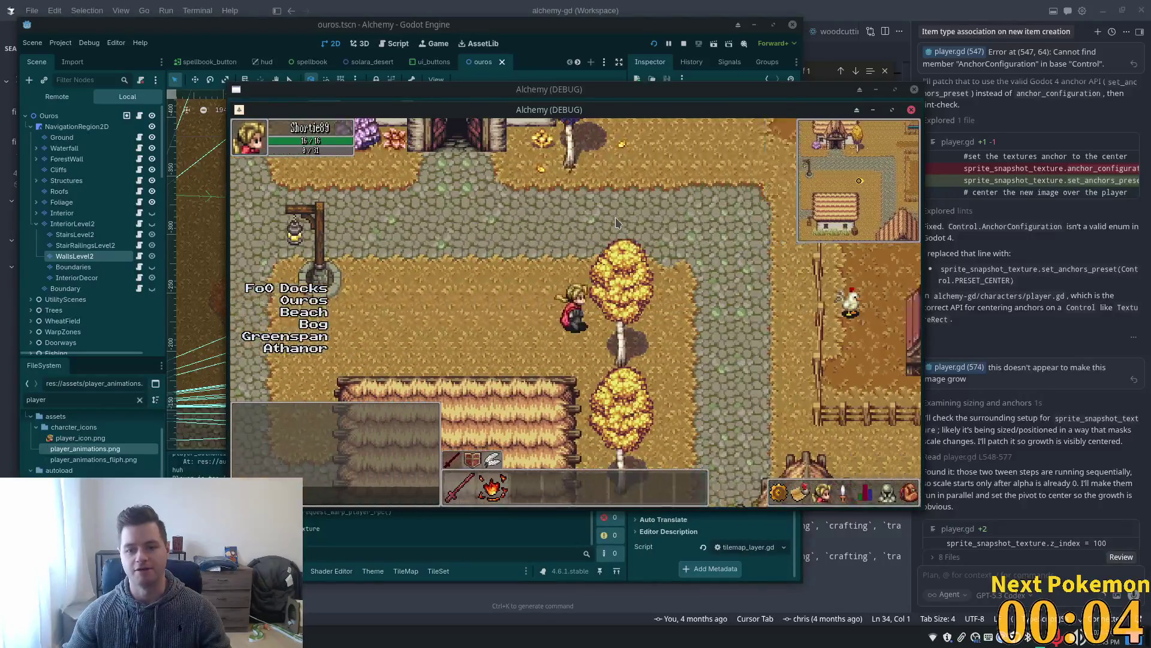
pyautogui.press('s')
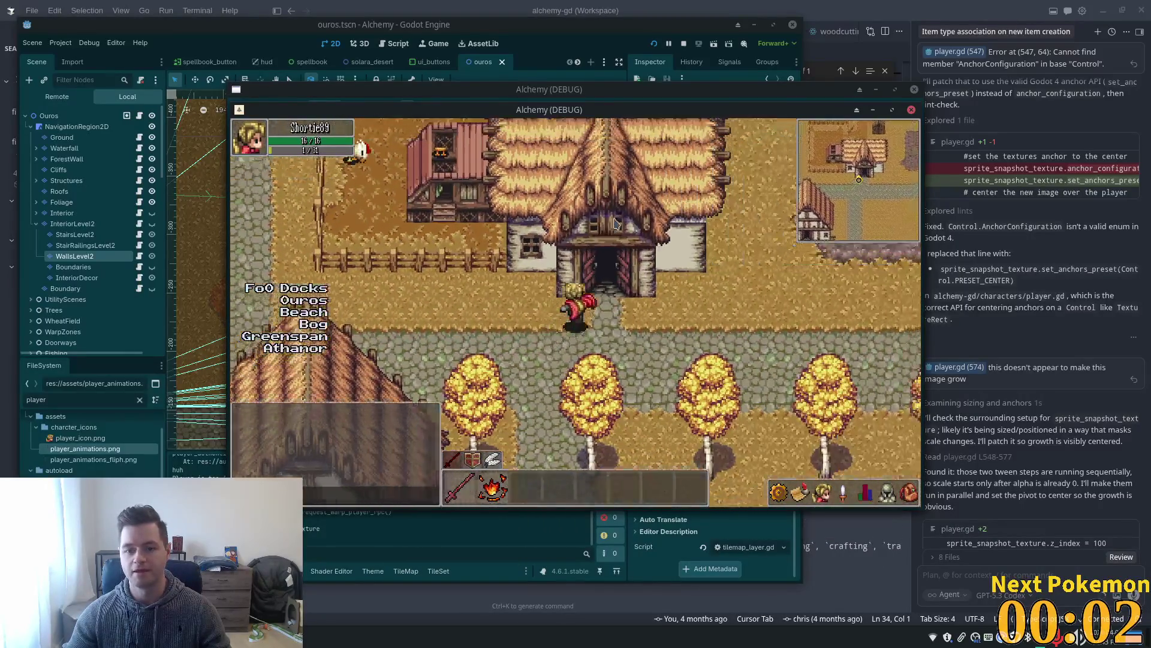
pyautogui.press('w')
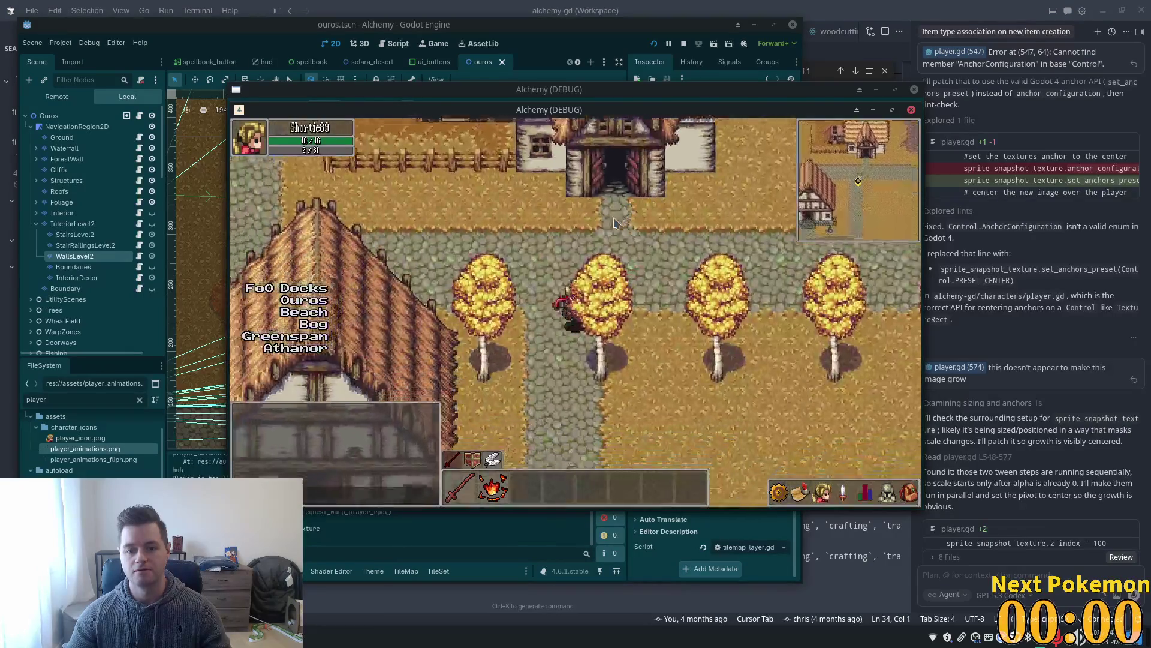
pyautogui.press('s')
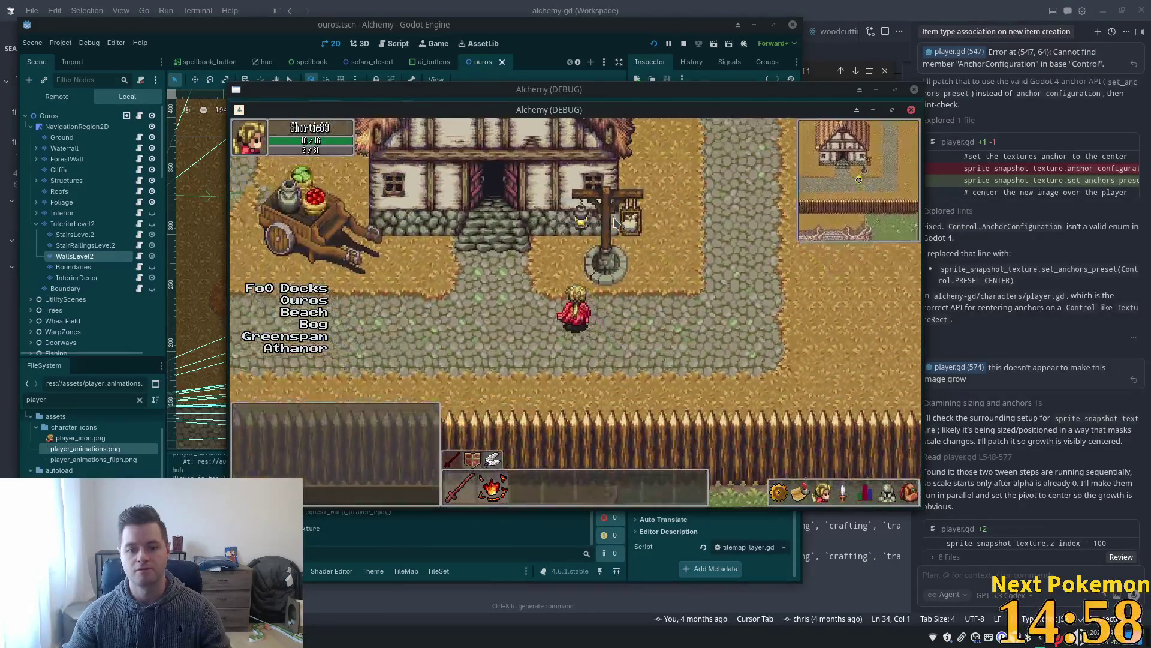
pyautogui.press('w')
pyautogui.press('s')
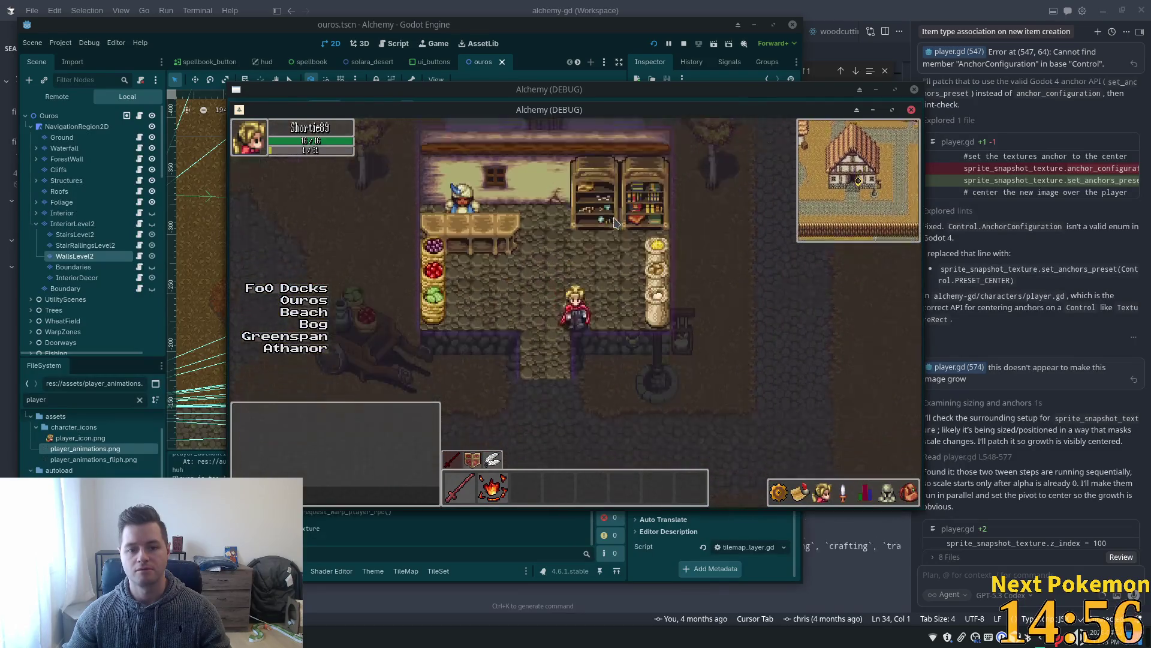
pyautogui.press('a')
pyautogui.press('w')
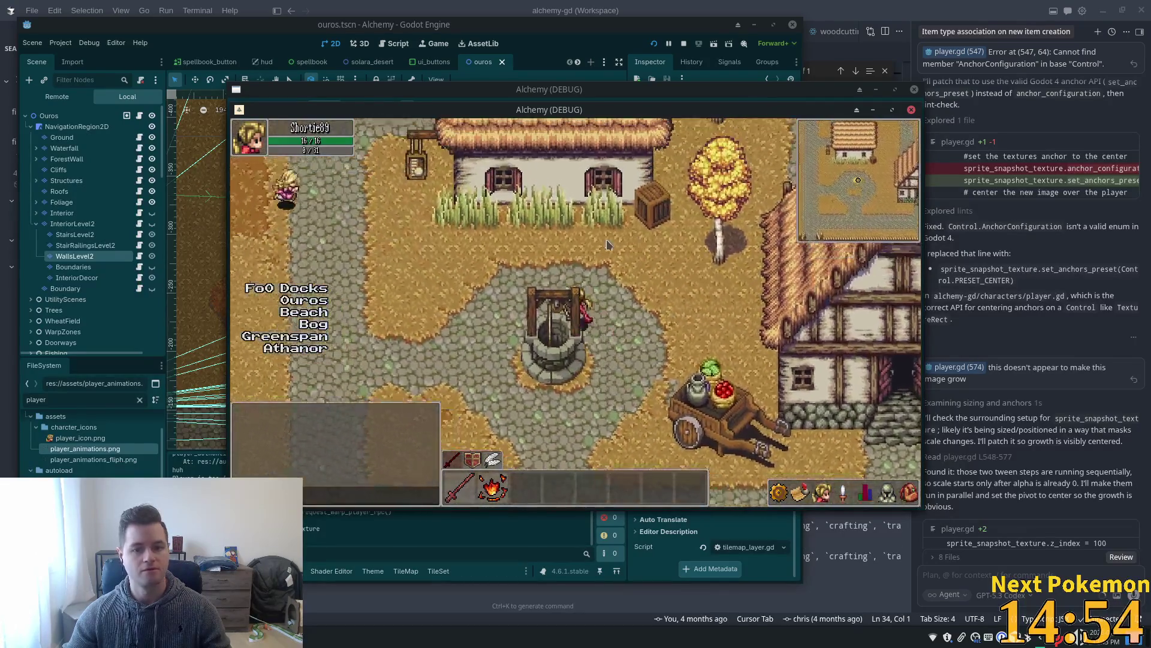
pyautogui.click(567, 338)
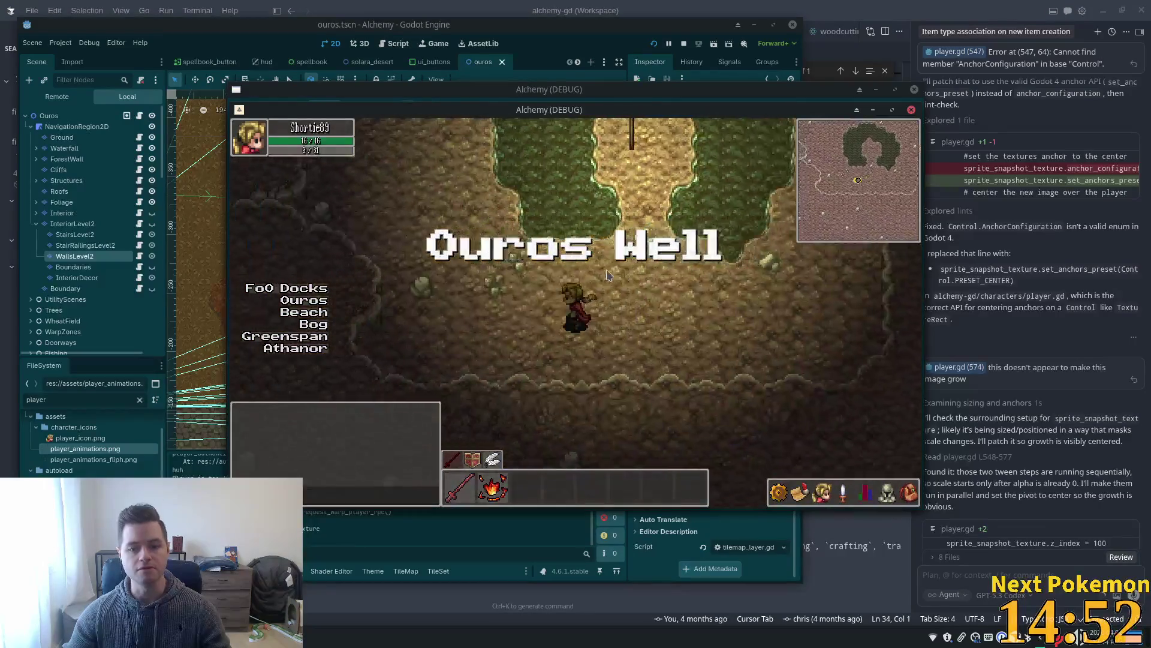
# Explore the Ouros Caves, walking north and then back south-west.
pyautogui.press('w')
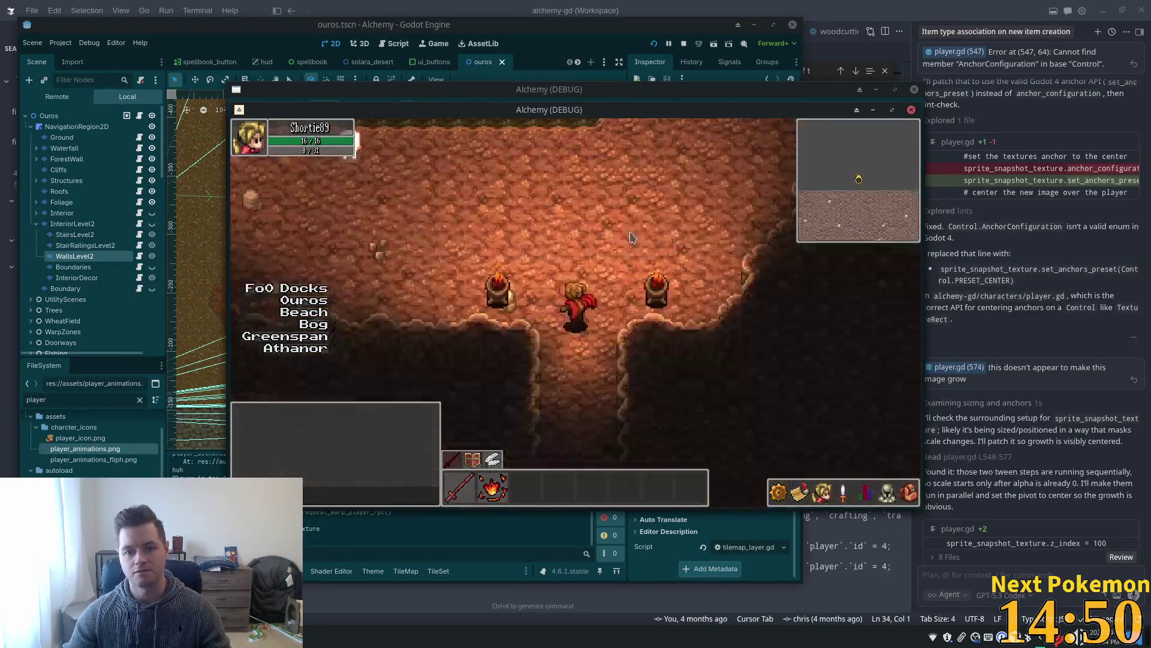
pyautogui.press('w')
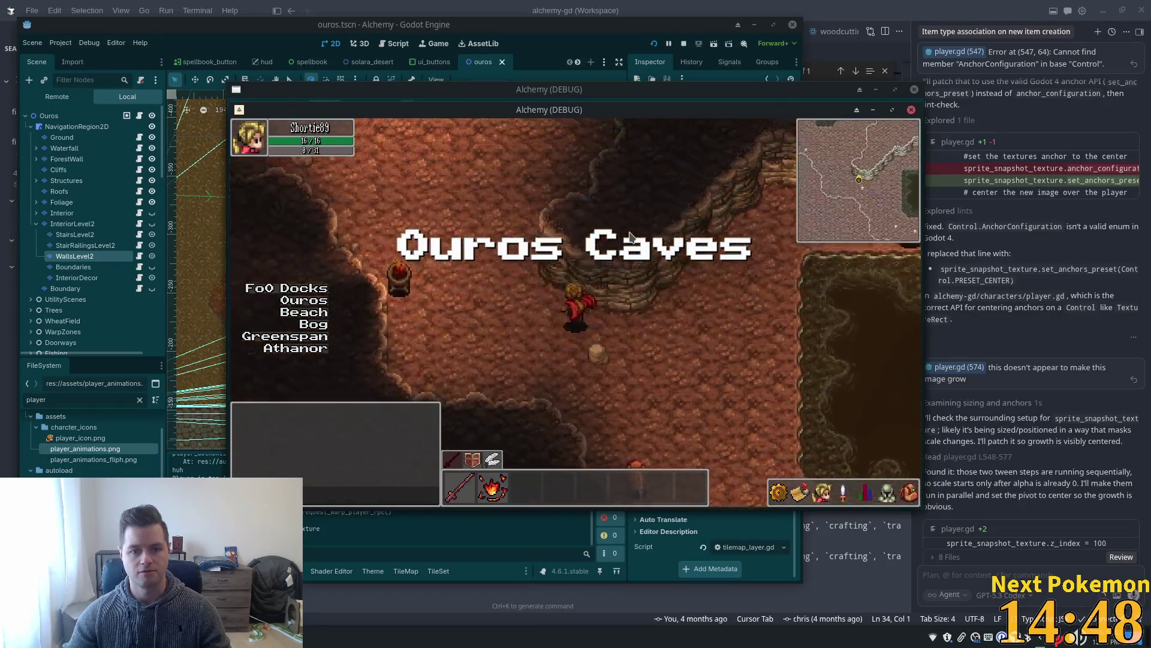
pyautogui.press('w')
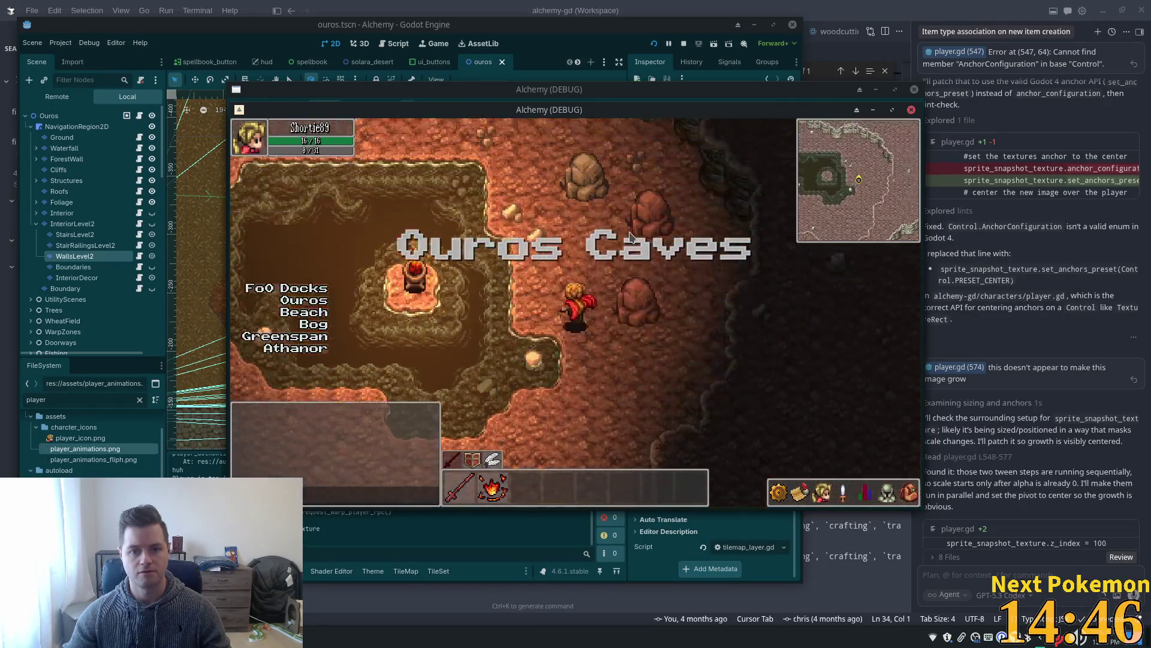
pyautogui.press('w')
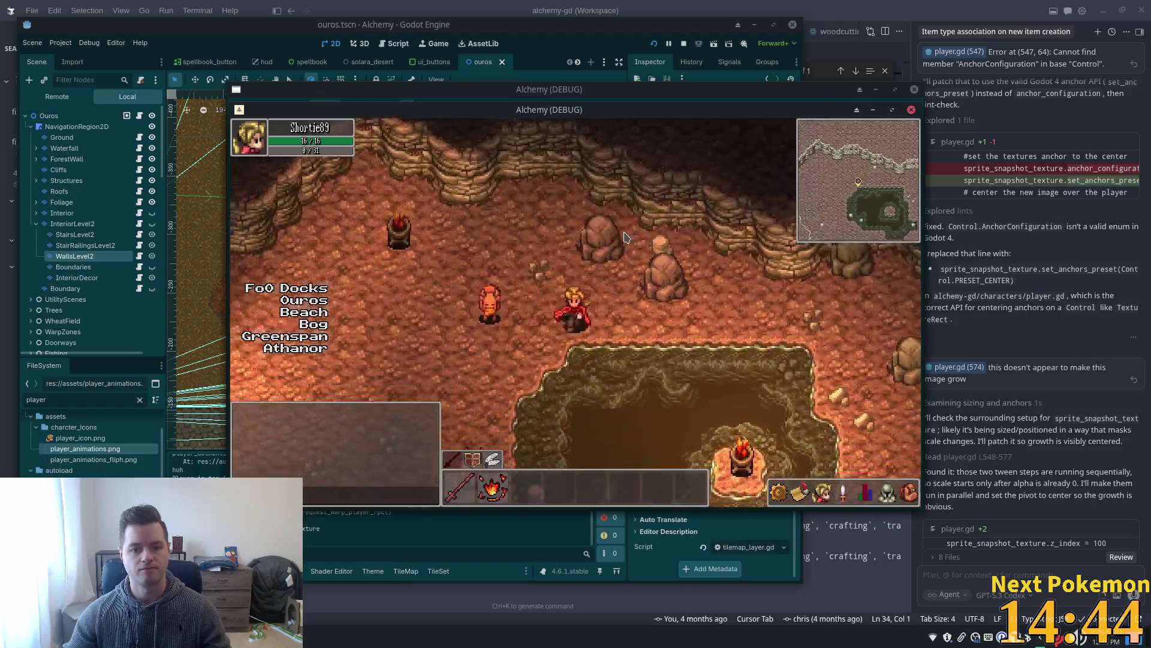
pyautogui.press('s')
pyautogui.press('a')
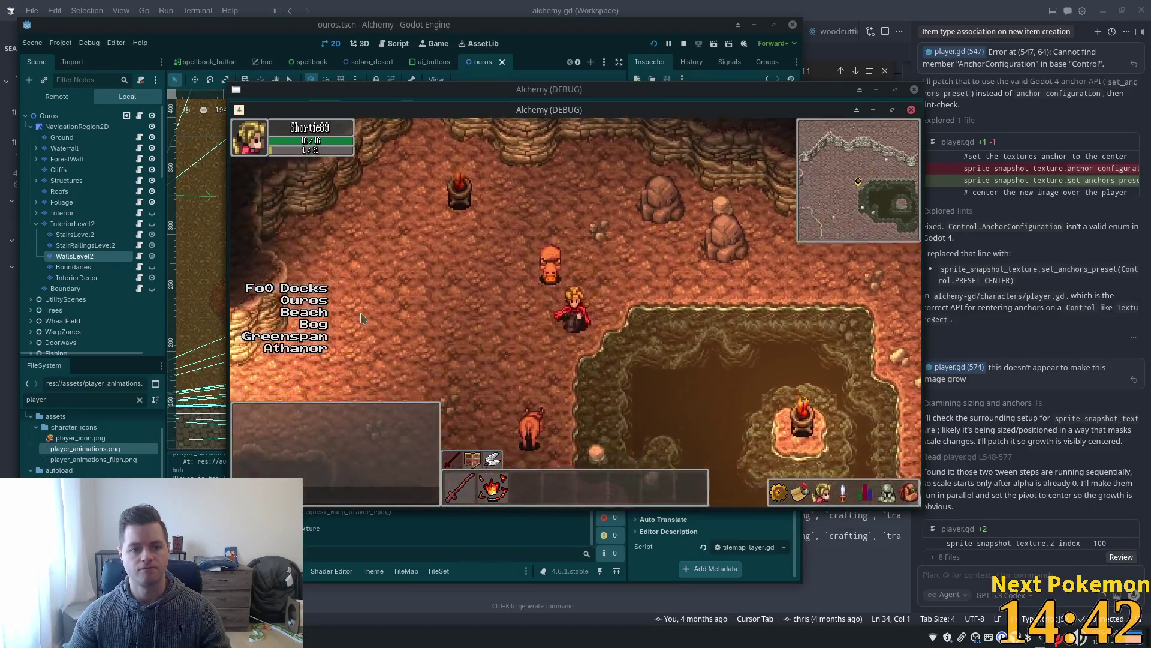
pyautogui.press('s')
pyautogui.press('a')
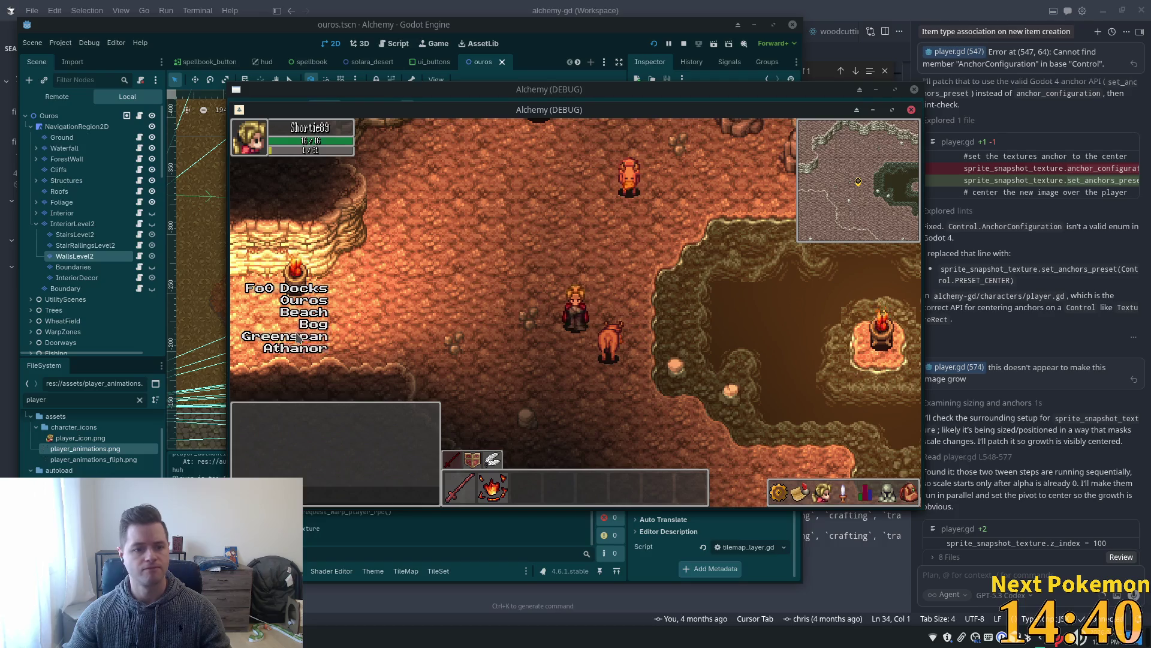
# Warp to Greenspan Holdings and walk past the pond into the barn.
pyautogui.click(298, 337)
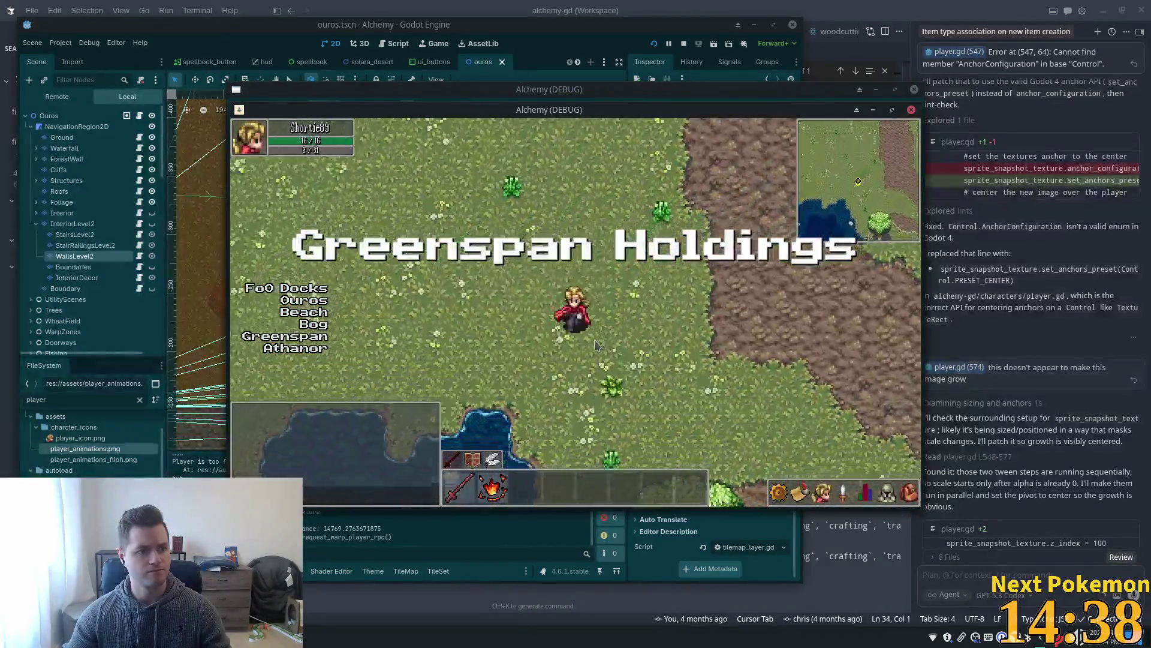
pyautogui.press('a')
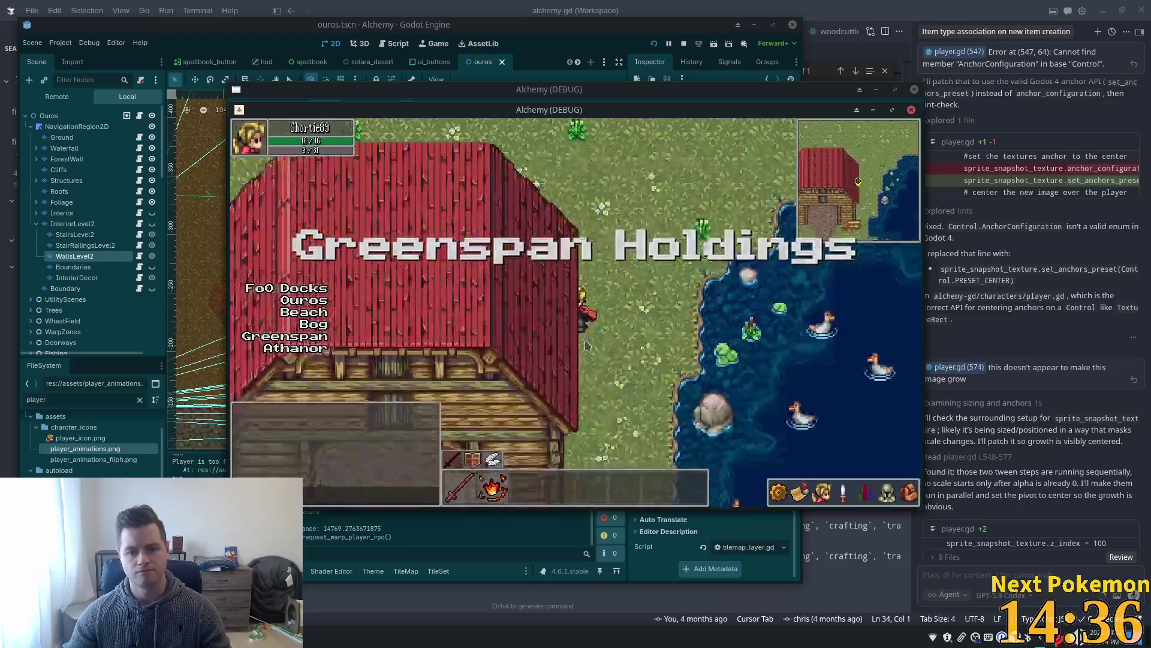
pyautogui.press('s')
pyautogui.press('d')
pyautogui.press('s')
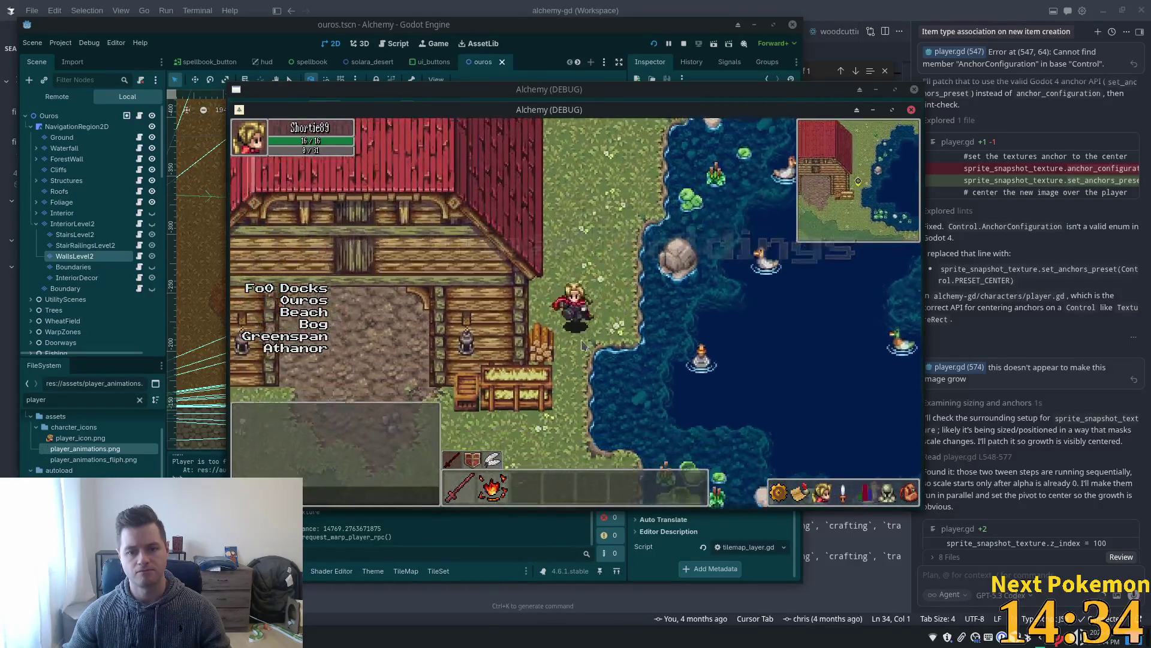
pyautogui.press('a')
pyautogui.press('w')
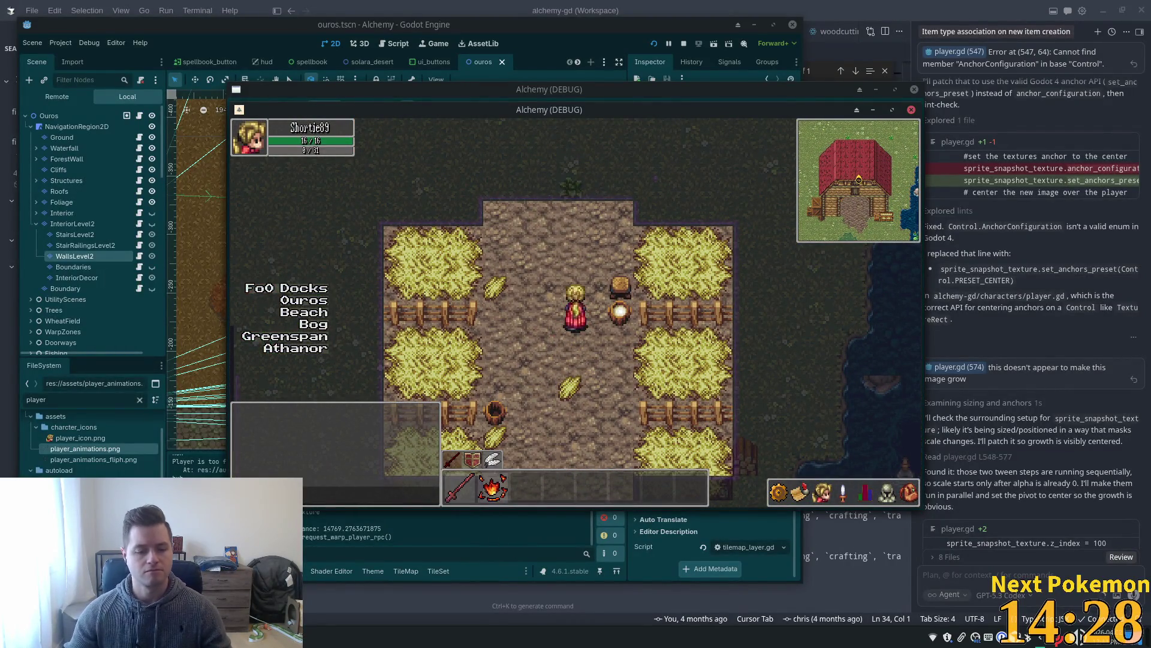
# Bring the second game window forward, walk its player north, and move the window aside.
pyautogui.moveTo(336, 637)
pyautogui.click(324, 584)
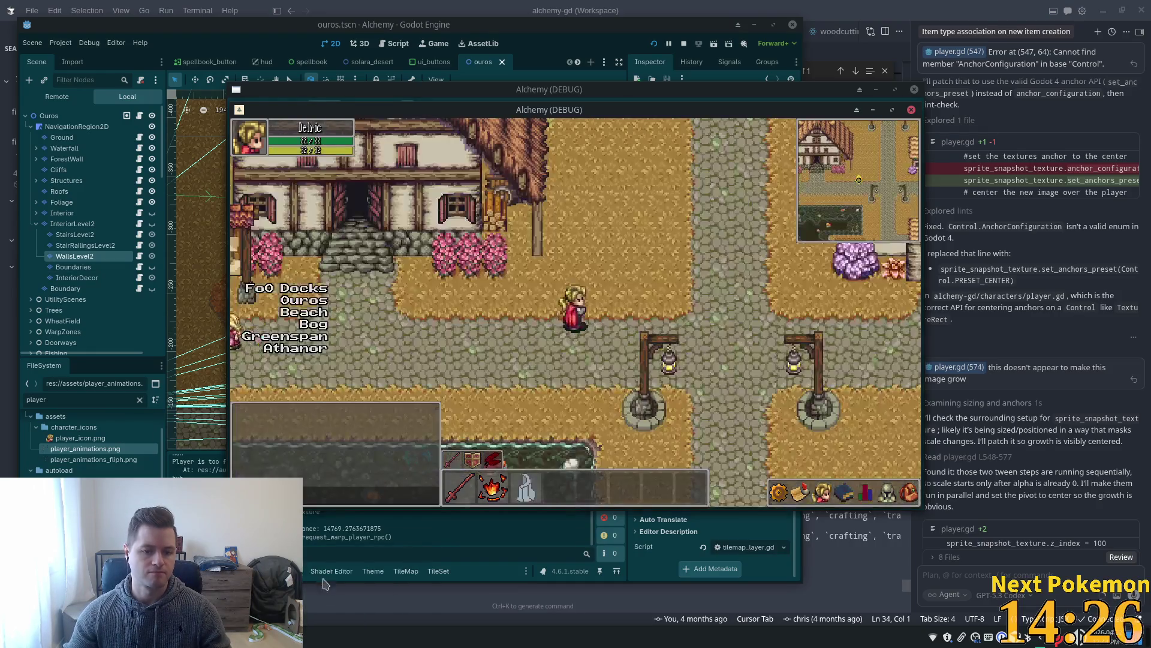
pyautogui.press('w')
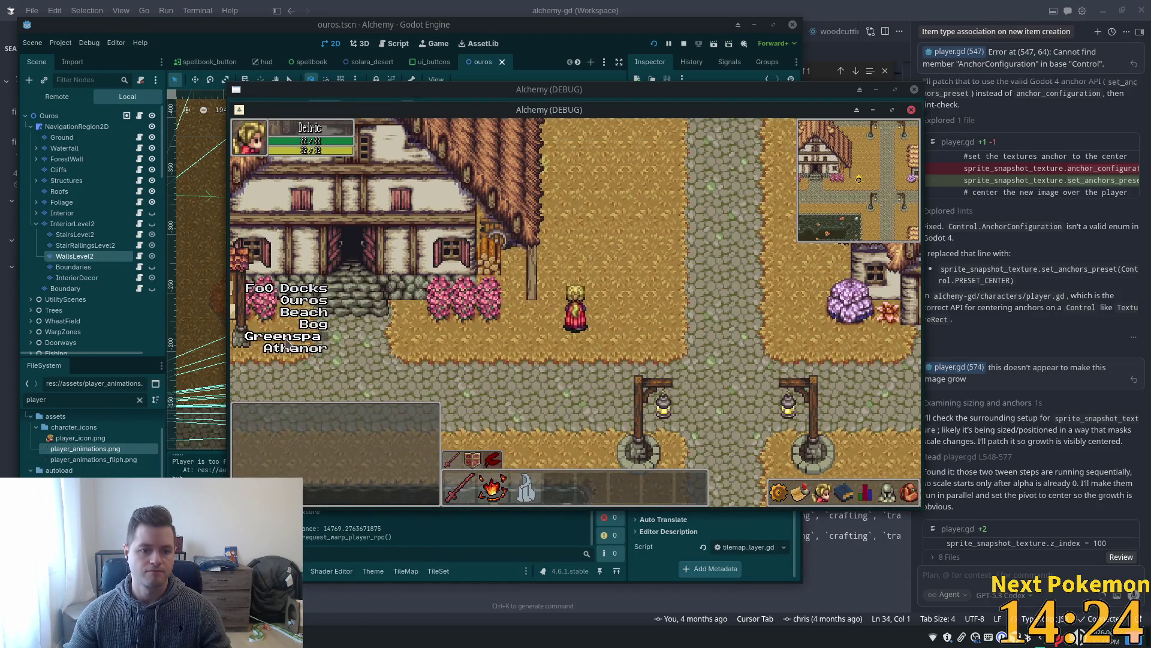
pyautogui.moveTo(486, 109); pyautogui.dragTo(717, 160)
# Hide and restore the game windows from the taskbar so both are visible.
pyautogui.click(876, 92)
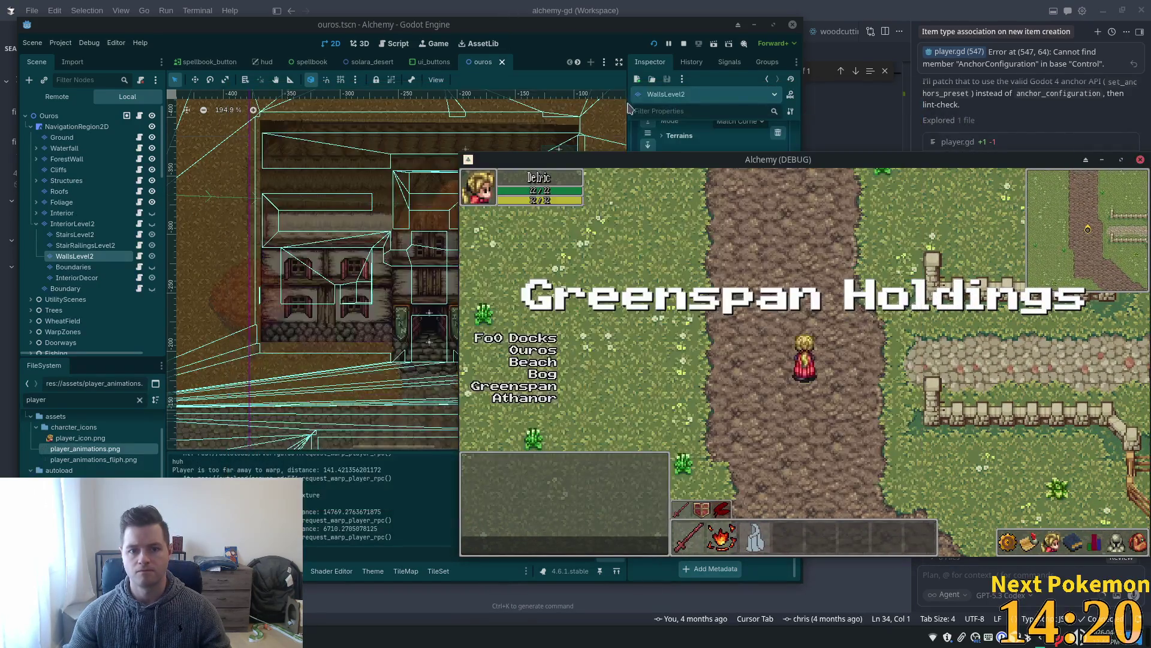
pyautogui.click(321, 637)
pyautogui.click(319, 592)
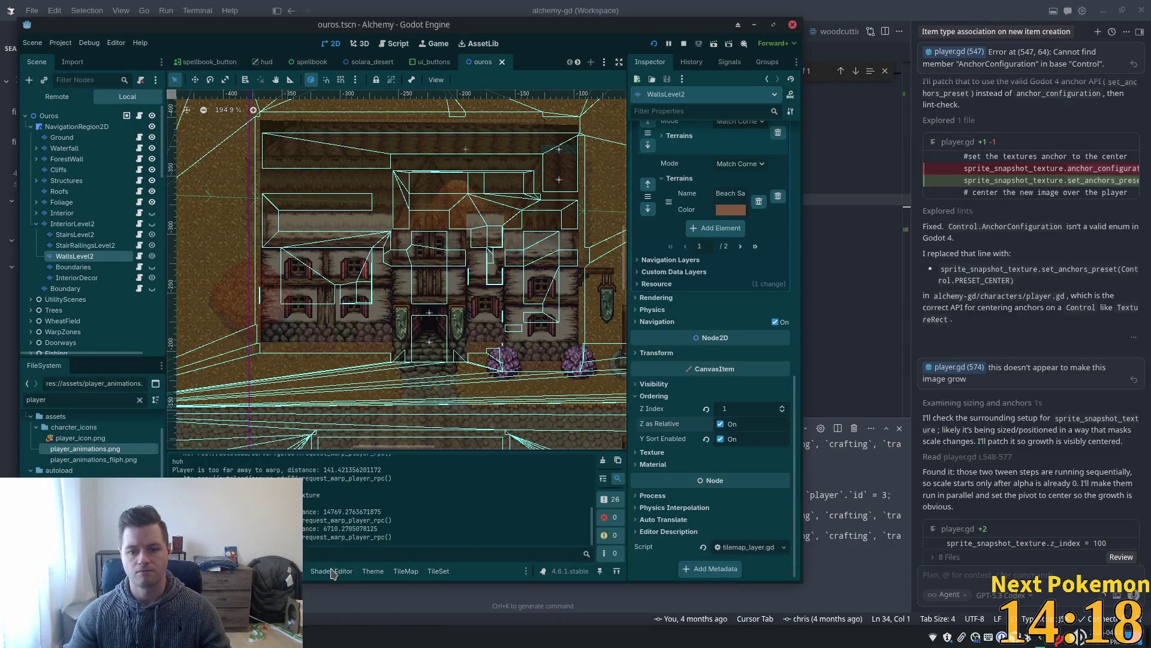
pyautogui.click(304, 628)
pyautogui.click(341, 564)
pyautogui.click(304, 628)
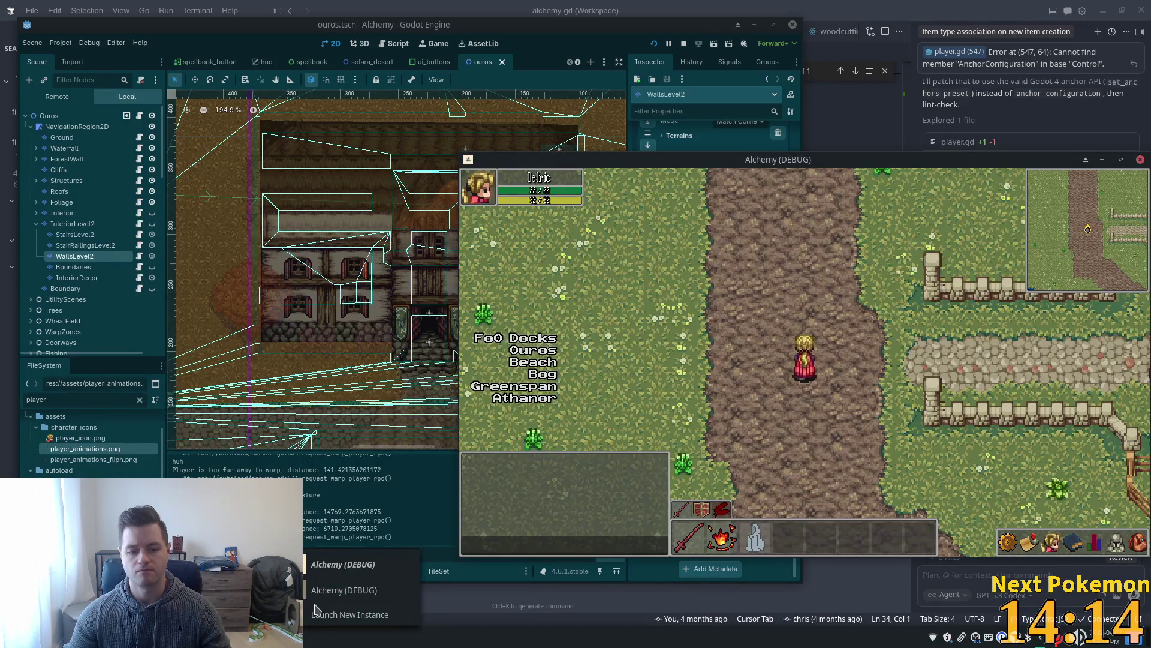
# Arrange both game windows and walk the second player into the barn and behind its roof.
pyautogui.click(334, 579)
pyautogui.moveTo(477, 119); pyautogui.dragTo(248, 125)
pyautogui.click(856, 344)
pyautogui.press('d')
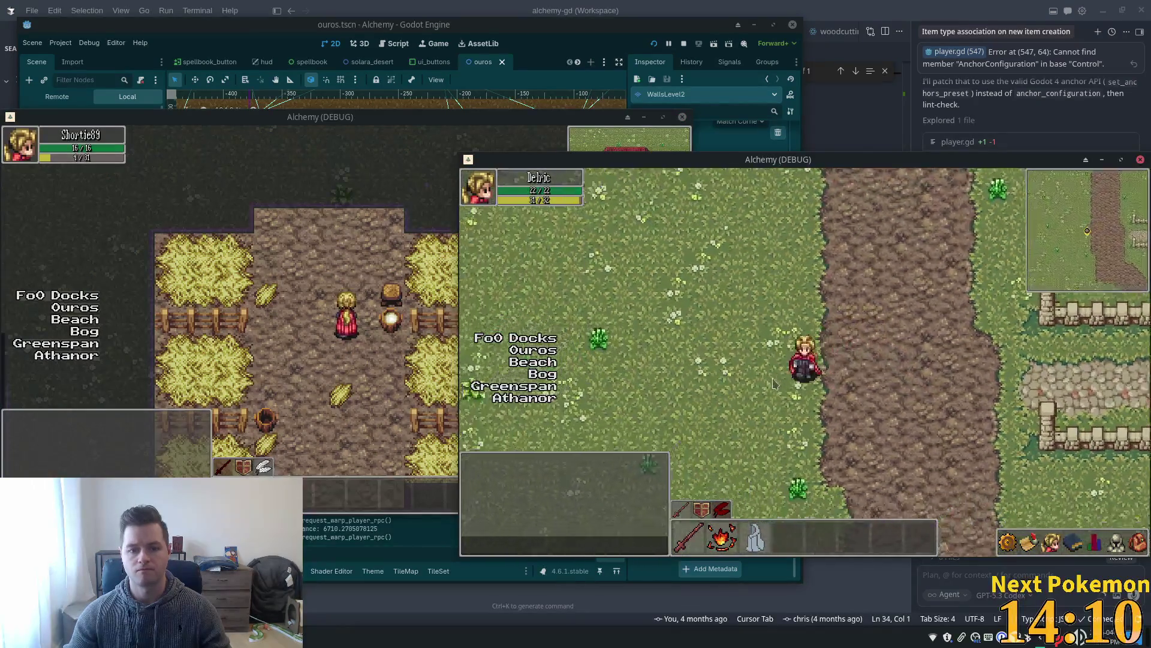
pyautogui.press('s')
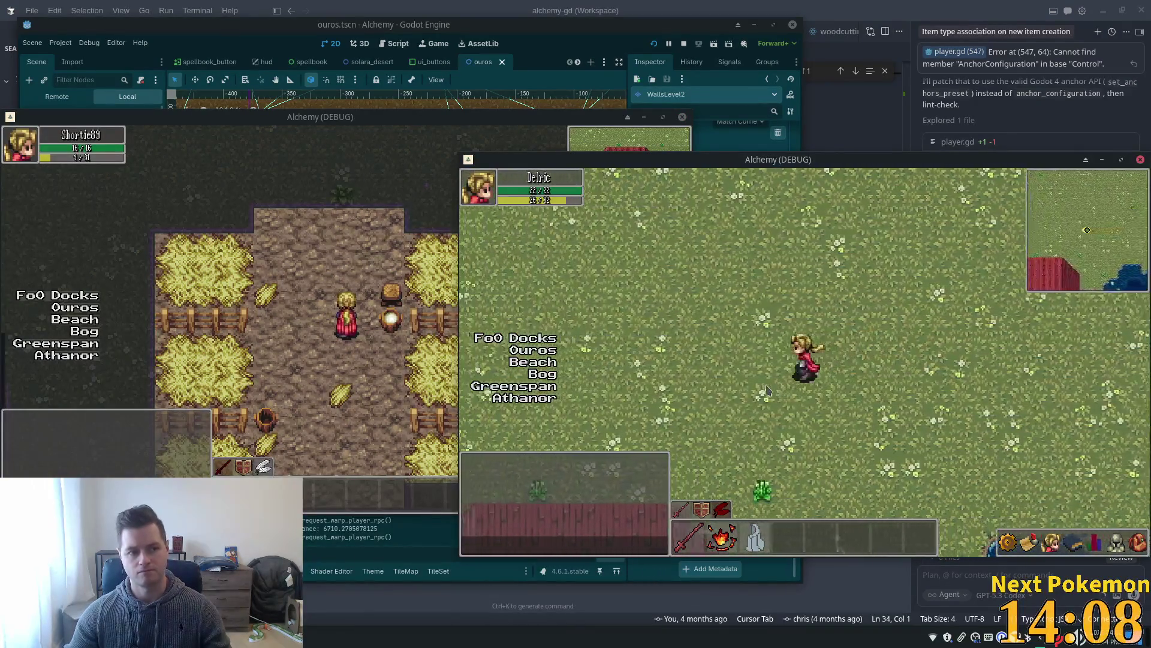
pyautogui.press('s')
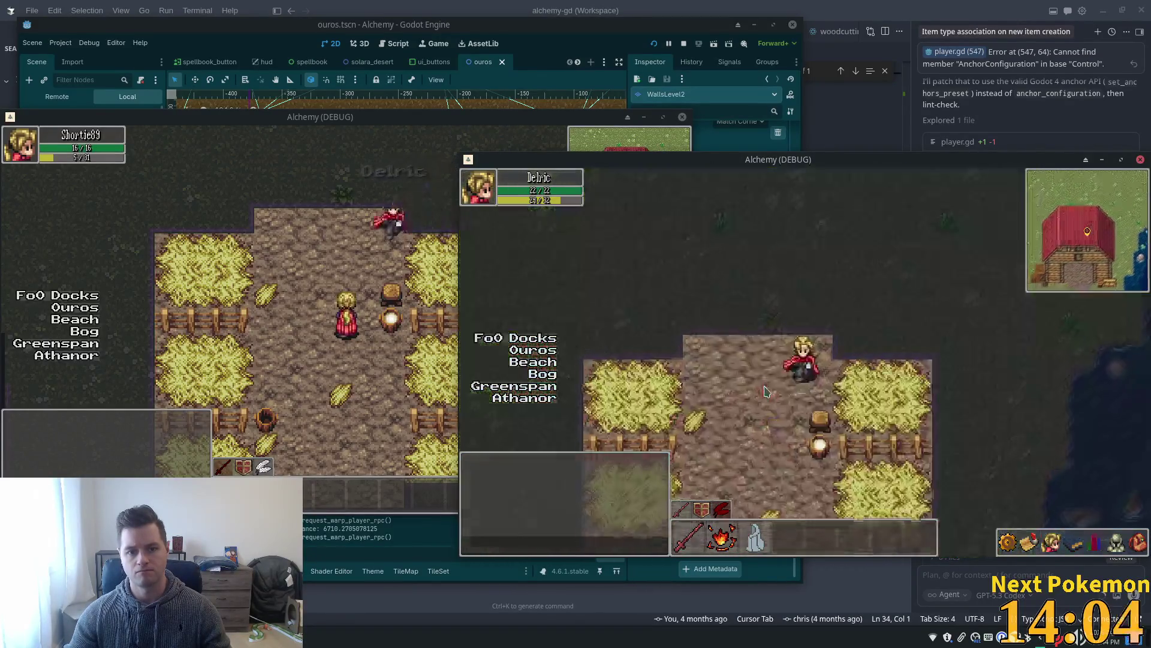
pyautogui.press('a')
pyautogui.press('w')
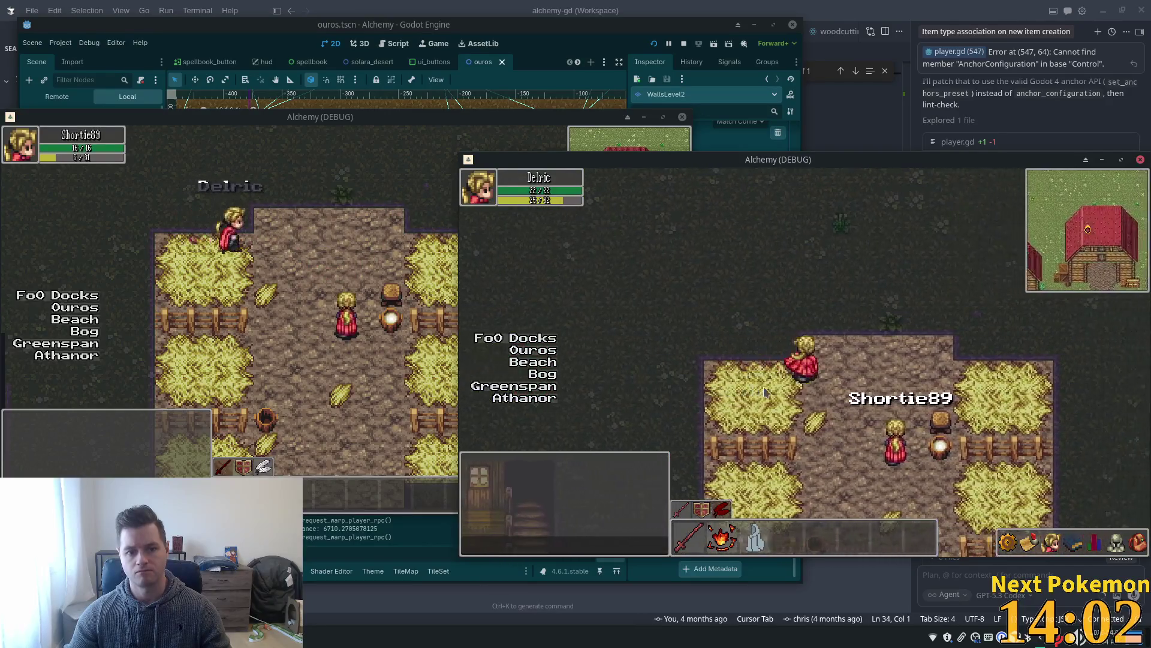
pyautogui.press('w')
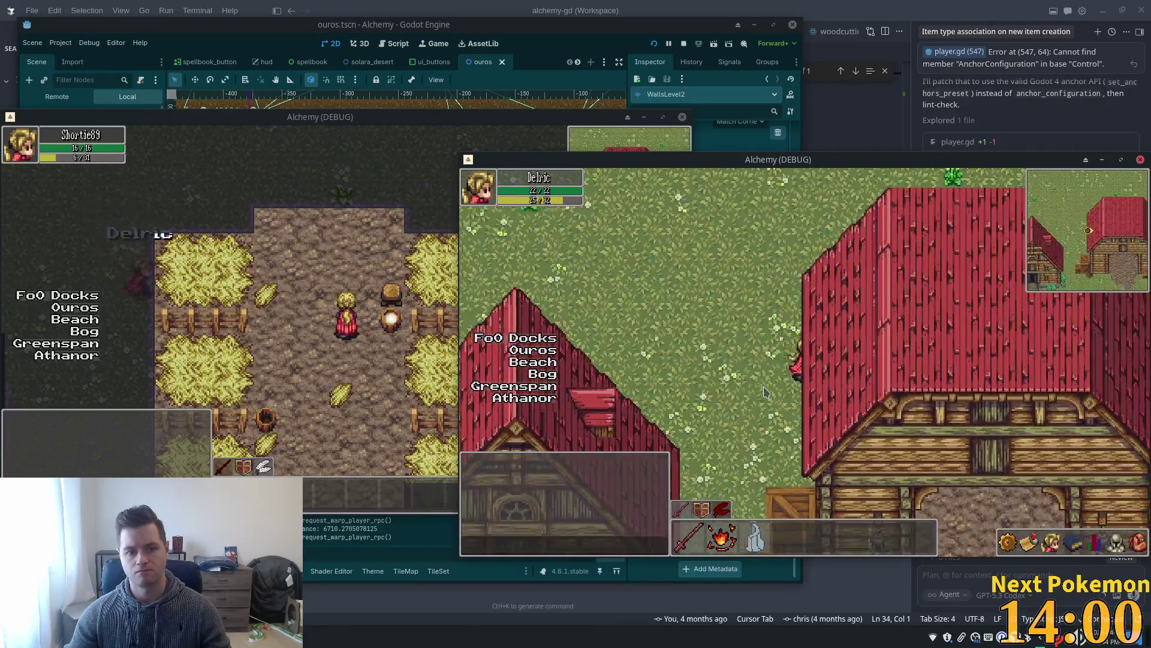
pyautogui.press('d')
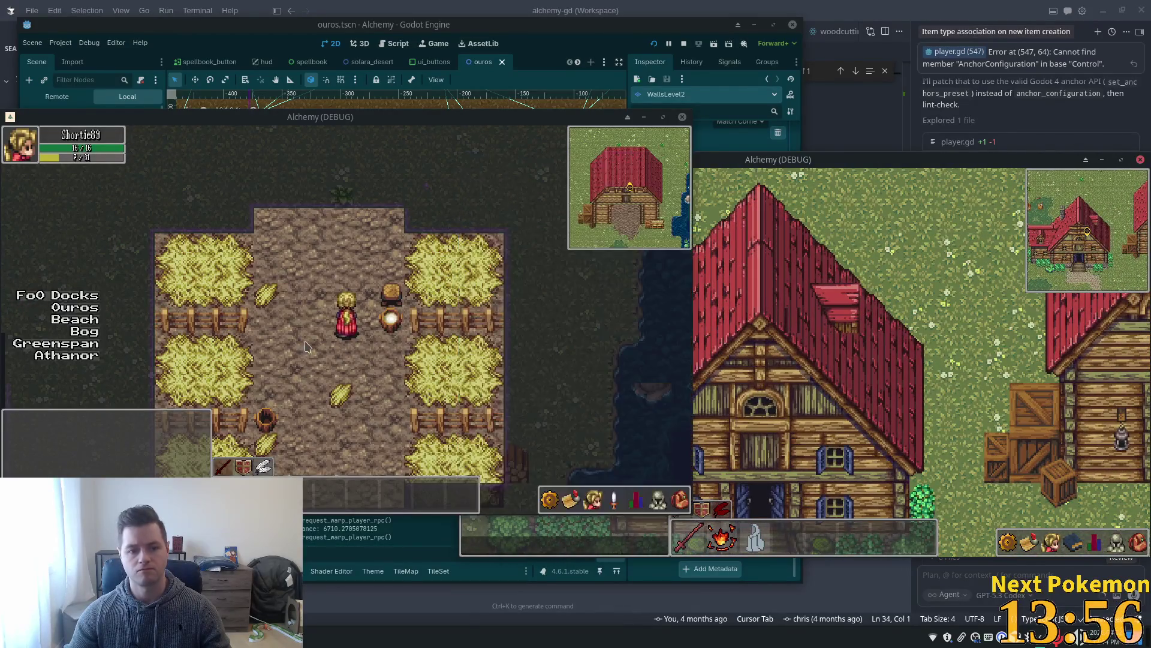
# Walk the first player out of the barn and into the house toward the stairs.
pyautogui.press('s')
pyautogui.press('d')
pyautogui.press('a')
pyautogui.press('w')
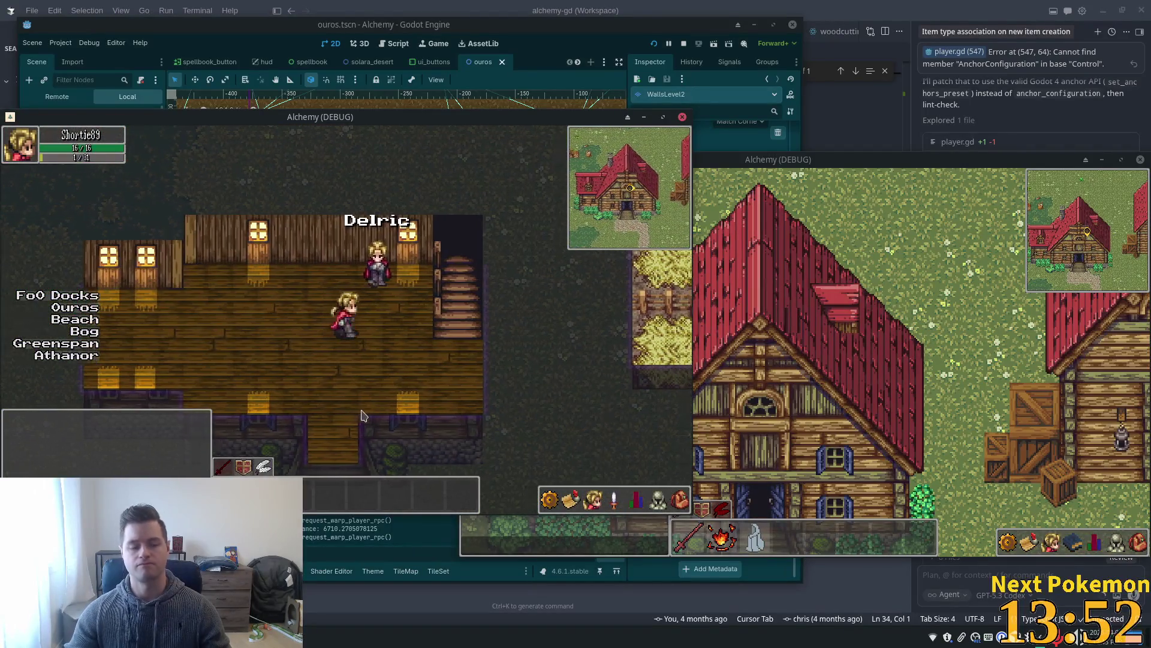
pyautogui.press('d')
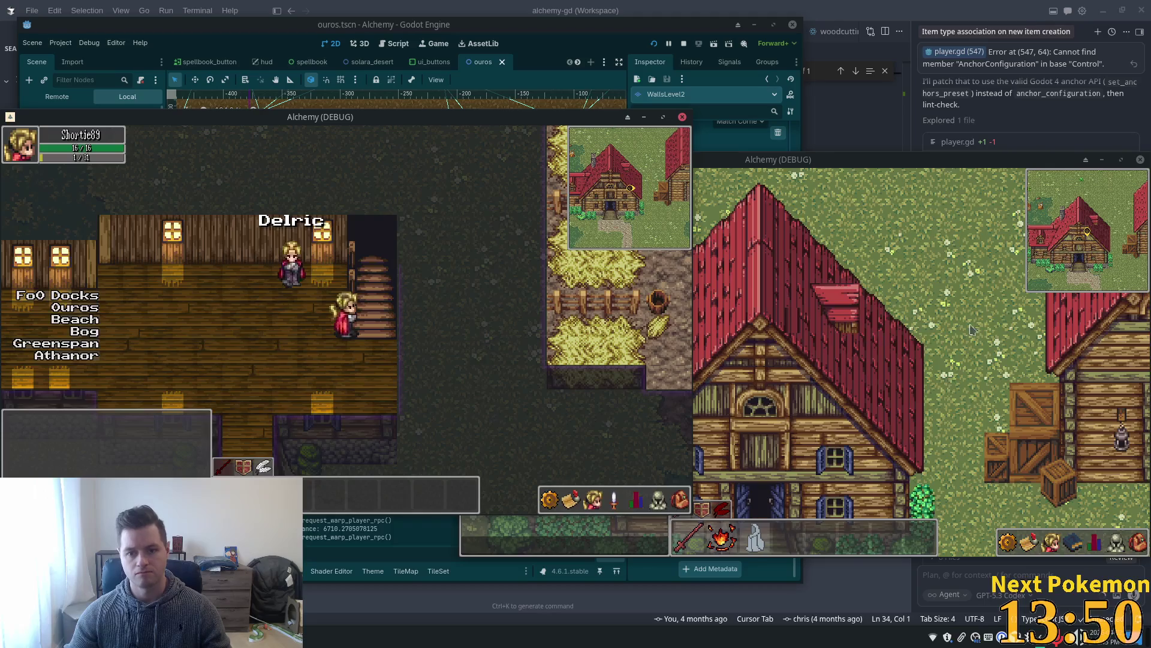
# Walk the second player past the house and the woodcutting stump up beside the inn.
pyautogui.click(972, 329)
pyautogui.press('a')
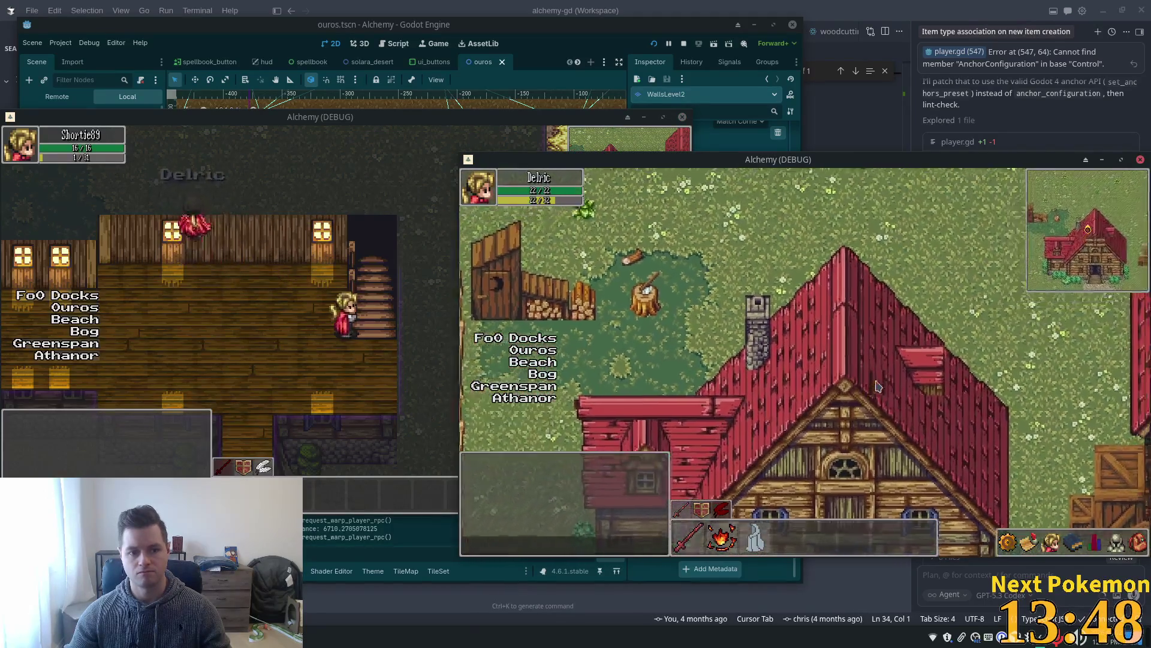
pyautogui.press('d')
pyautogui.press('a')
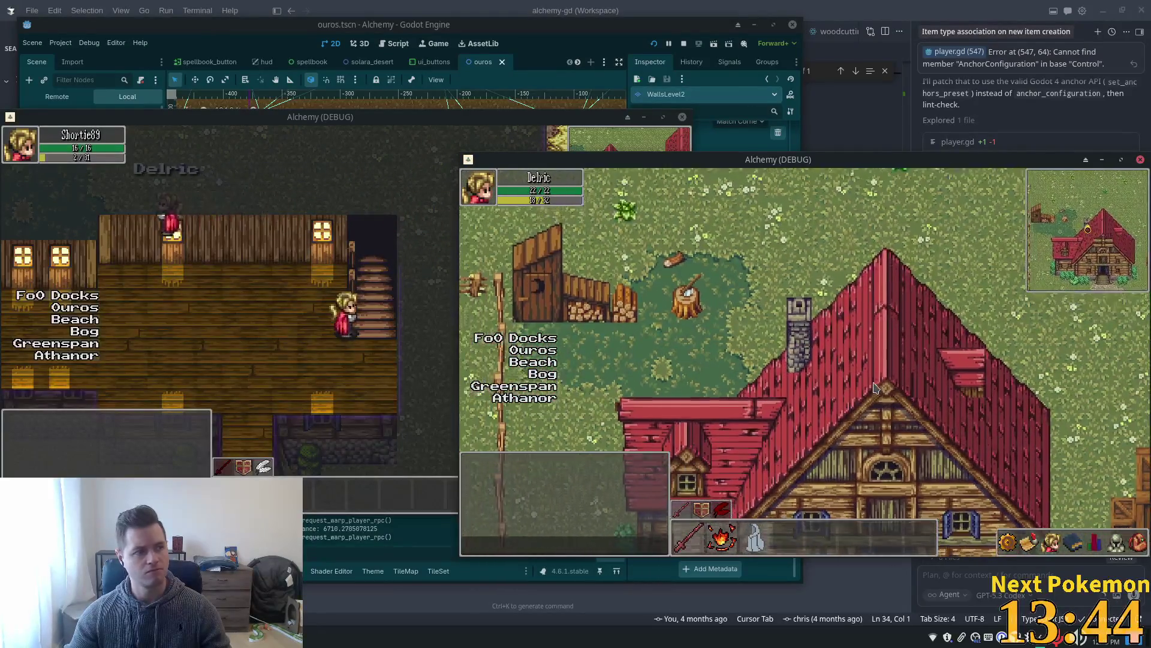
pyautogui.press('w')
pyautogui.press('d')
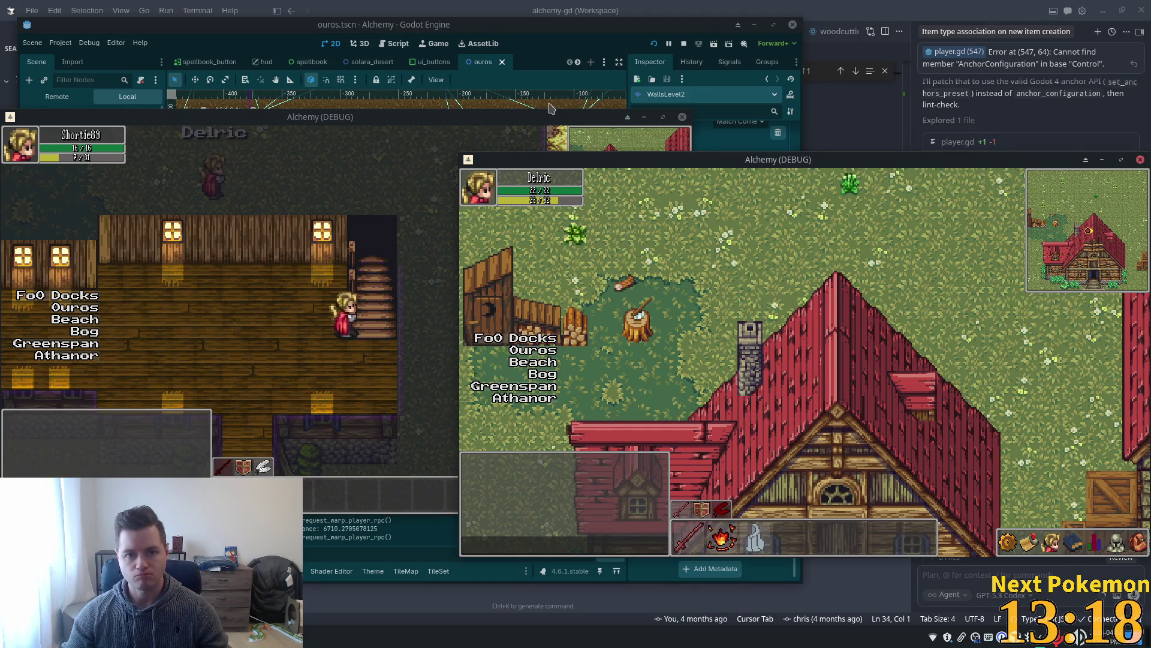
pyautogui.moveTo(668, 10)
pyautogui.mouseDown()
pyautogui.moveTo(701, 60)
pyautogui.moveTo(668, 45)
pyautogui.mouseUp()
# Maximize the Cursor window, return to Godot, and close the ouros scene tab.
pyautogui.doubleClick(668, 45)
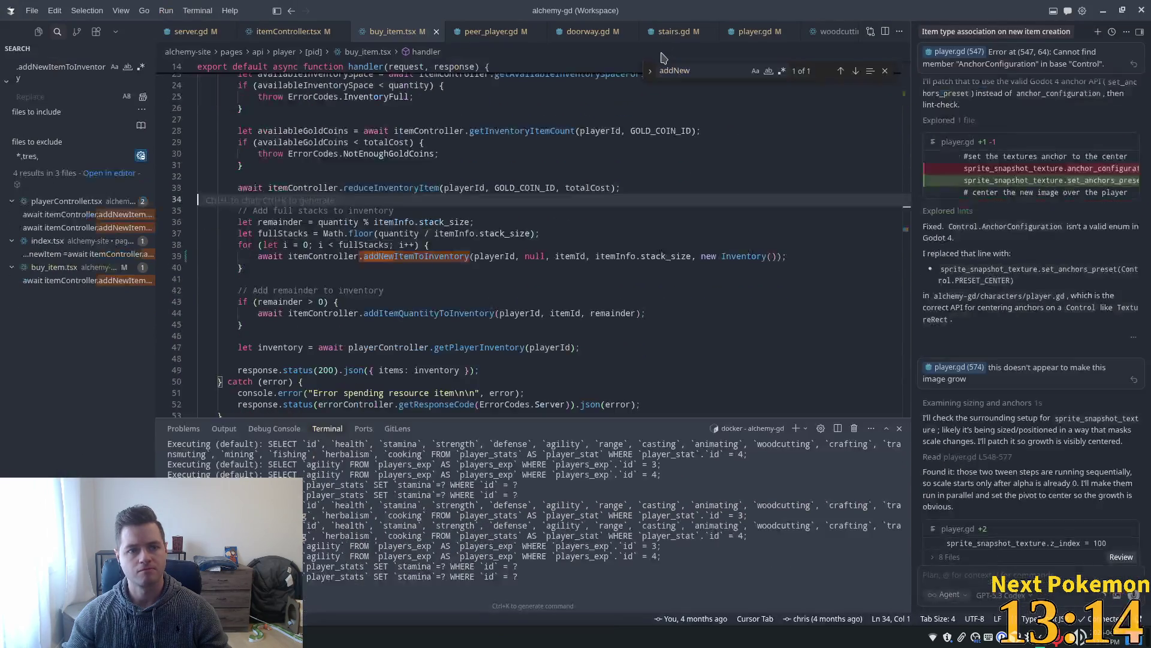
pyautogui.hotkey('alt', 'Tab')
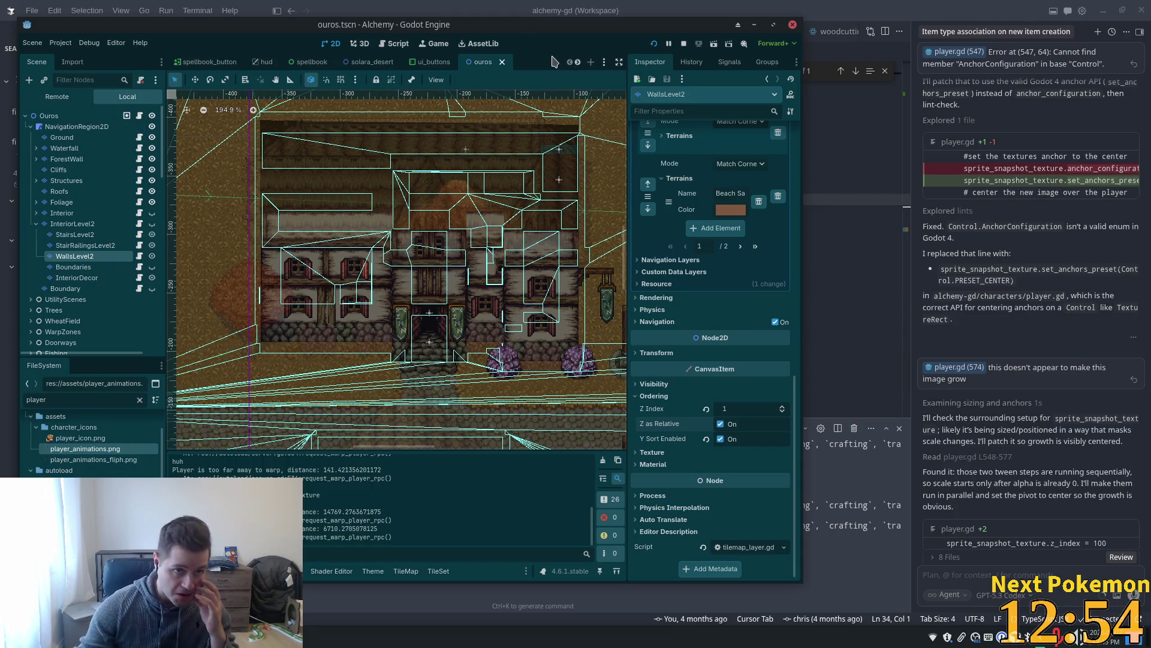
pyautogui.click(502, 62)
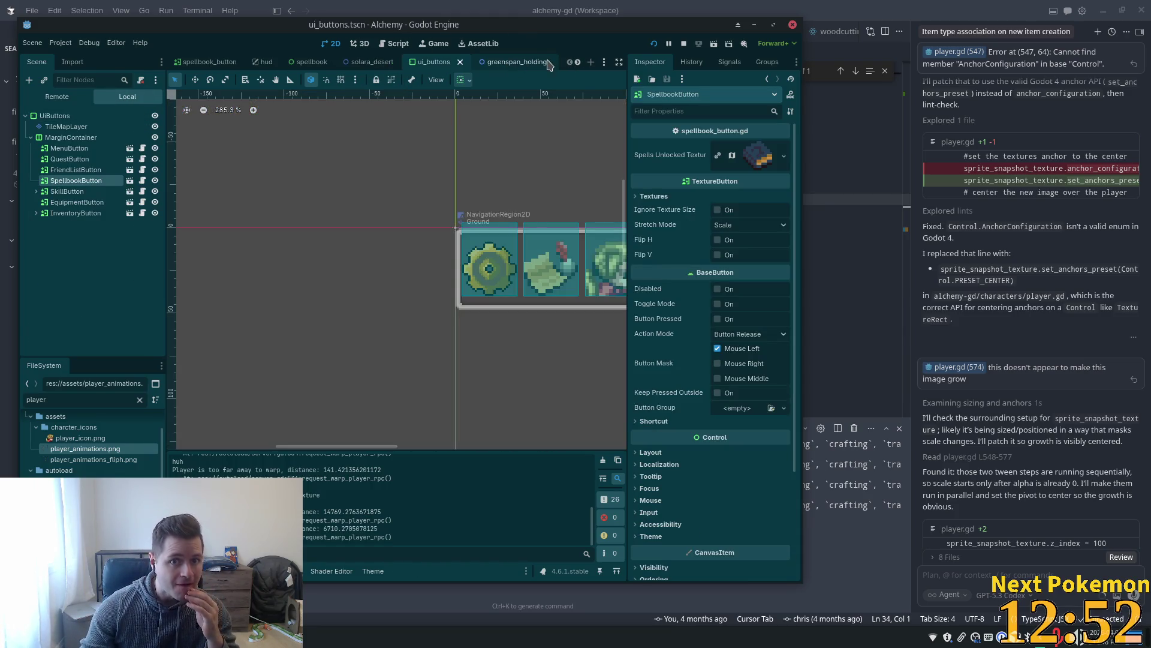
# Switch to greenspan_holdings and close all other scene tabs.
pyautogui.click(517, 62)
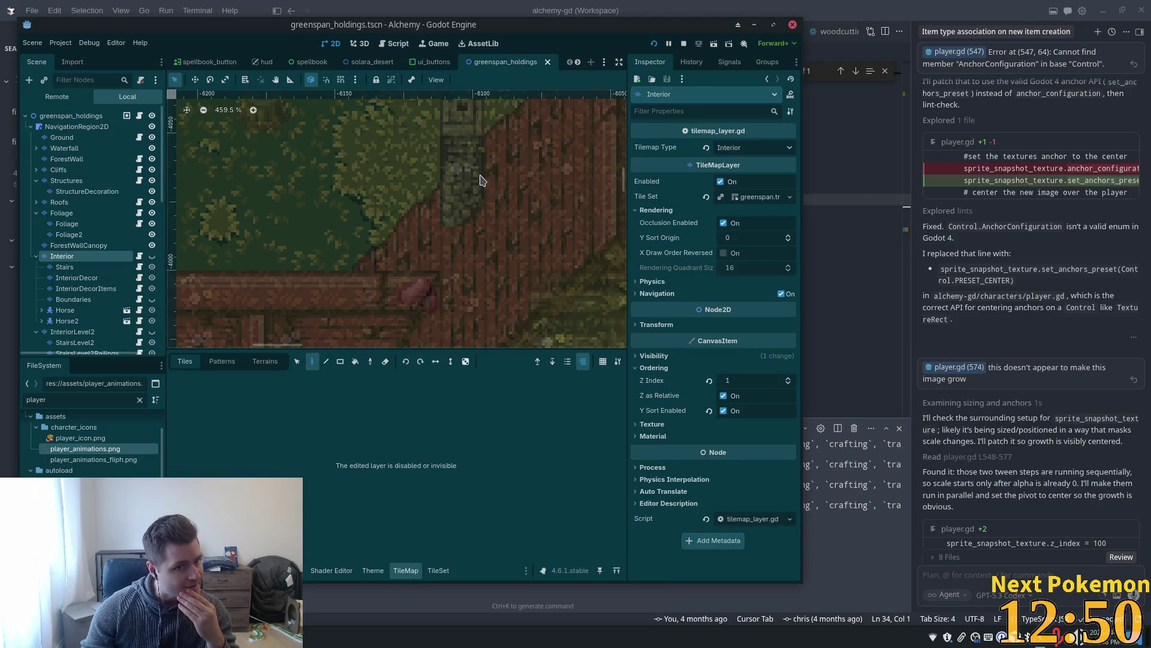
pyautogui.scroll(-5, 479, 180)
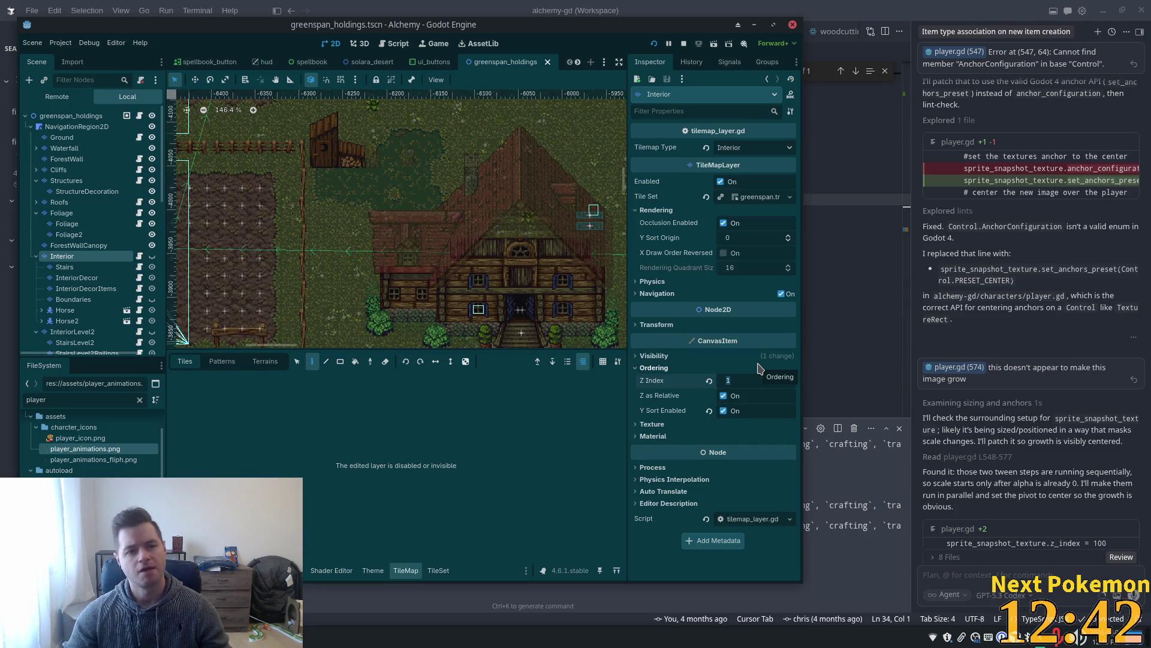
pyautogui.rightClick(494, 66)
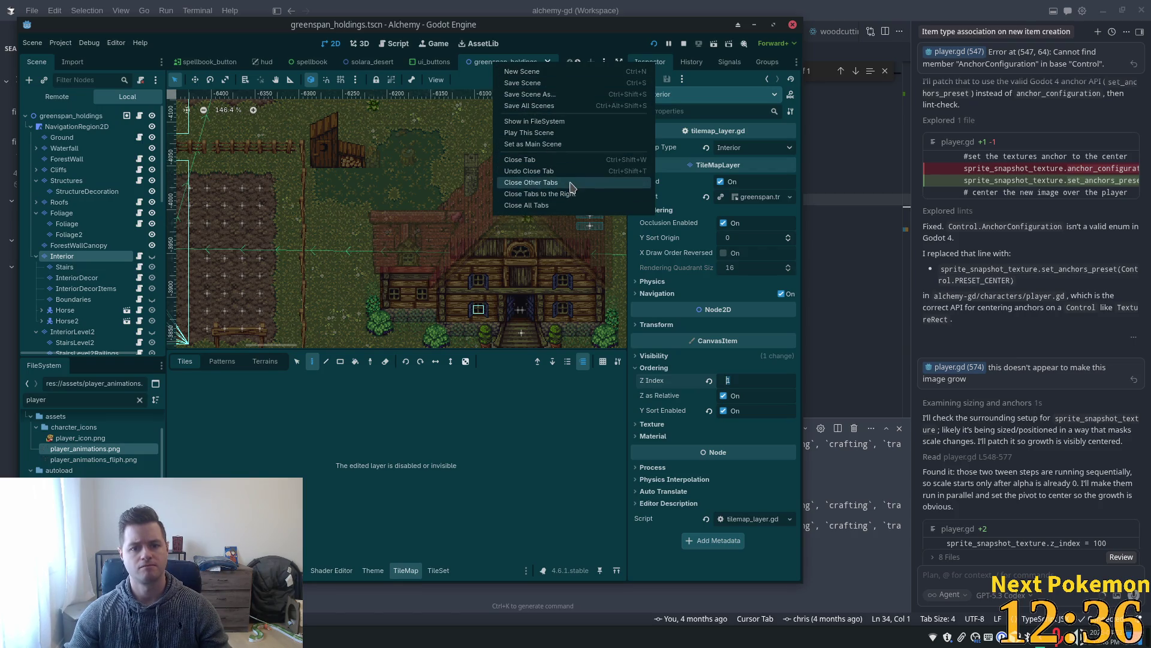
pyautogui.click(561, 183)
# Reopen ouros.tscn through Quick Open by searching 'our'.
pyautogui.hotkey('alt', 'shift', 'o')
pyautogui.write('our')
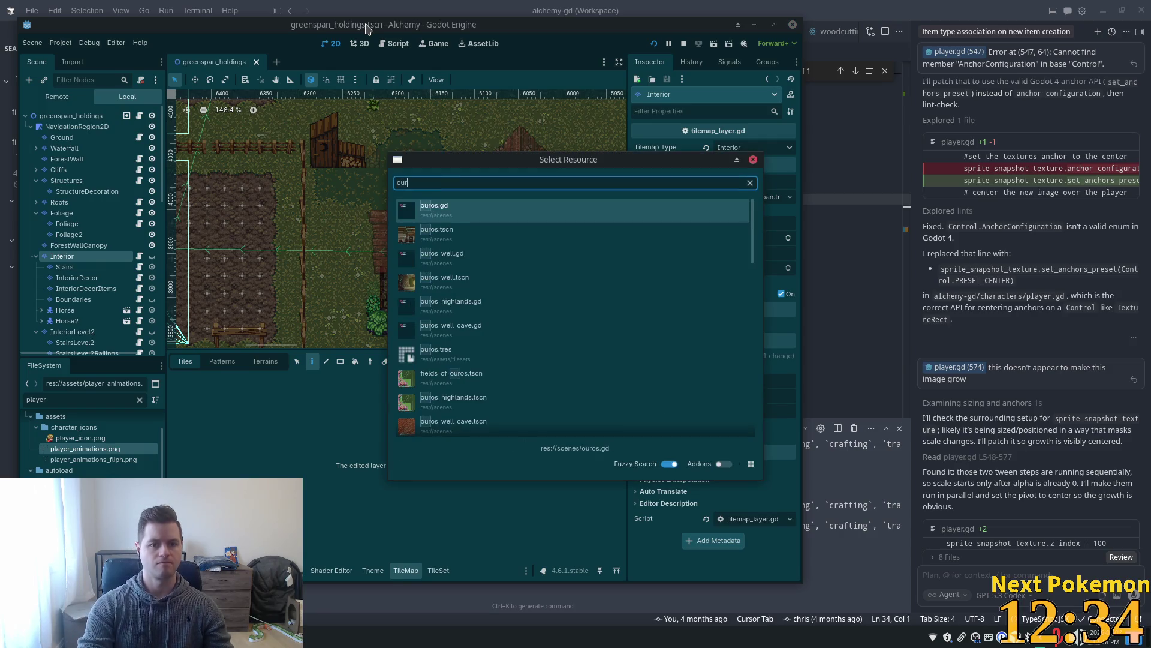
pyautogui.press('Down')
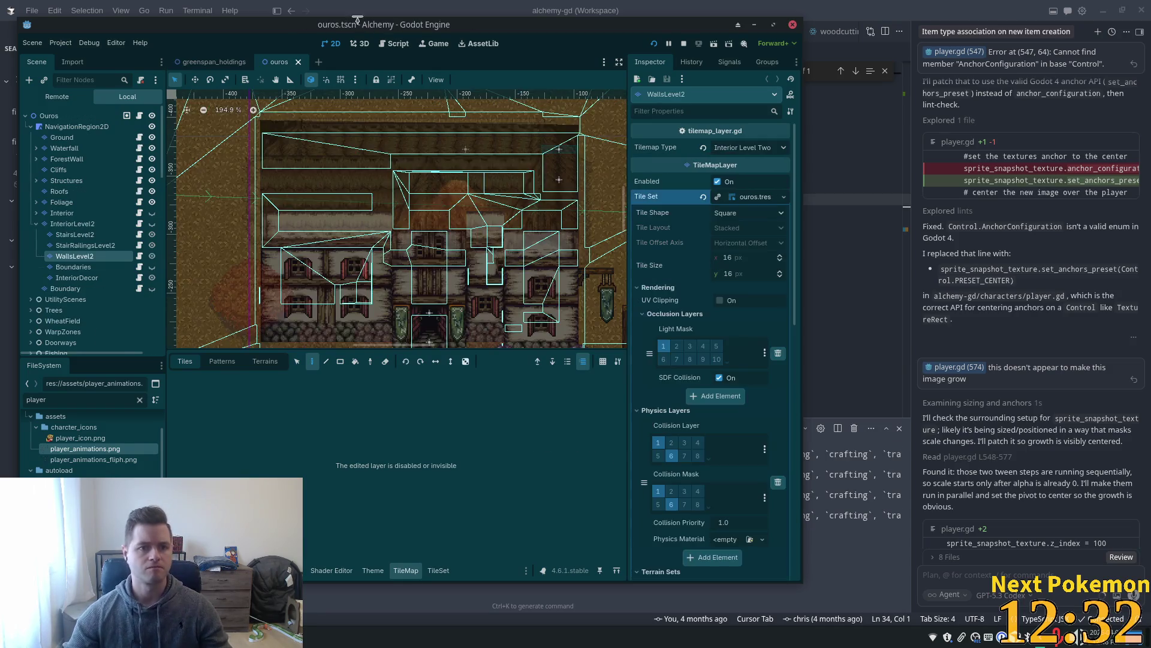
# Check the Interior layer's Z Index in ouros and set greenspan_holdings' Interior Z Index to 11.
pyautogui.click(75, 223)
pyautogui.click(83, 216)
pyautogui.scroll(-5, 775, 304)
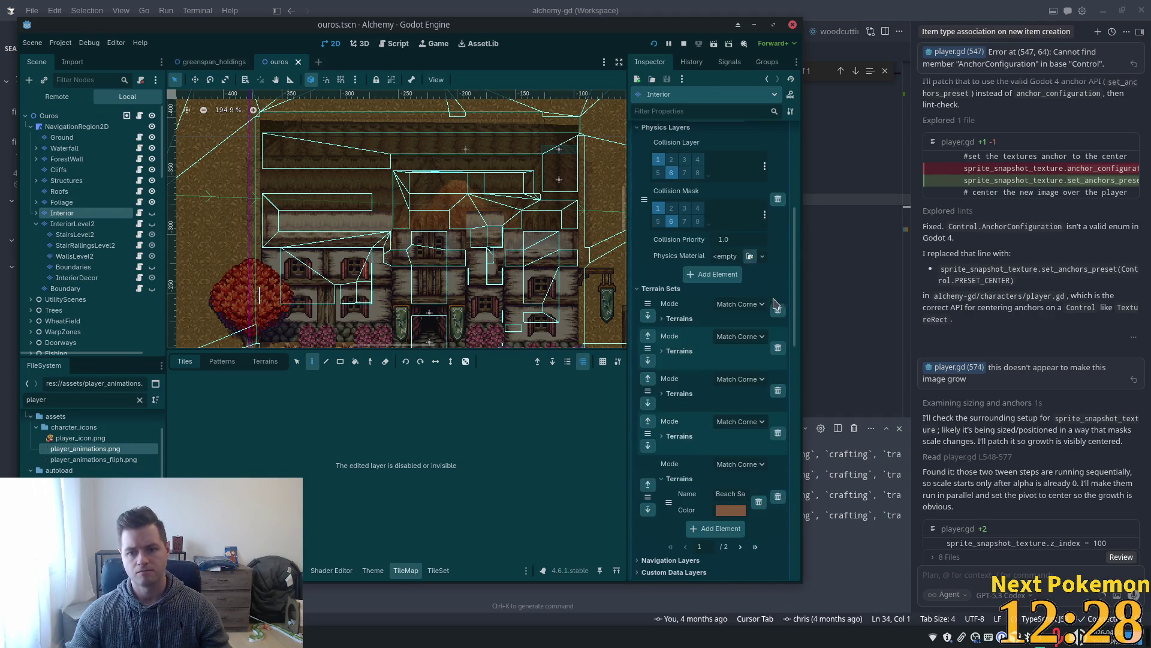
pyautogui.moveTo(798, 292); pyautogui.dragTo(820, 488)
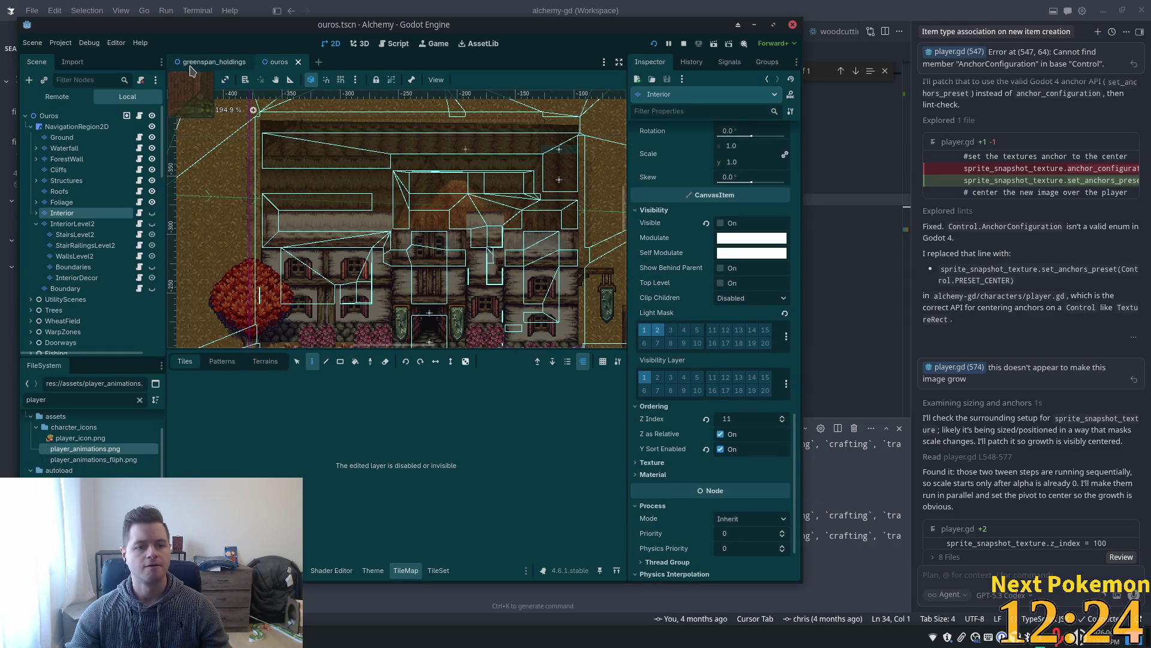
pyautogui.hotkey('ctrl', 'Tab')
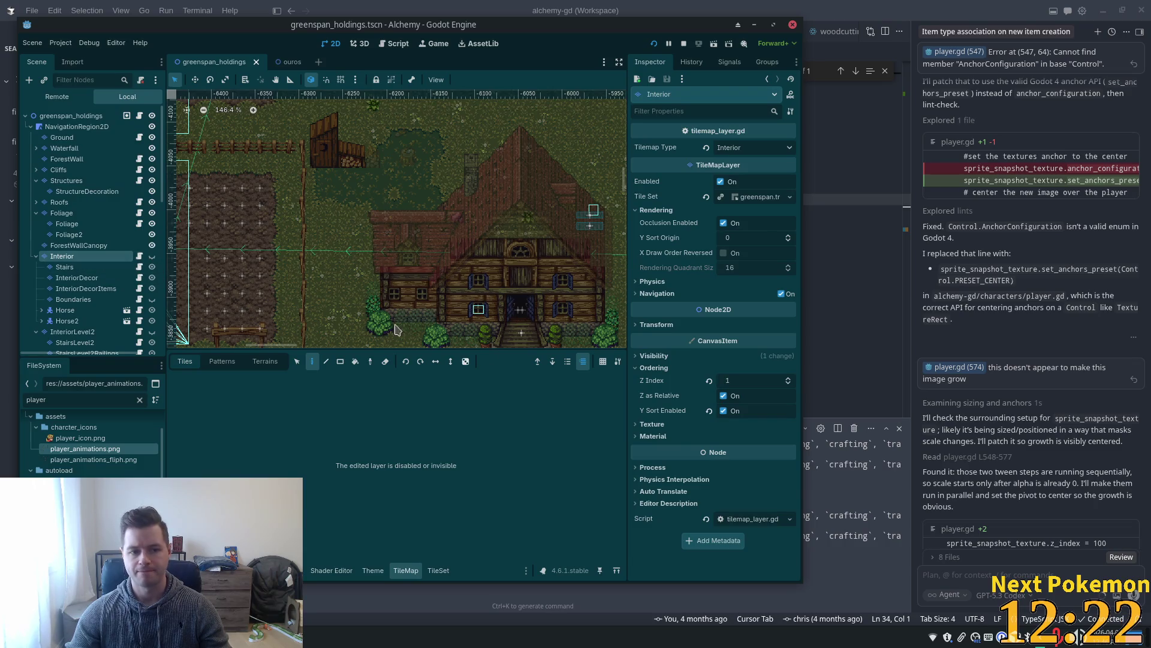
pyautogui.write('1')
pyautogui.press('Return')
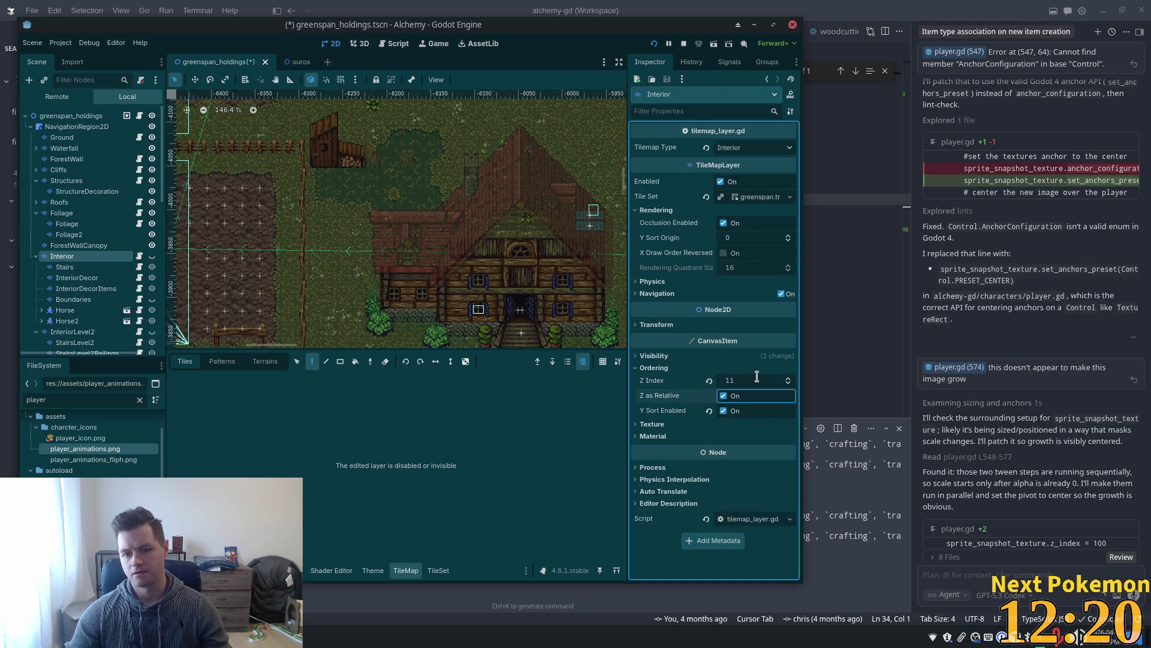
# Set the InteriorLevel2 layer's Z Index to 12 and save greenspan_holdings.
pyautogui.click(63, 267)
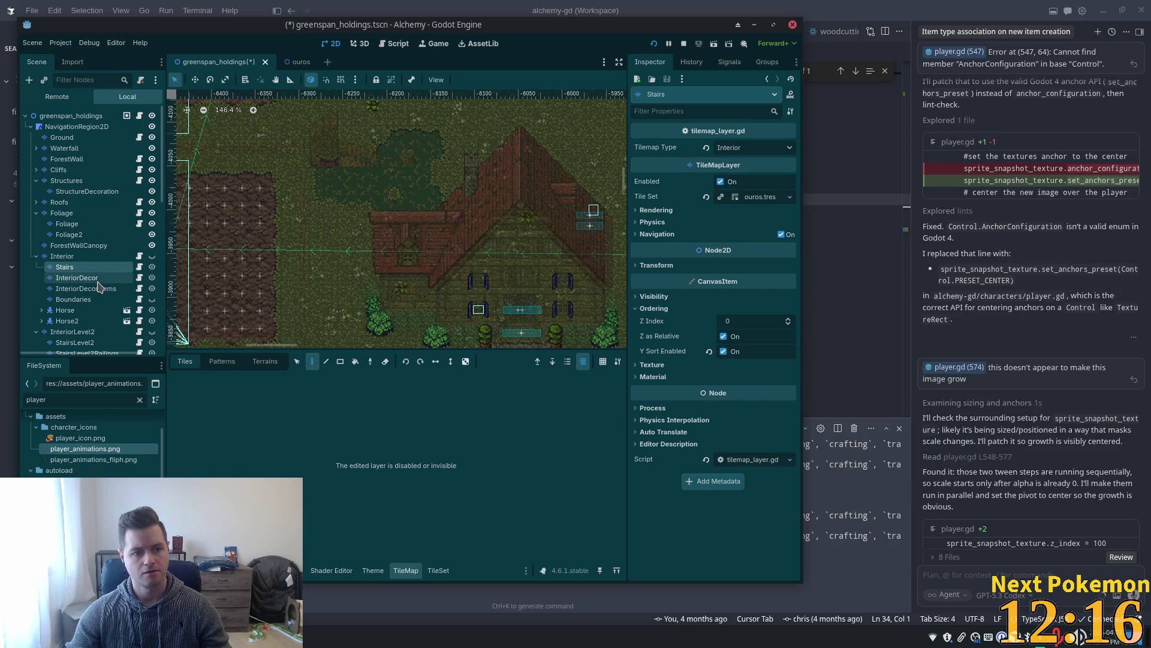
pyautogui.click(86, 279)
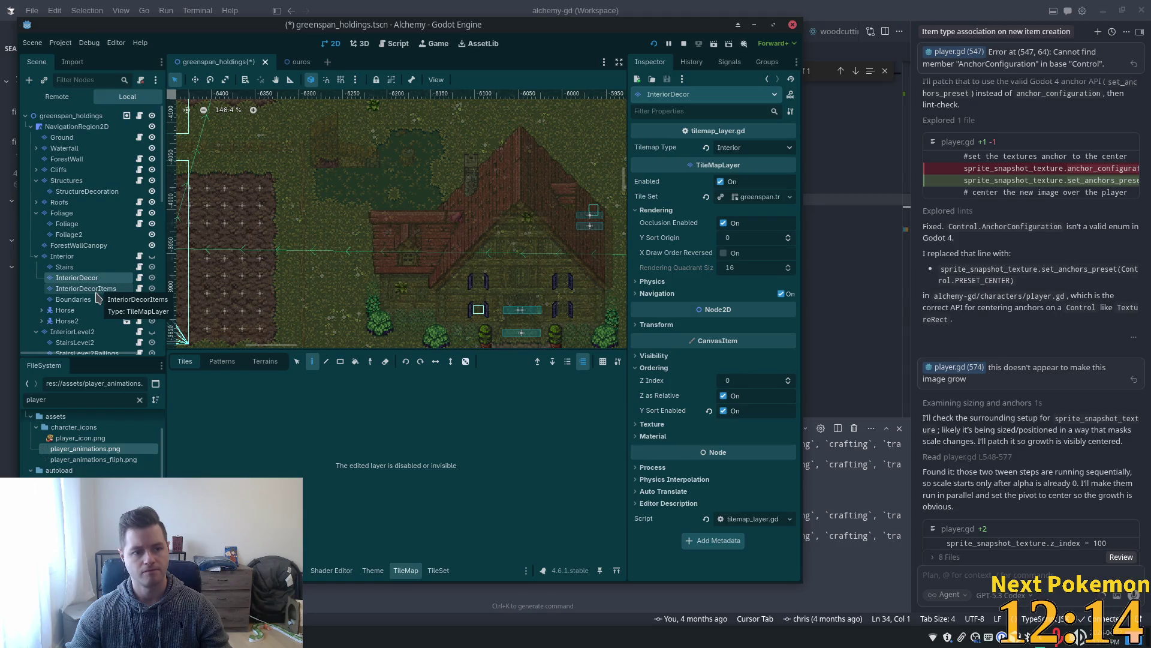
pyautogui.click(96, 292)
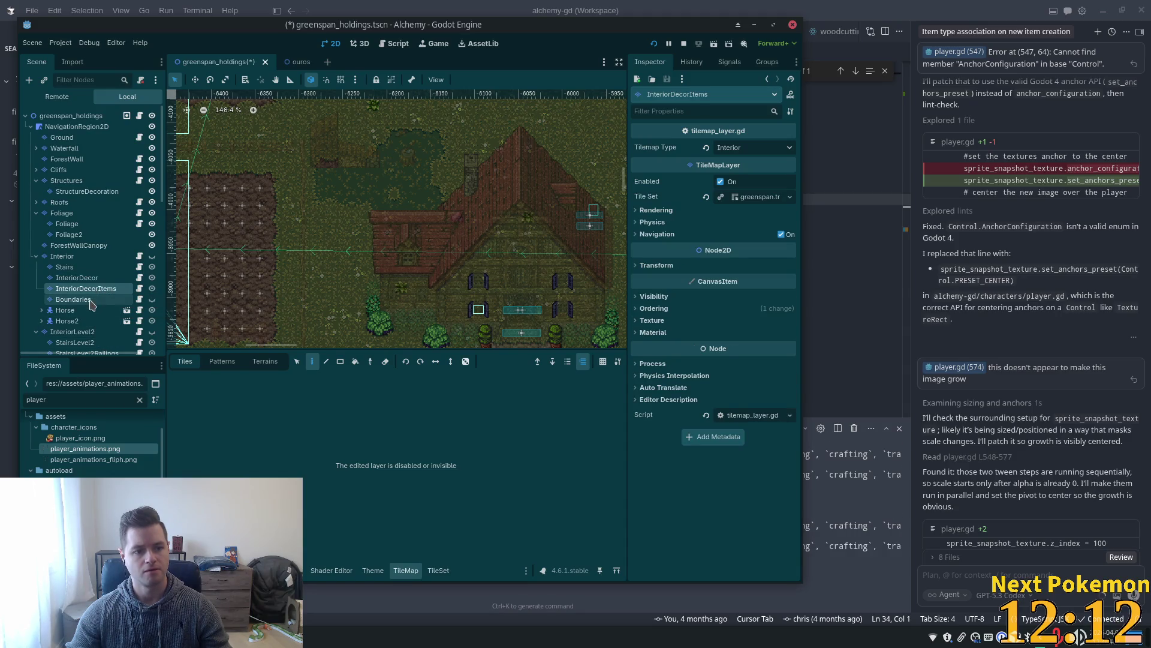
pyautogui.click(37, 257)
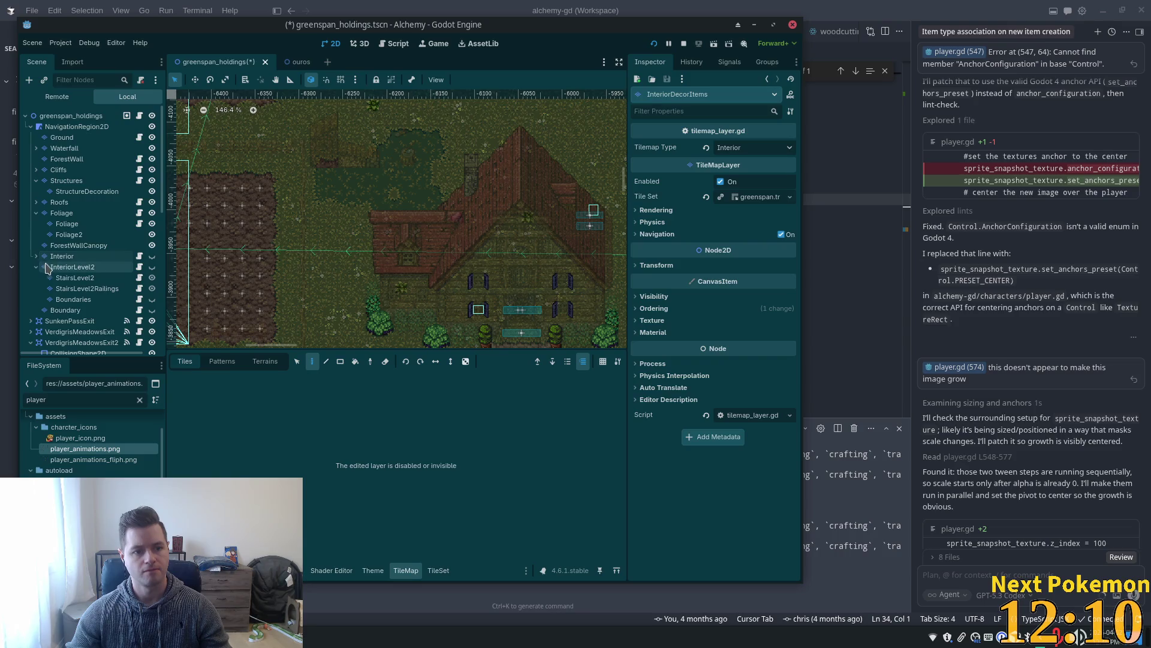
pyautogui.click(82, 269)
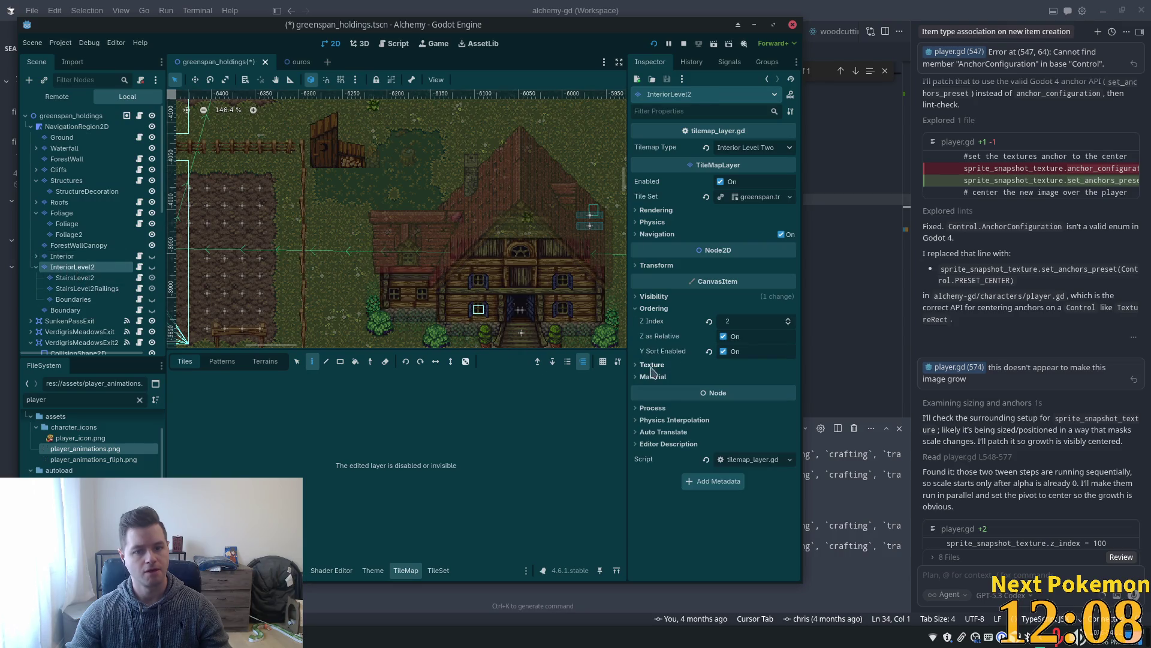
pyautogui.click(748, 319)
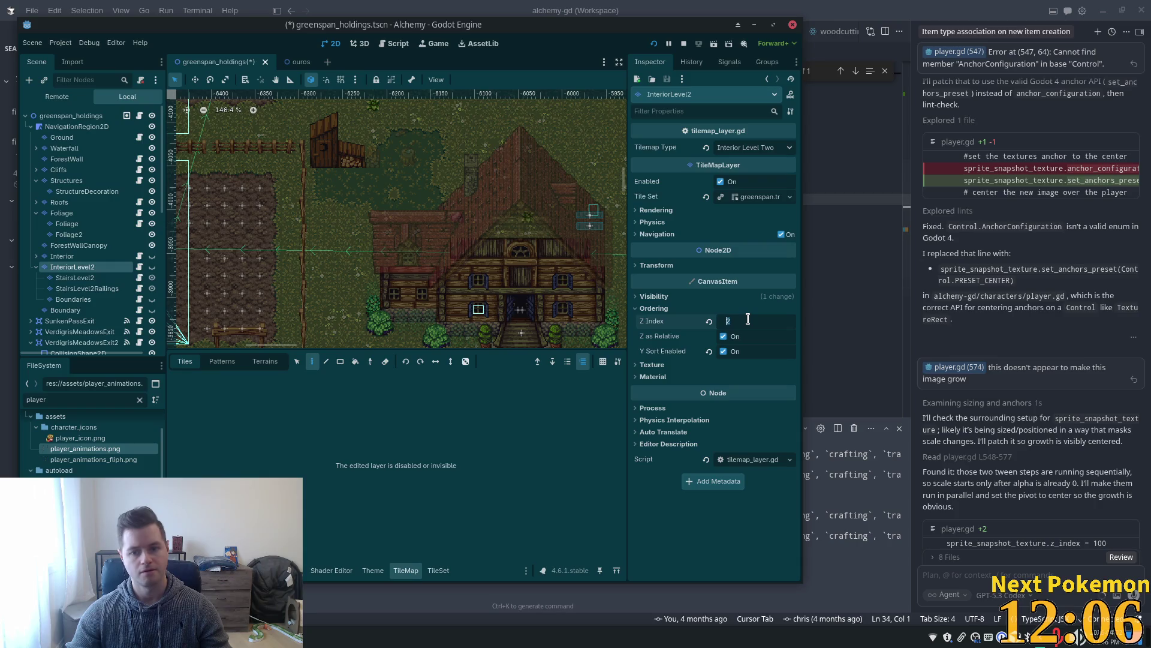
pyautogui.write('12')
pyautogui.press('Return')
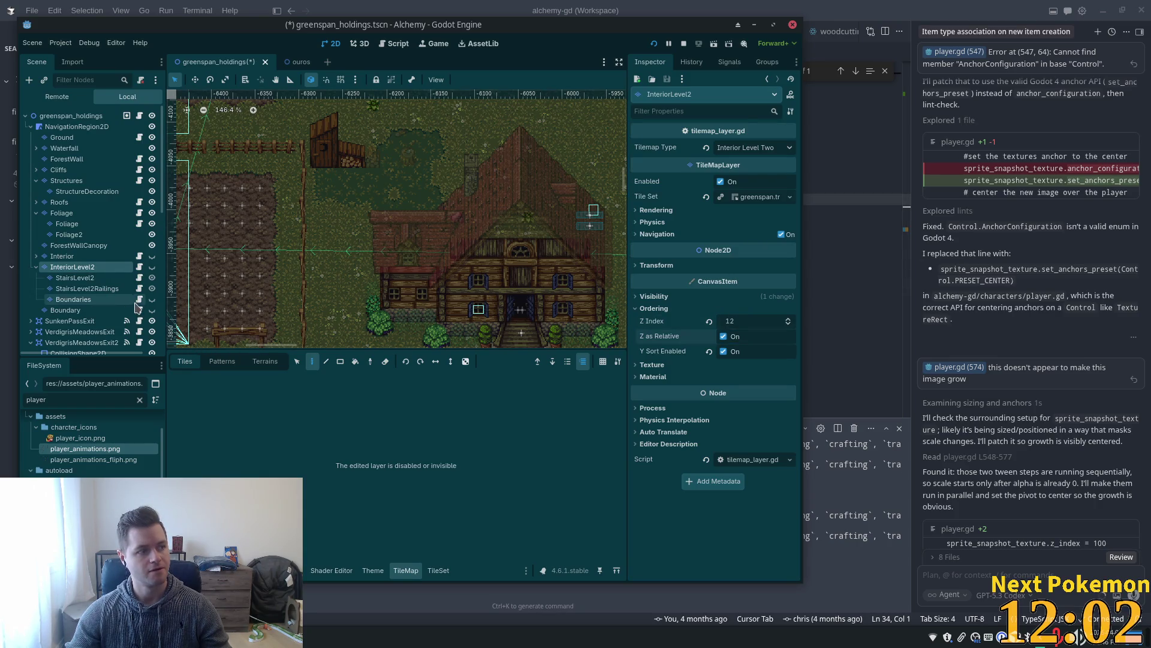
pyautogui.hotkey('ctrl', 's')
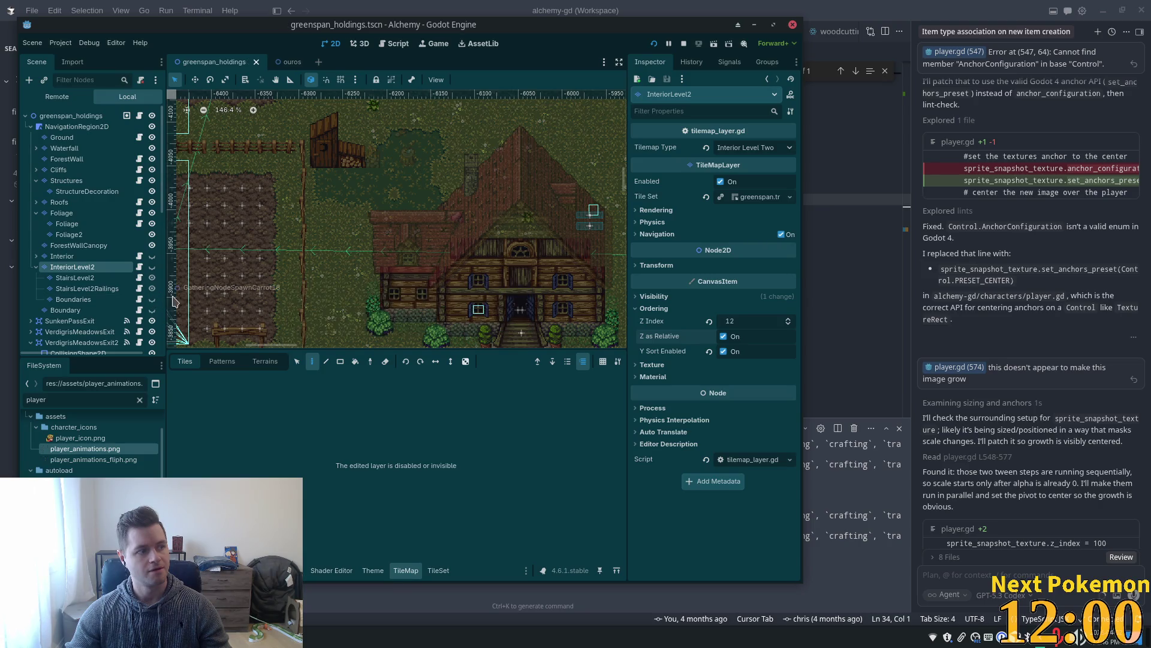
pyautogui.click(108, 278)
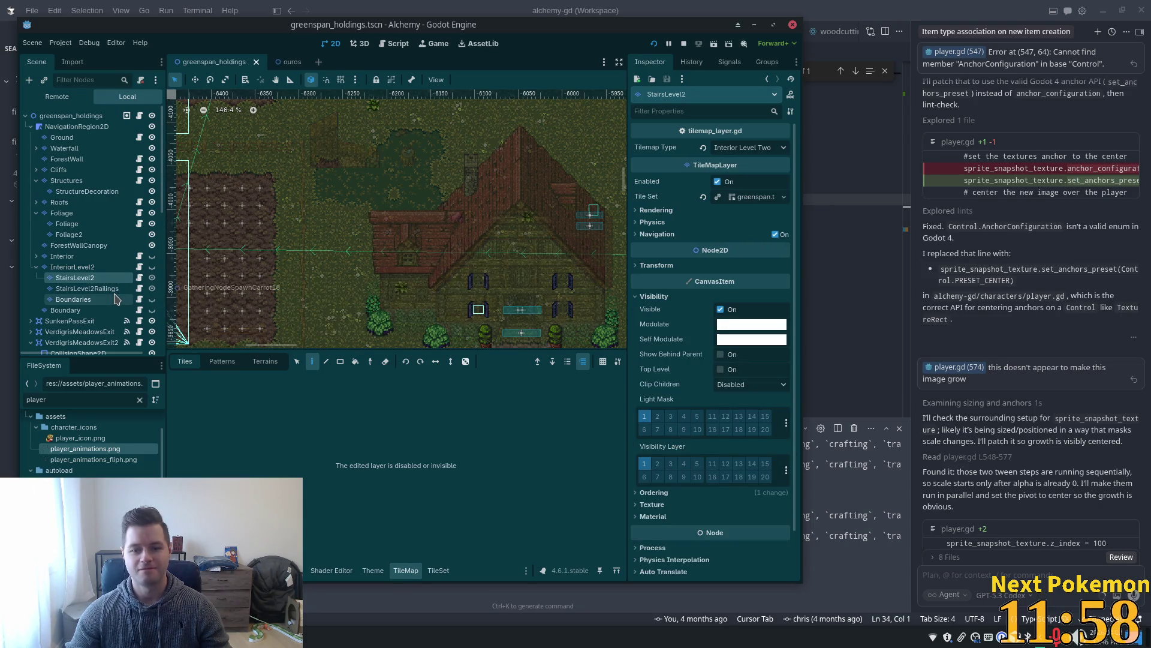
# Restart the game and arrange the two player windows side by side.
pyautogui.click(654, 43)
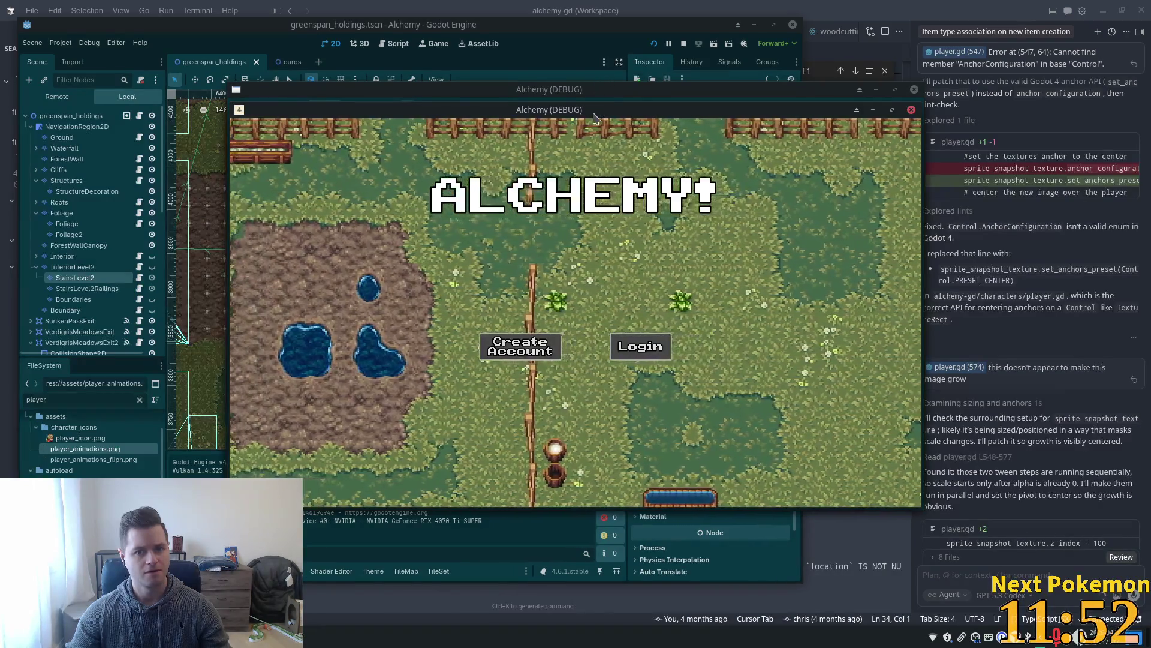
pyautogui.moveTo(588, 113)
pyautogui.mouseDown()
pyautogui.moveTo(447, 175)
pyautogui.moveTo(412, 147)
pyautogui.mouseUp()
pyautogui.moveTo(533, 110)
pyautogui.mouseDown()
pyautogui.moveTo(543, 144)
pyautogui.moveTo(755, 143)
pyautogui.moveTo(752, 197)
pyautogui.mouseUp()
pyautogui.moveTo(407, 138)
pyautogui.mouseDown()
pyautogui.moveTo(373, 102)
pyautogui.moveTo(365, 18)
pyautogui.mouseUp()
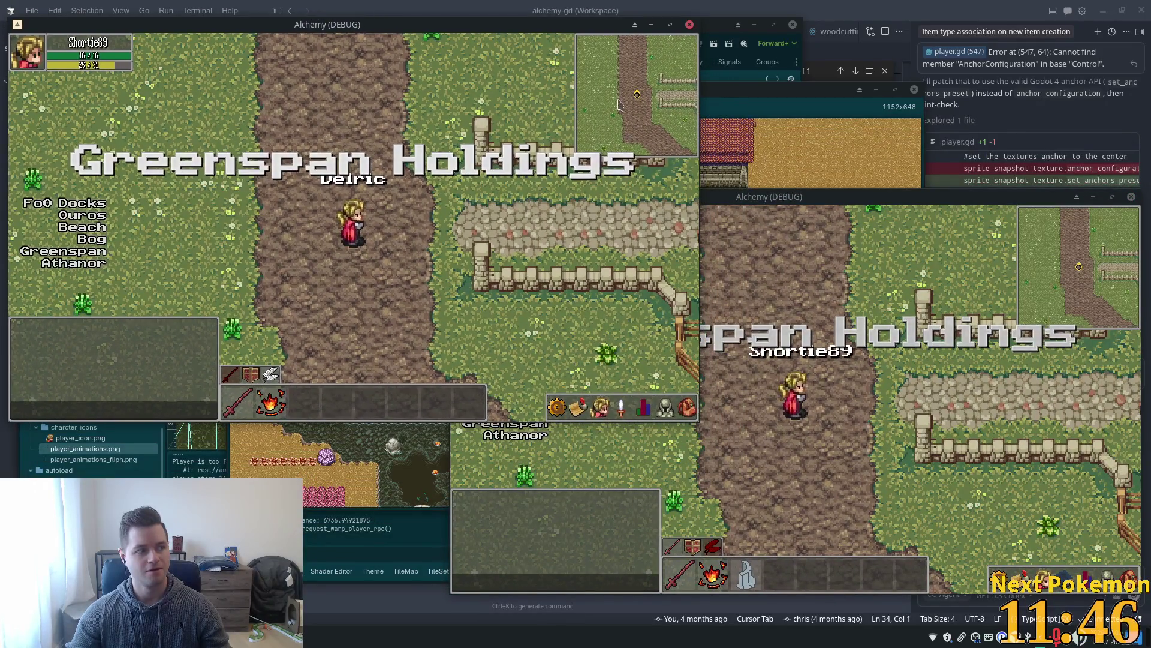
# Walk the first player south toward the red-roofed house and the second player up the stairs.
pyautogui.click(844, 330)
pyautogui.press('Left')
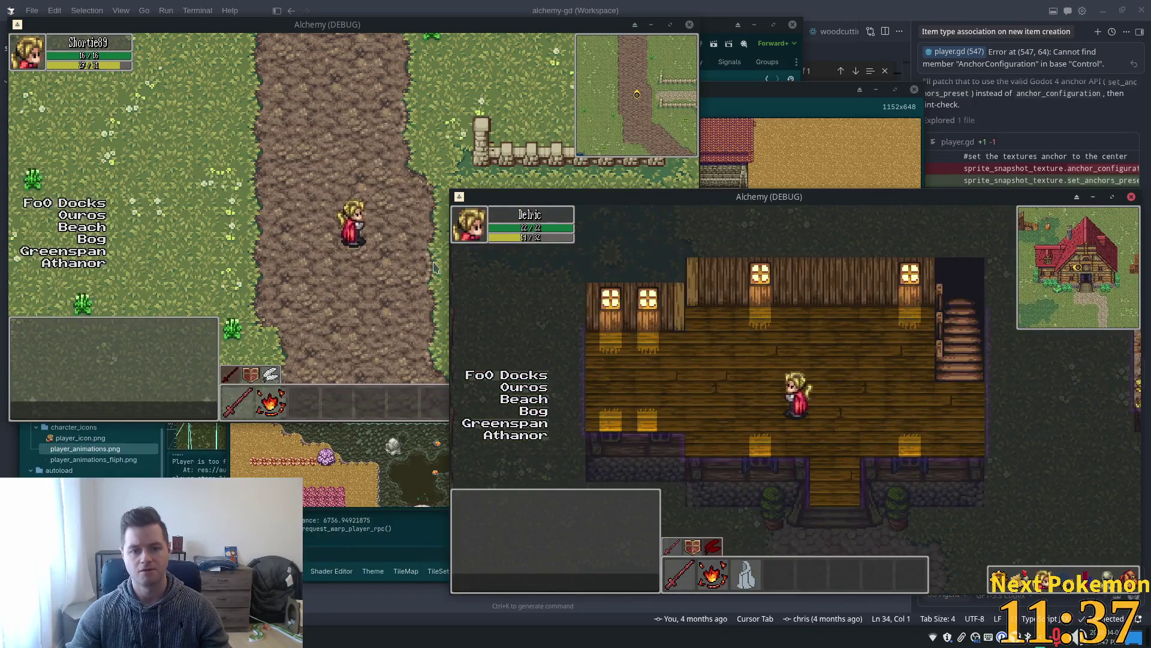
pyautogui.click(434, 267)
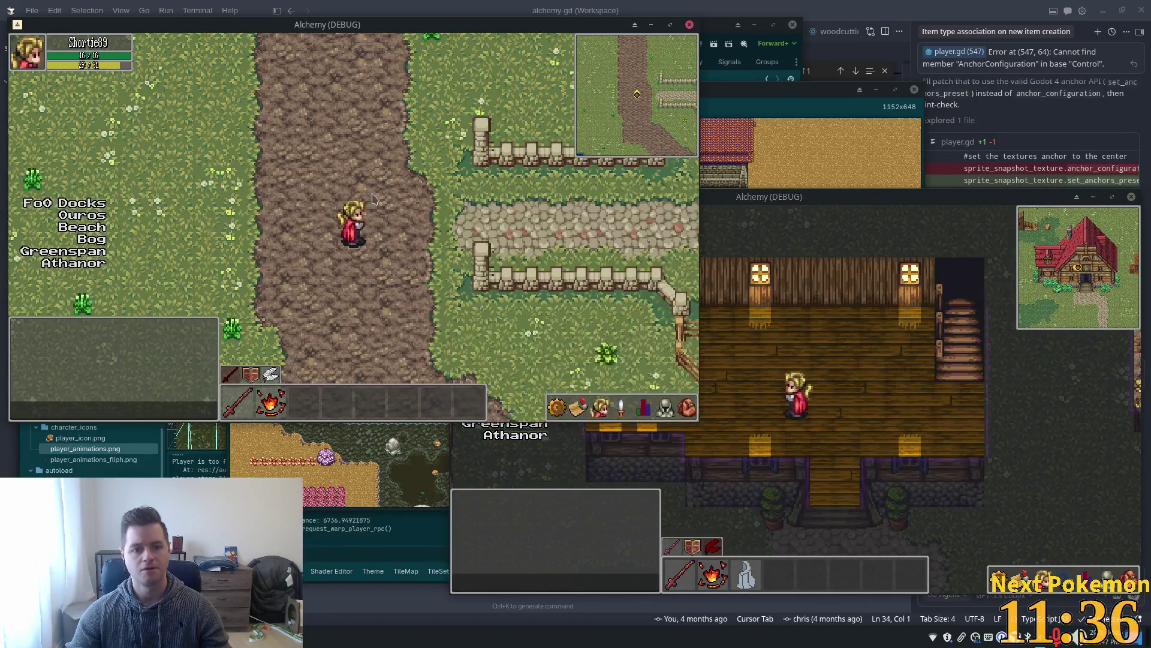
pyautogui.press('Left')
pyautogui.press('Down')
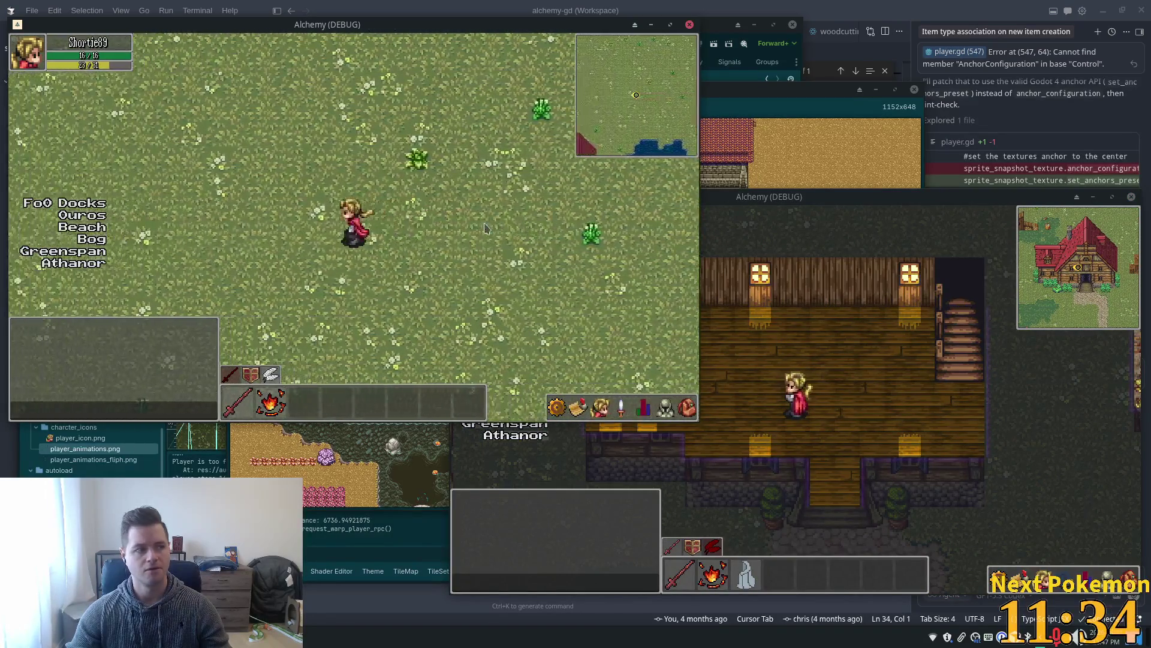
pyautogui.press('Down')
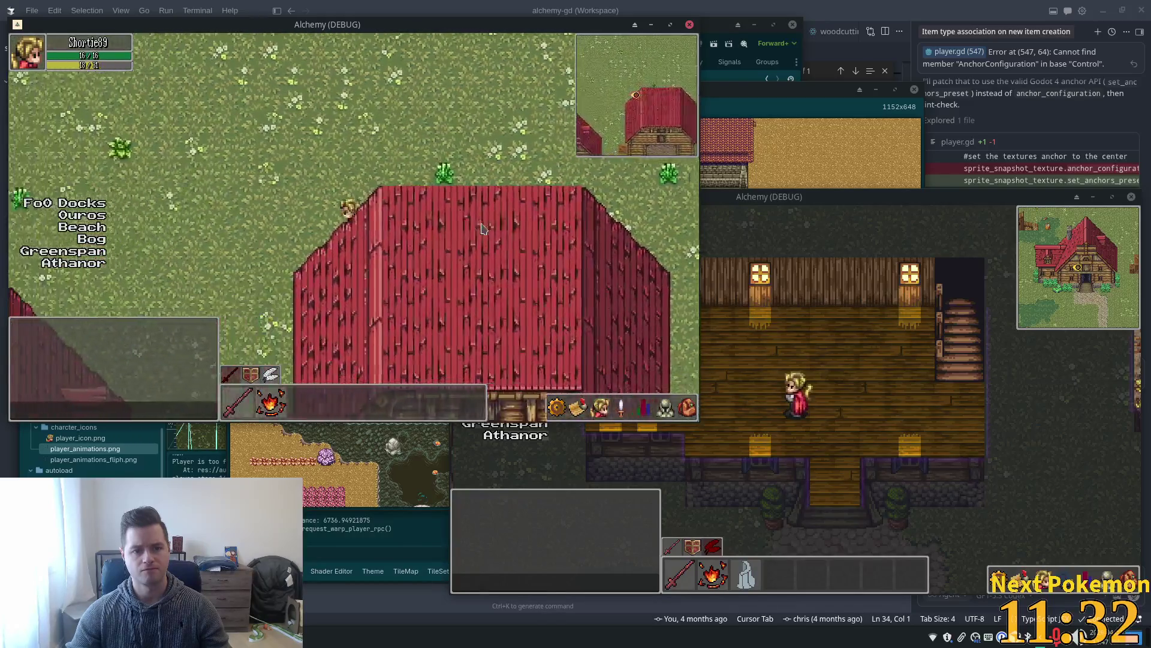
pyautogui.press('Down')
pyautogui.press('Right')
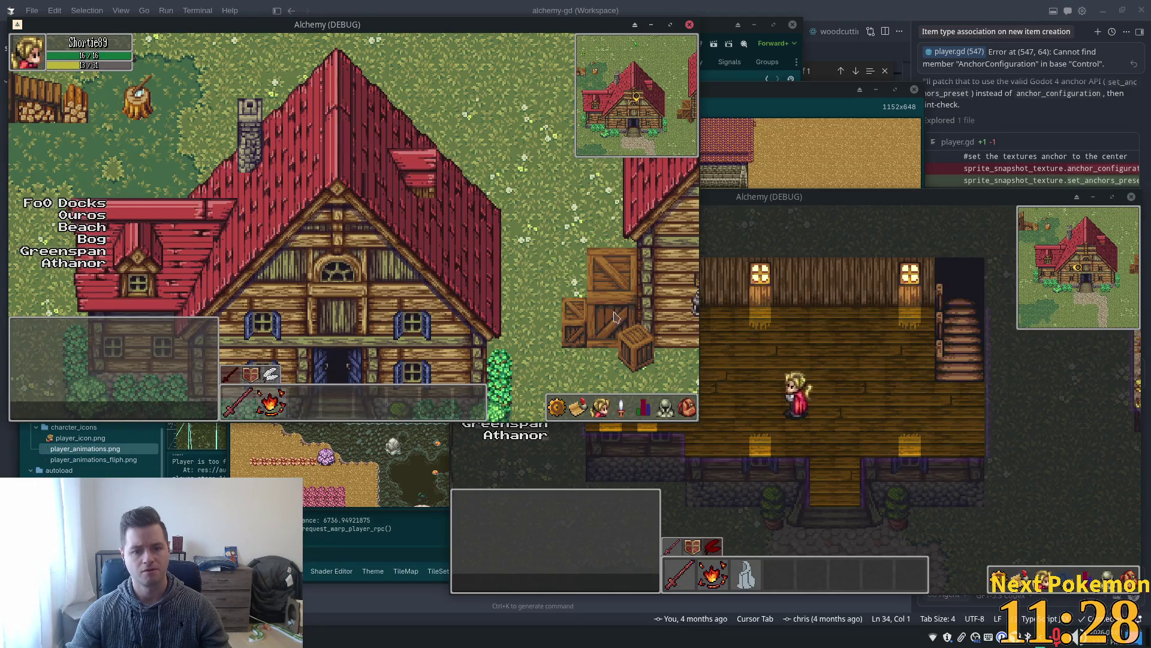
pyautogui.press('Right')
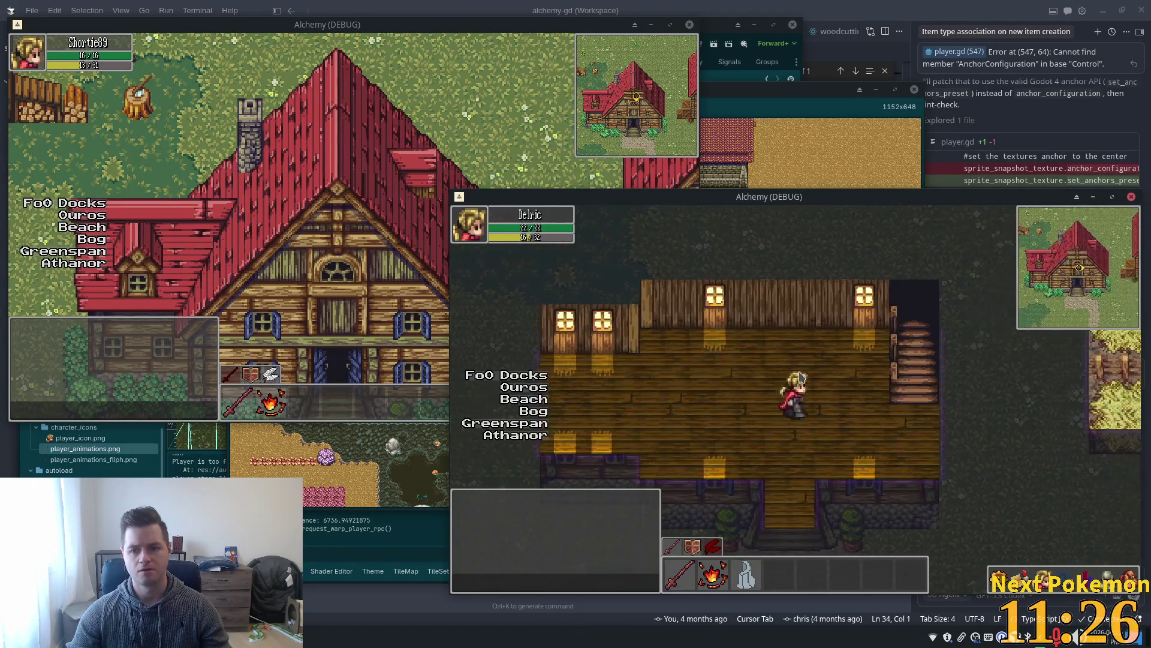
pyautogui.press('Up')
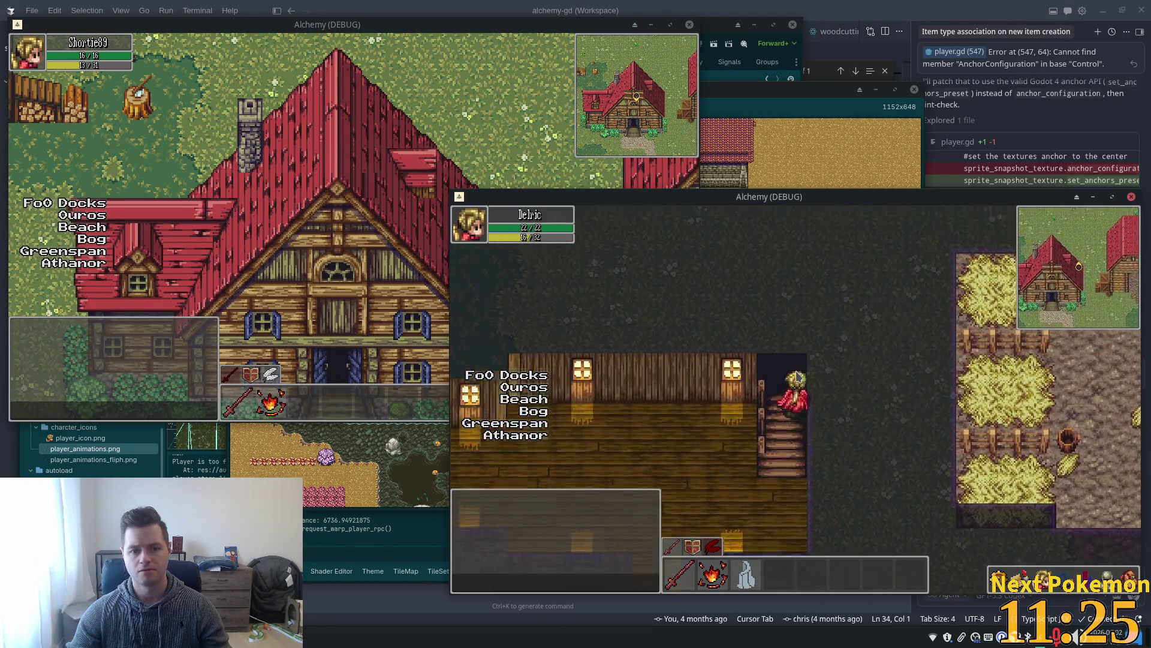
pyautogui.press('Up')
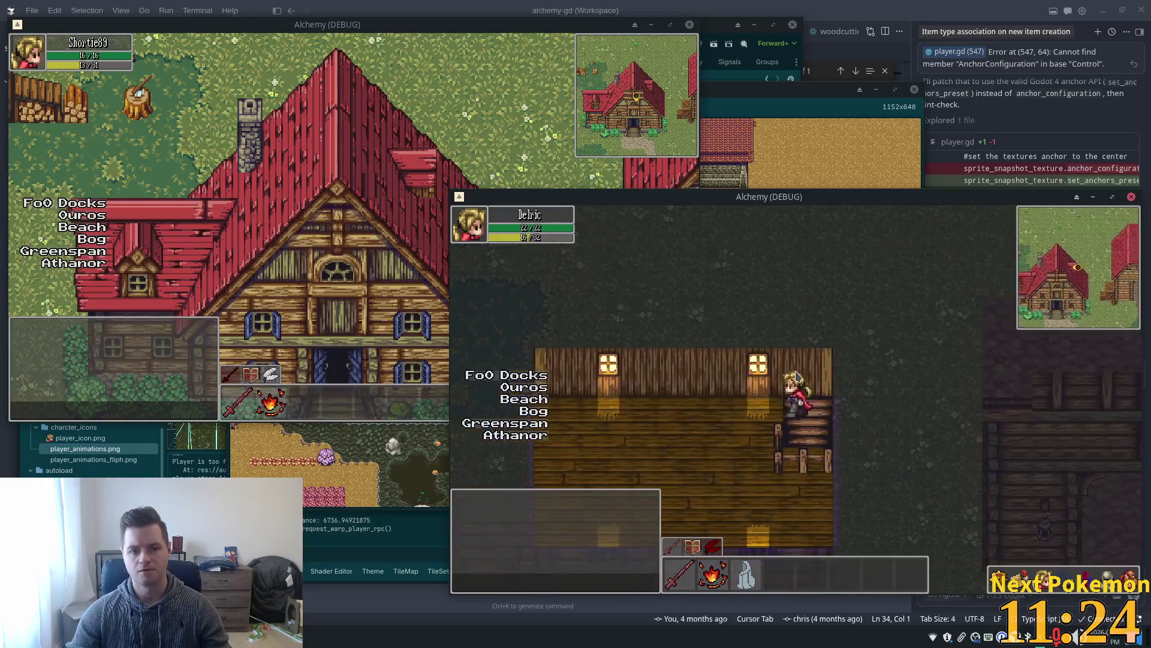
# Walk the first character to the house door and along the fence, the second toward the farmhouse.
pyautogui.click(382, 237)
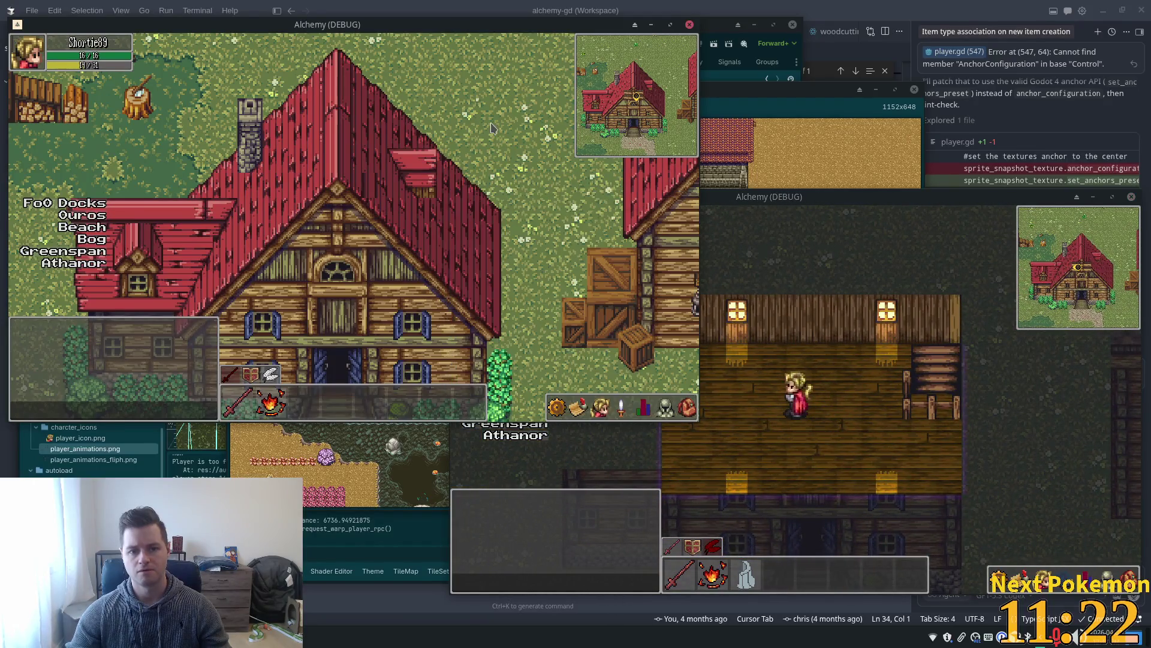
pyautogui.press('Up')
pyautogui.press('Right')
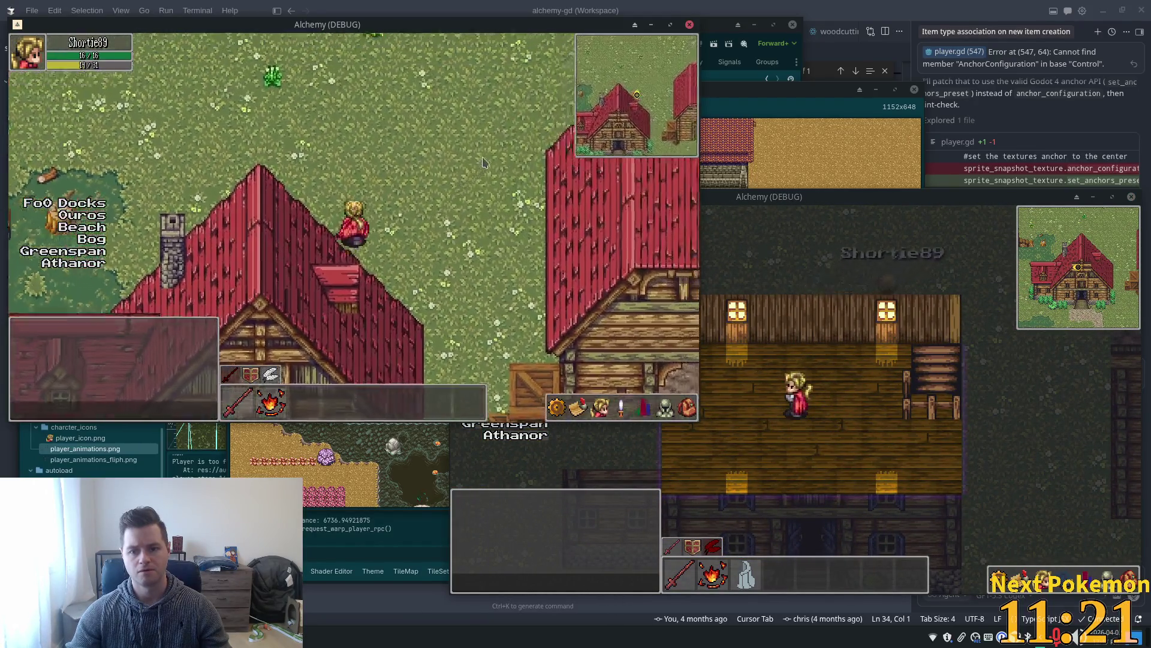
pyautogui.press('Left')
pyautogui.press('Down')
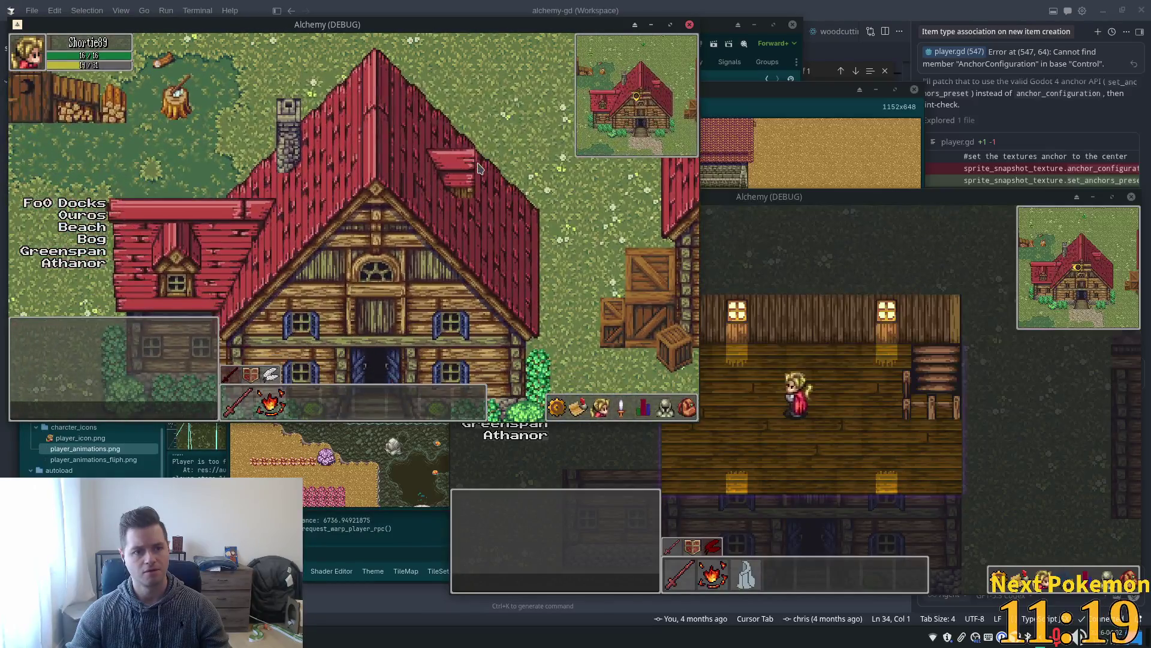
pyautogui.press('Left')
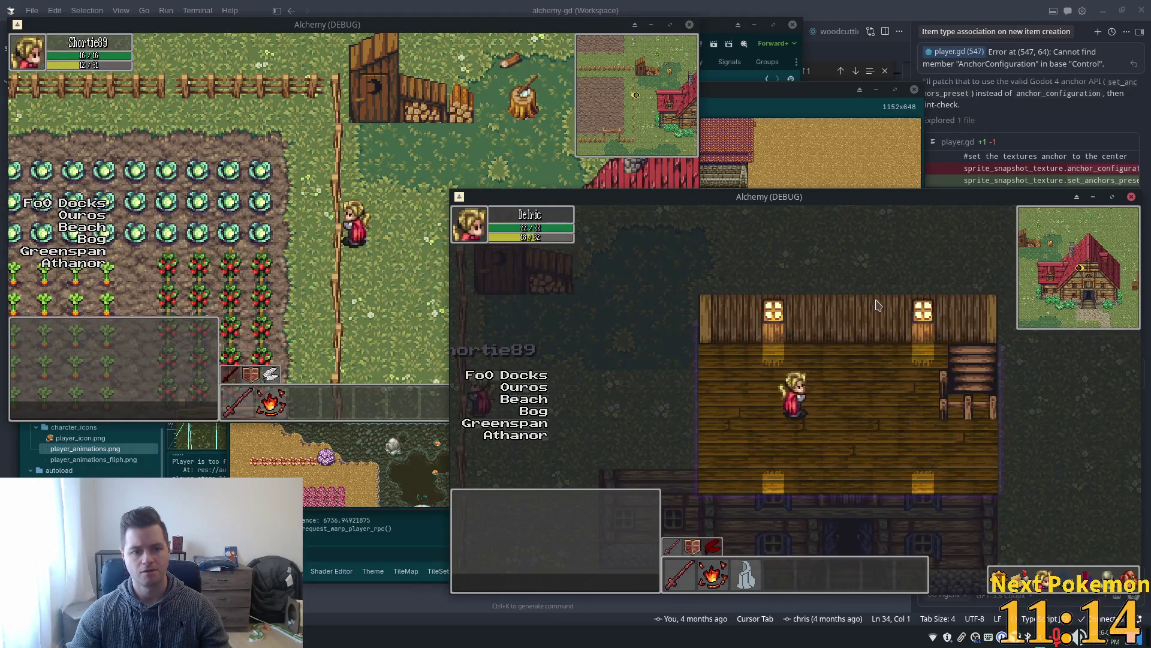
pyautogui.press('Down')
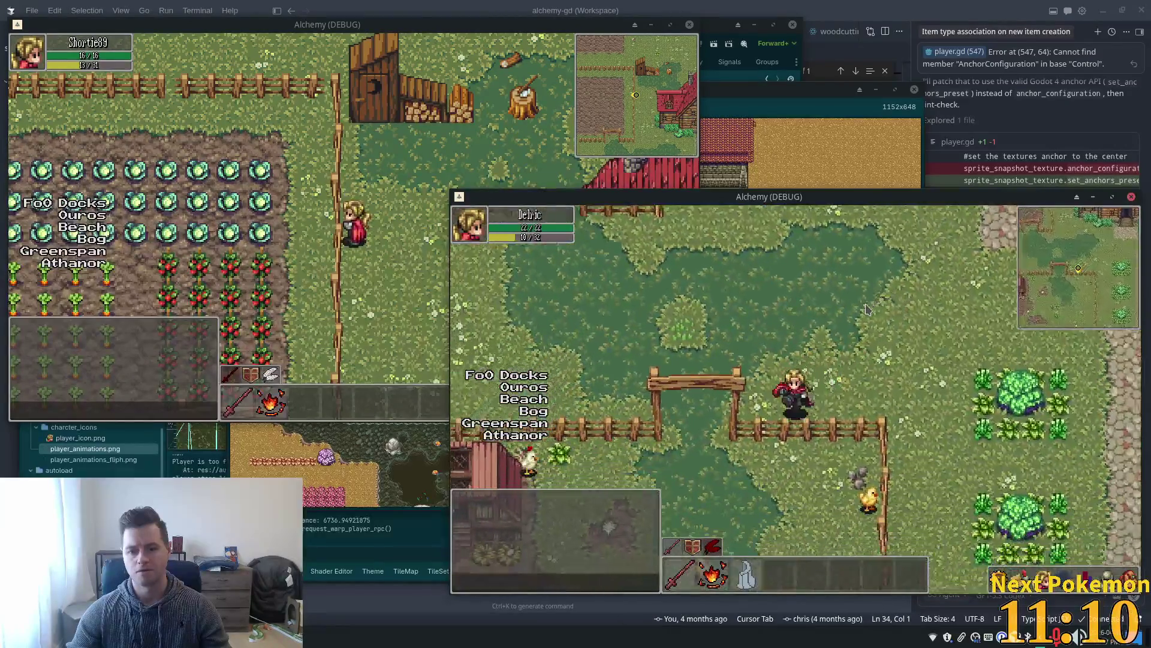
pyautogui.press('Left')
# Warp the second character beside the other player with key 3, then walk past the woodshed and chopping stump across the field.
pyautogui.press('3')
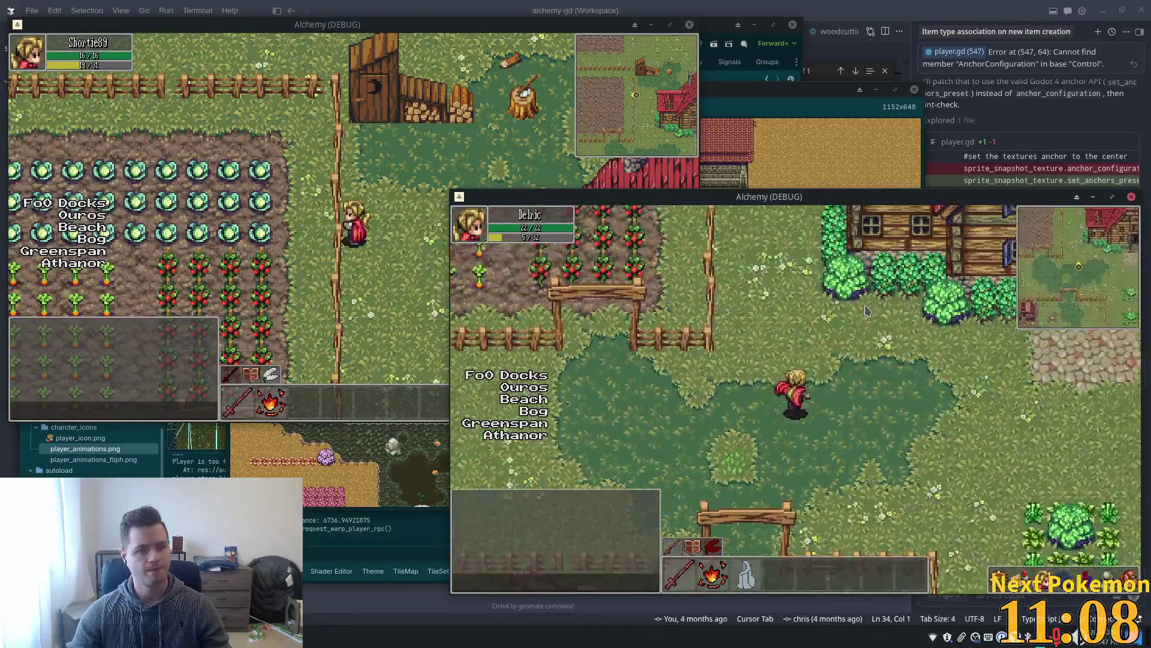
pyautogui.press('Up')
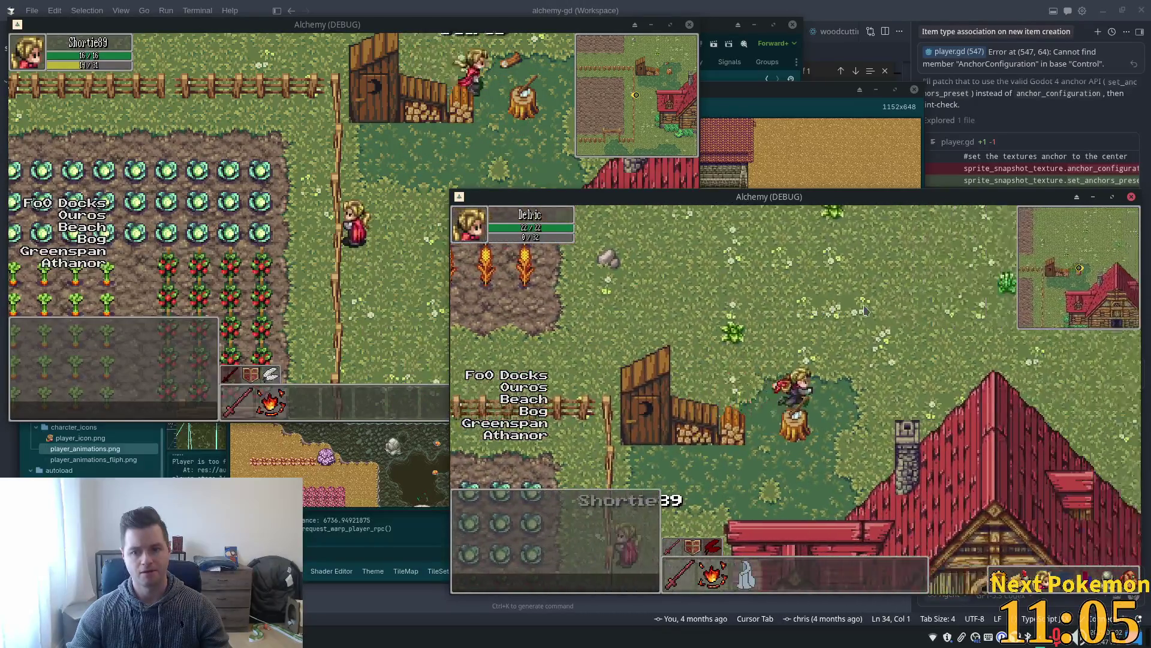
pyautogui.press('Down')
pyautogui.press('Left')
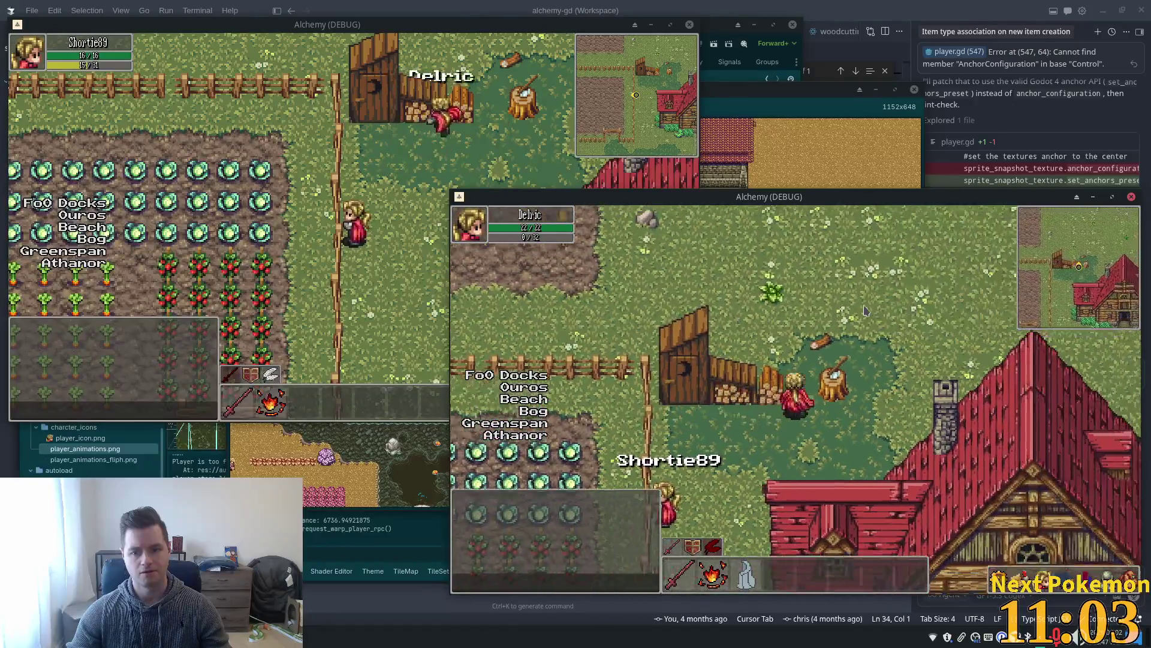
pyautogui.press('Right')
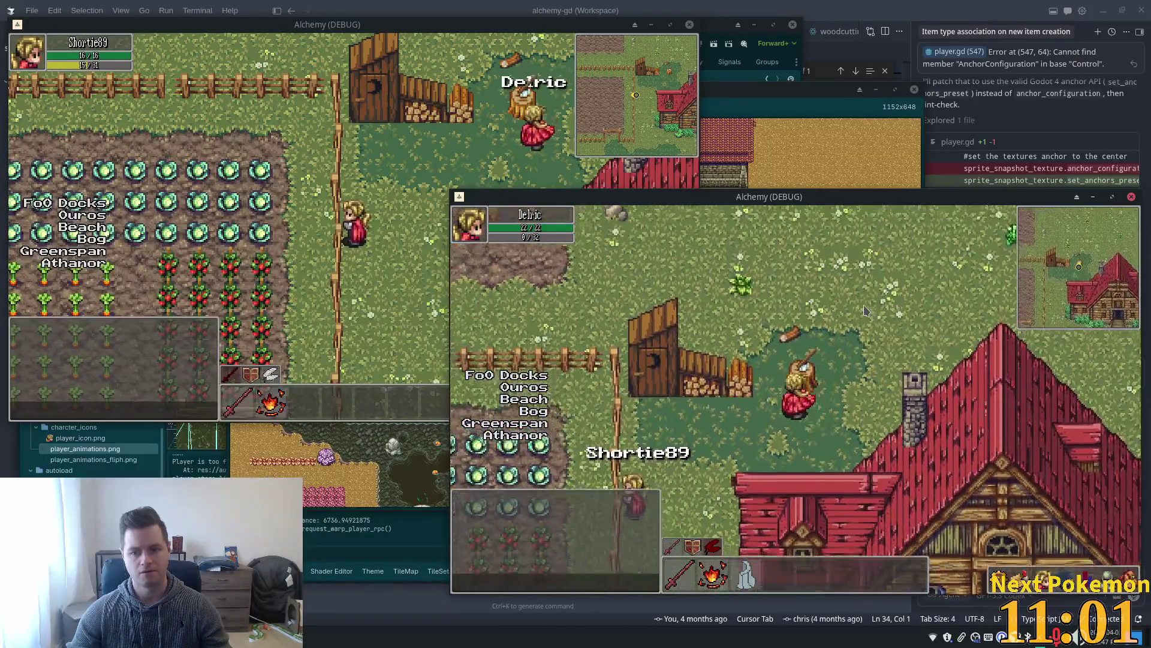
pyautogui.press('Up')
pyautogui.press('Down')
pyautogui.press('Up')
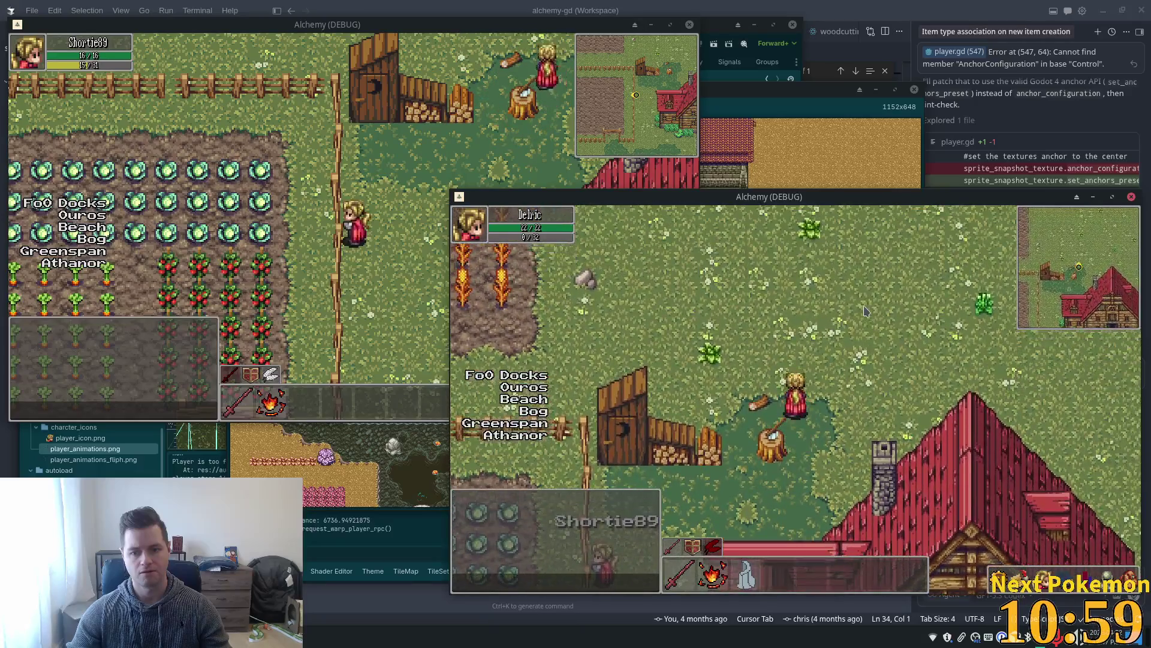
pyautogui.press('Up')
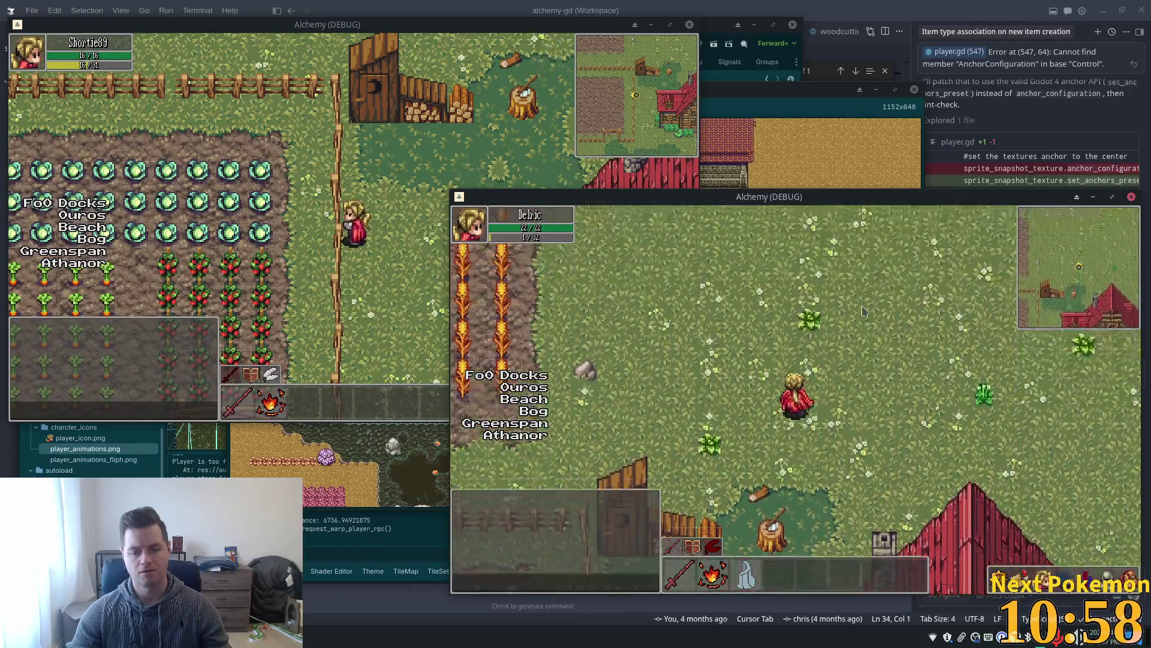
pyautogui.press('Up')
pyautogui.press('Up')
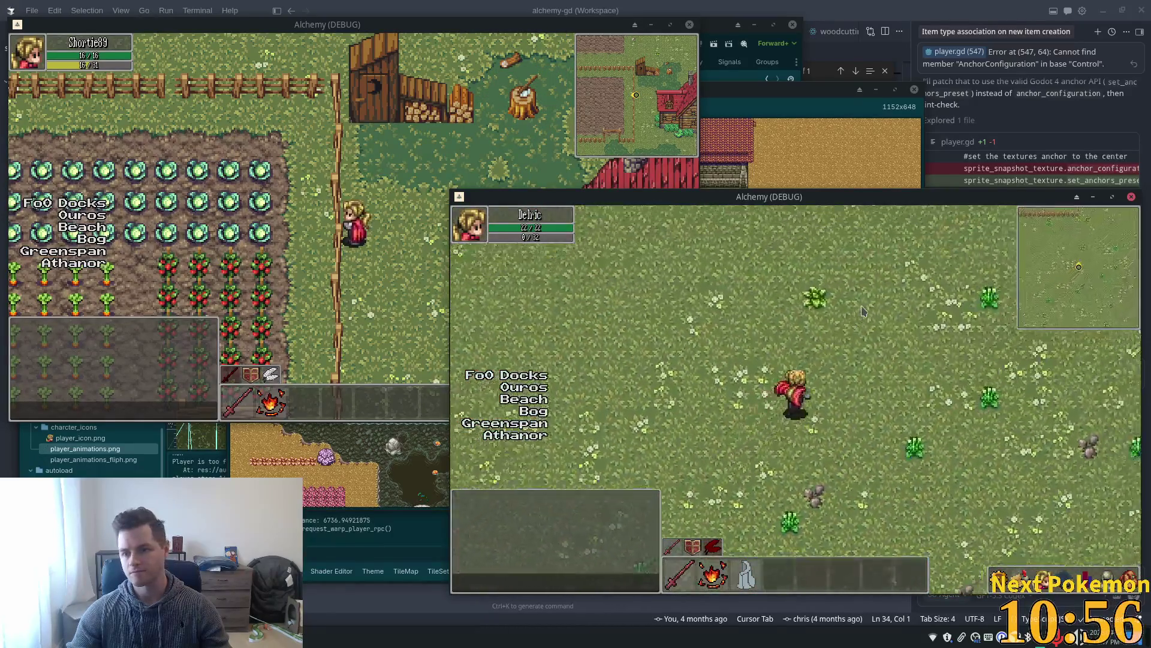
pyautogui.press('Left')
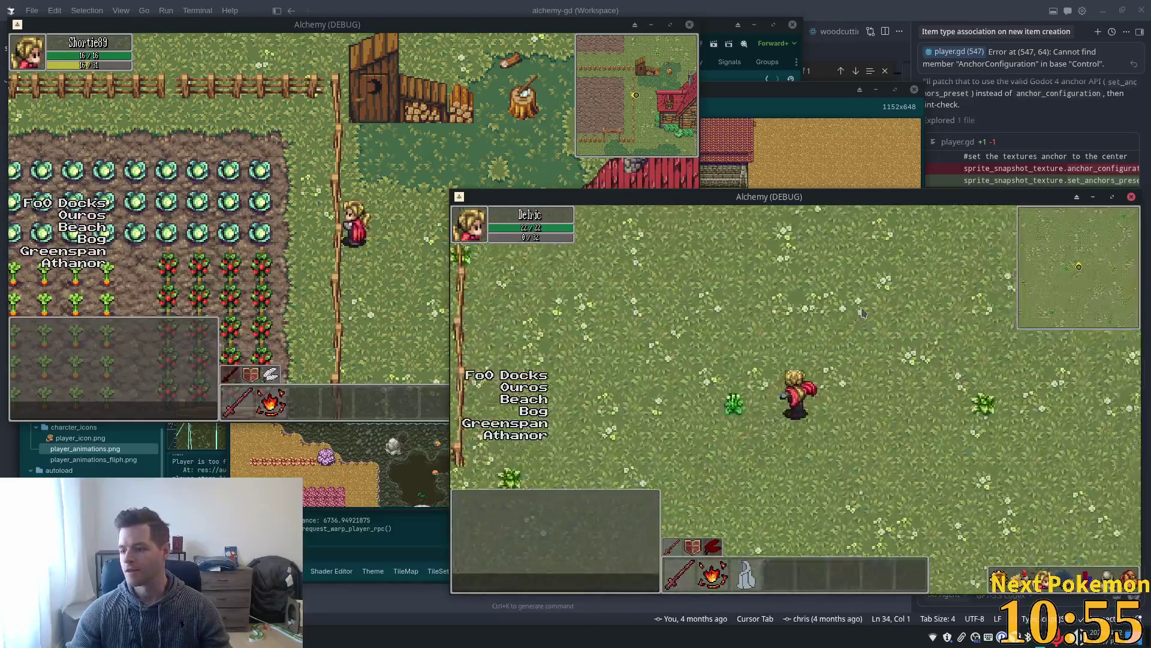
pyautogui.press('Up')
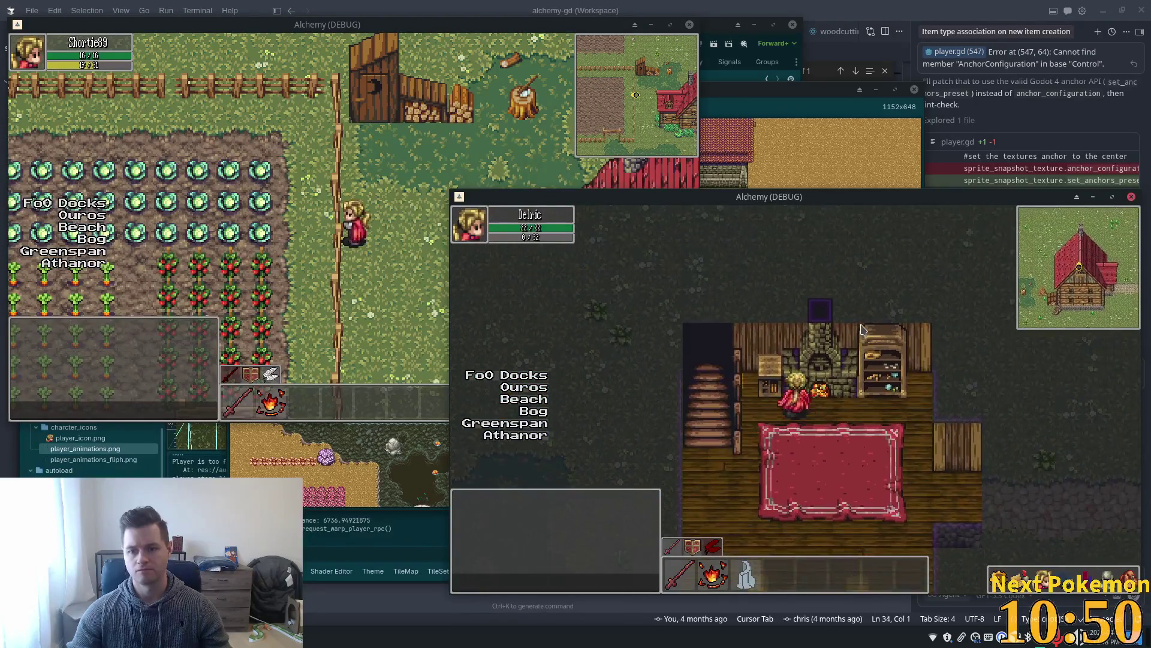
# Walk inside the inn past the stairs up to the fireplace, then leave the game.
pyautogui.press('Left')
pyautogui.press('Up')
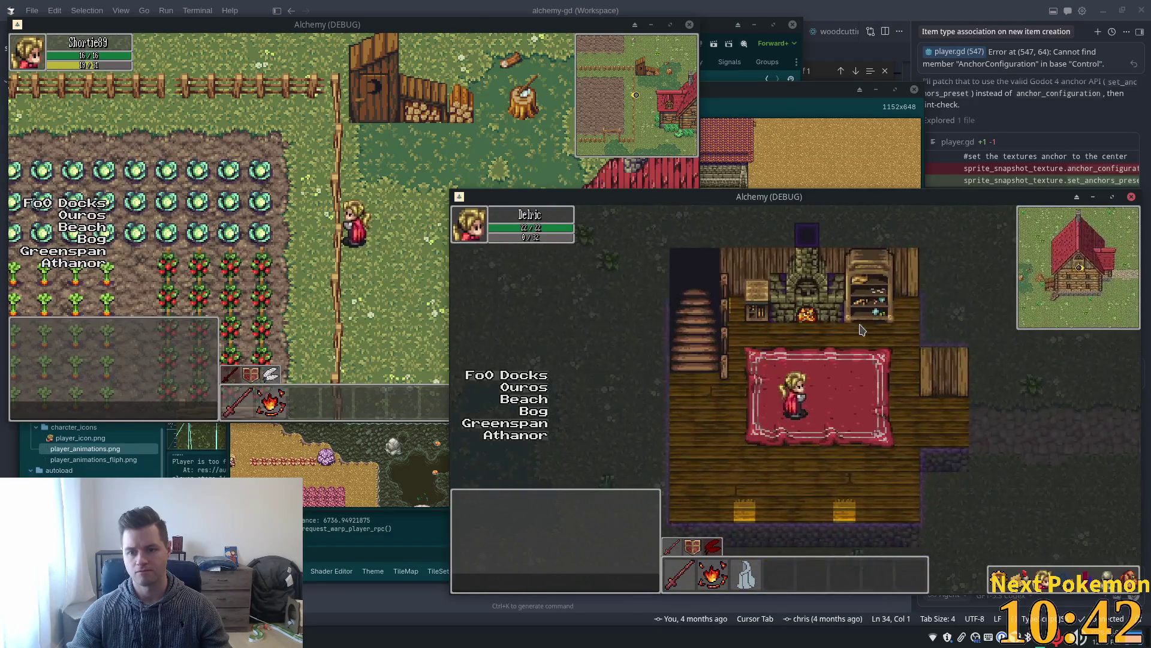
pyautogui.press('Up')
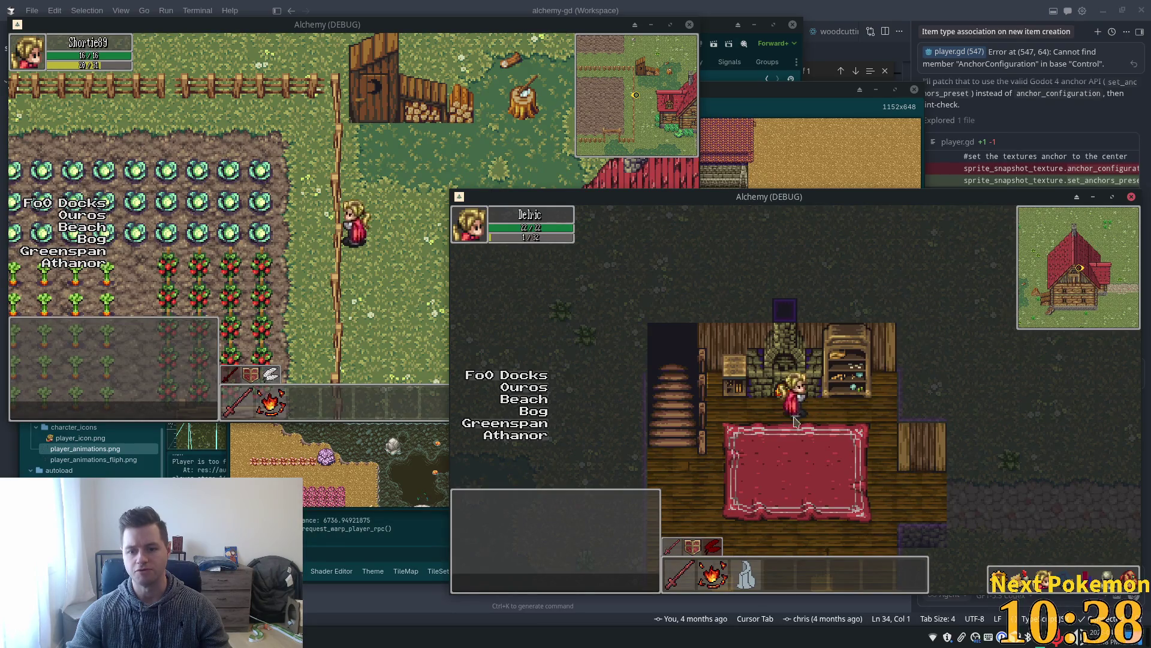
pyautogui.hotkey('alt', 'Tab')
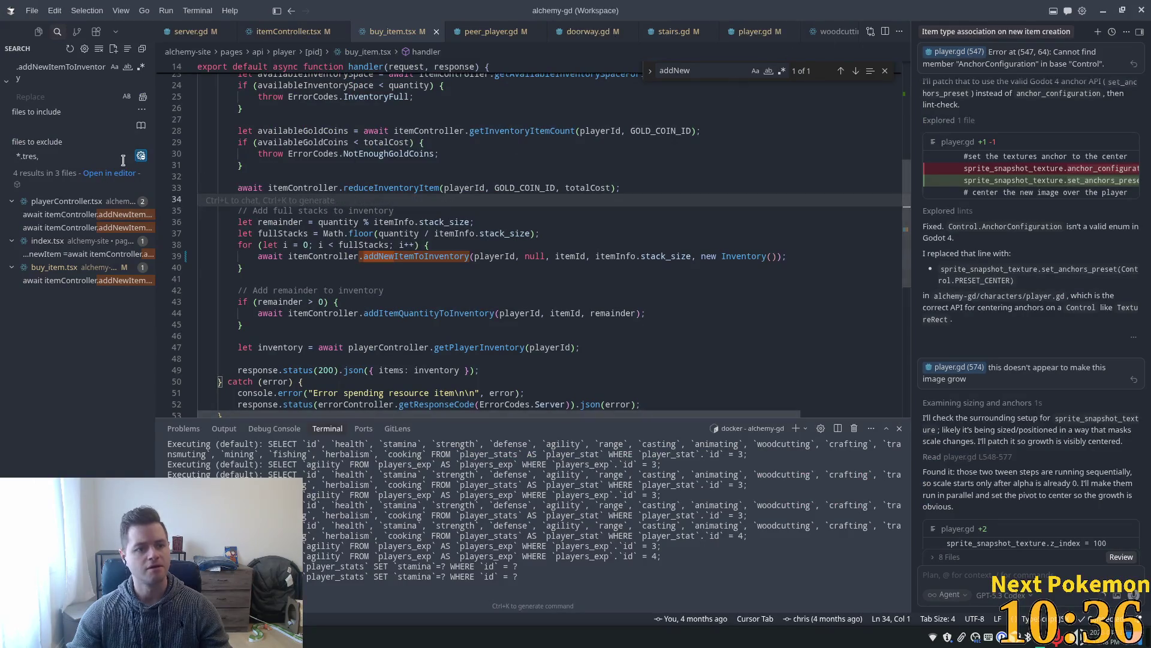
# Return to the greenspan_holdings scene in the Godot editor.
pyautogui.hotkey('alt', 'Tab')
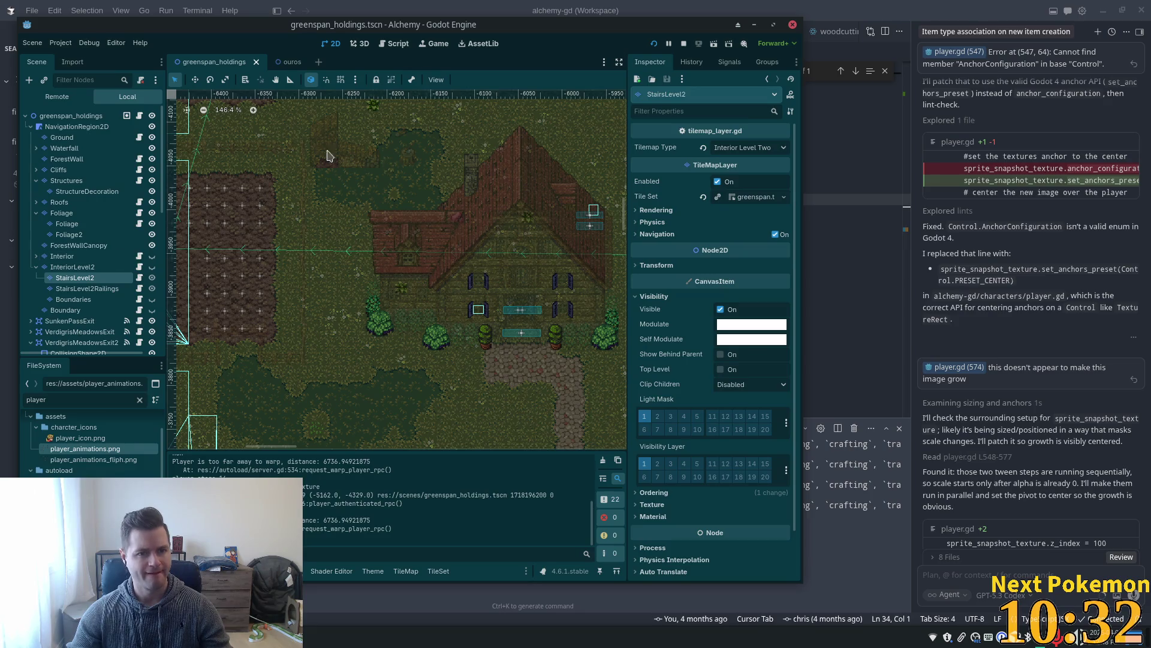
pyautogui.click(278, 63)
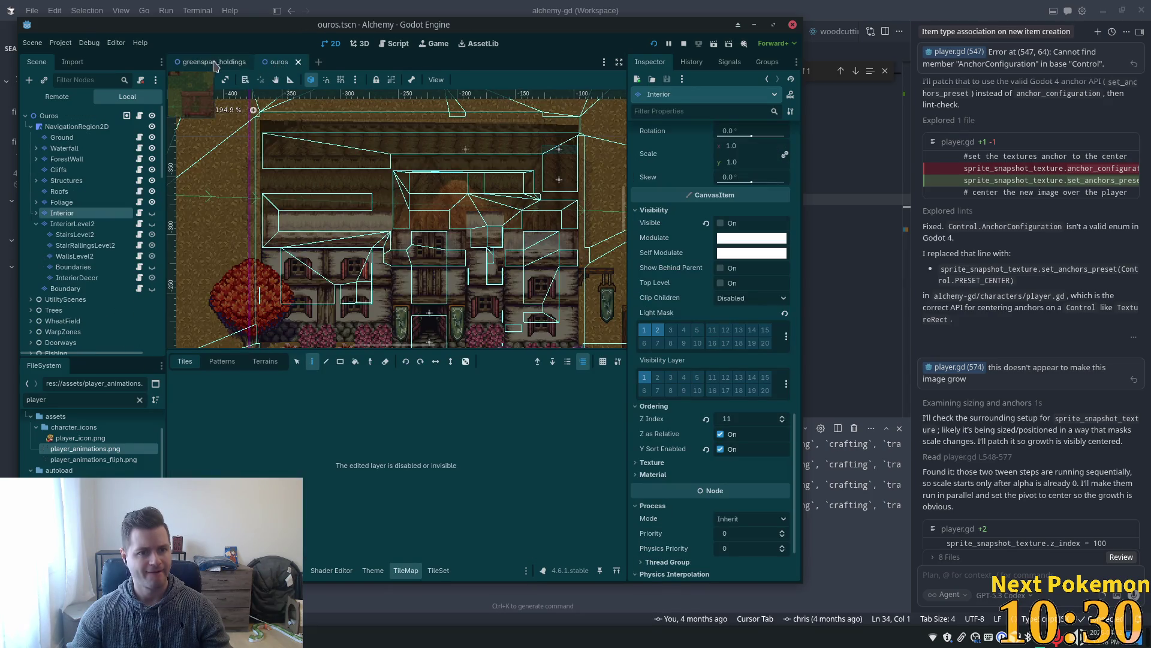
pyautogui.click(214, 62)
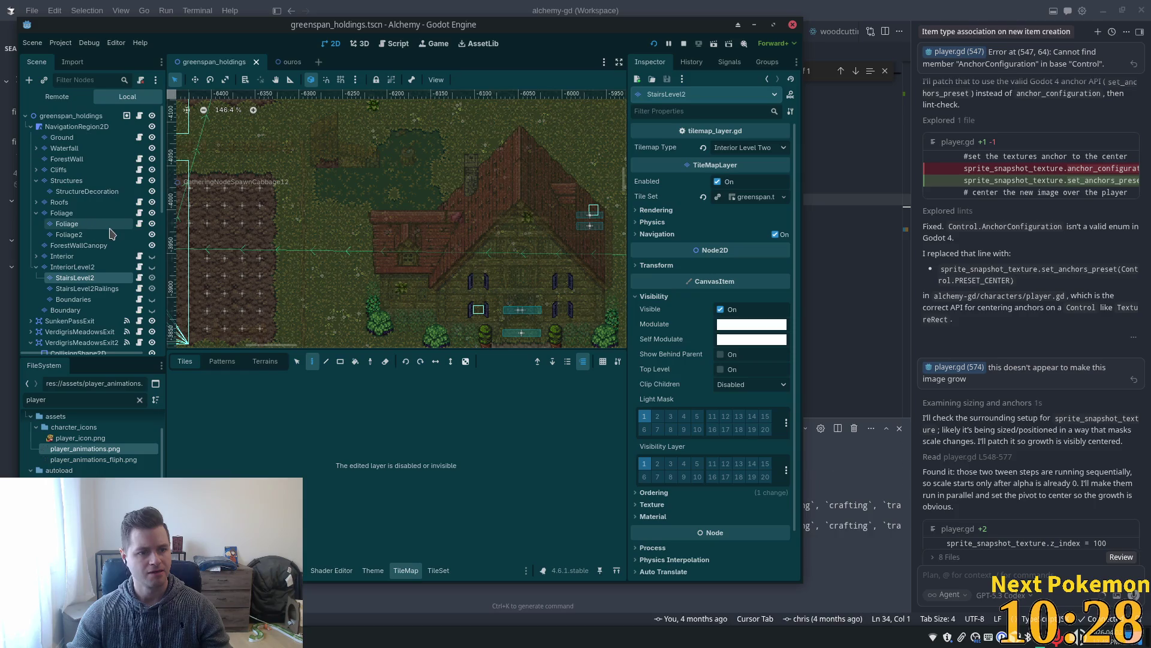
pyautogui.scroll(-10, 114, 234)
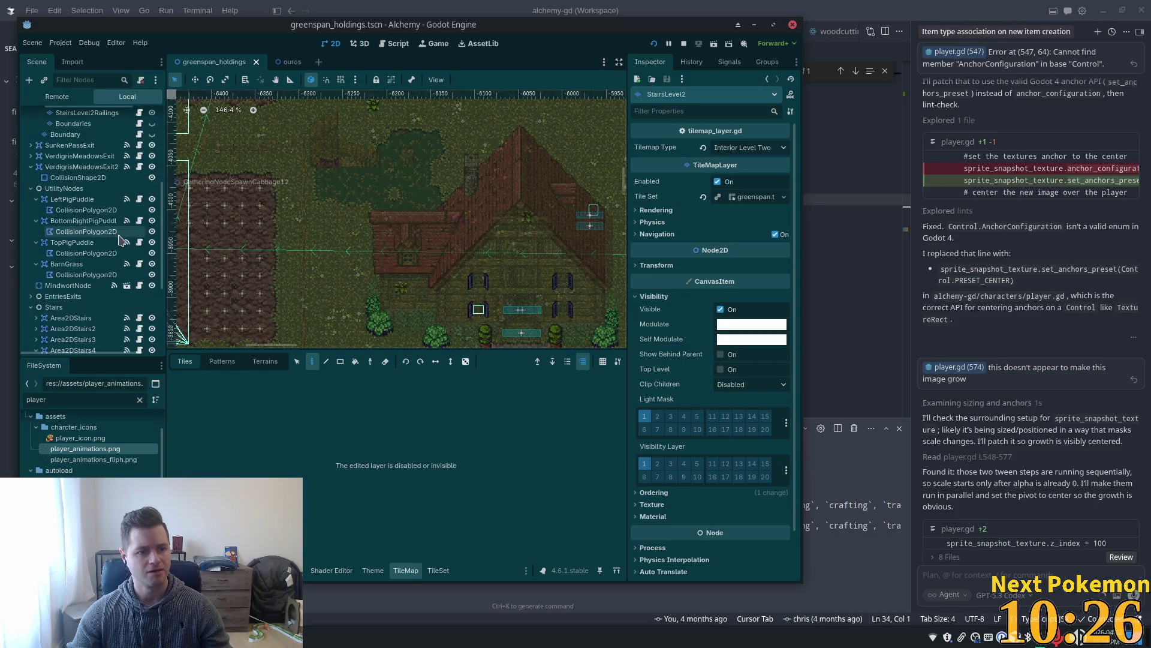
pyautogui.scroll(-2, 120, 236)
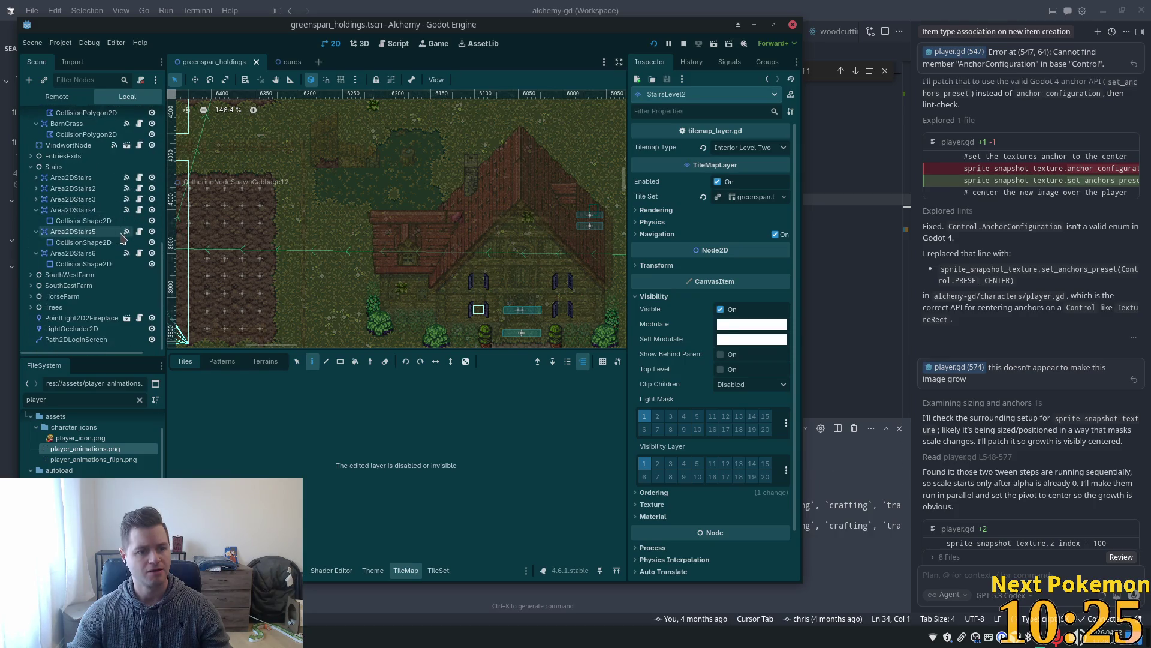
# Select the fireplace light, switch to Move mode and pan the house view slightly right.
pyautogui.click(87, 322)
pyautogui.scroll(-3, 225, 312)
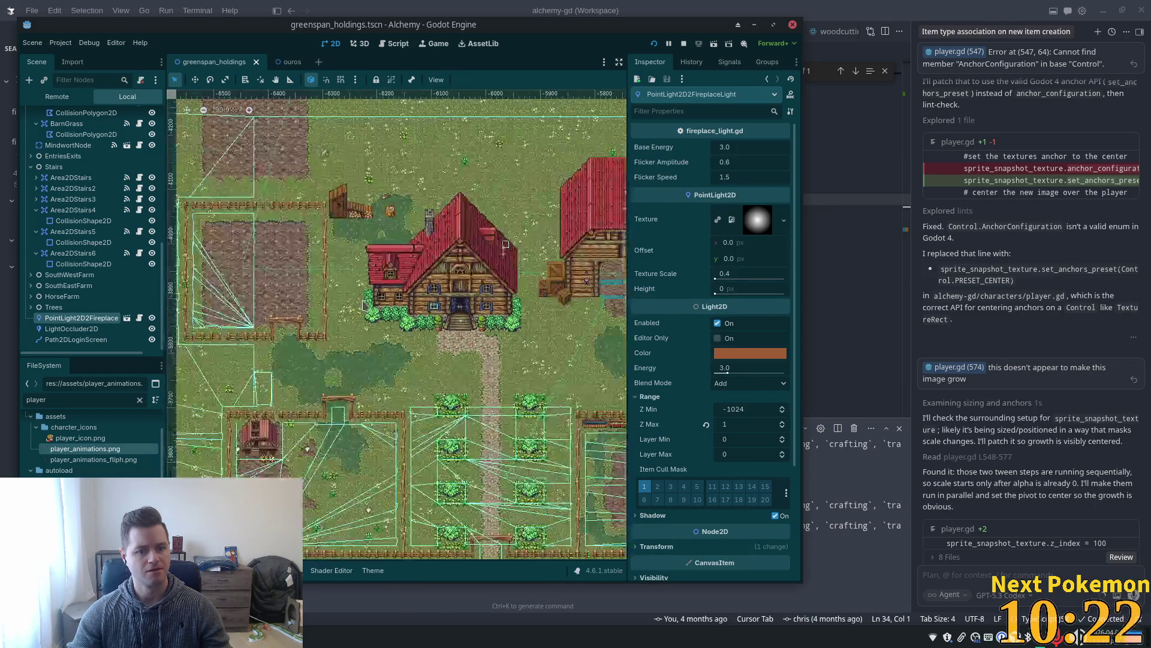
pyautogui.click(195, 80)
pyautogui.scroll(-2, 309, 532)
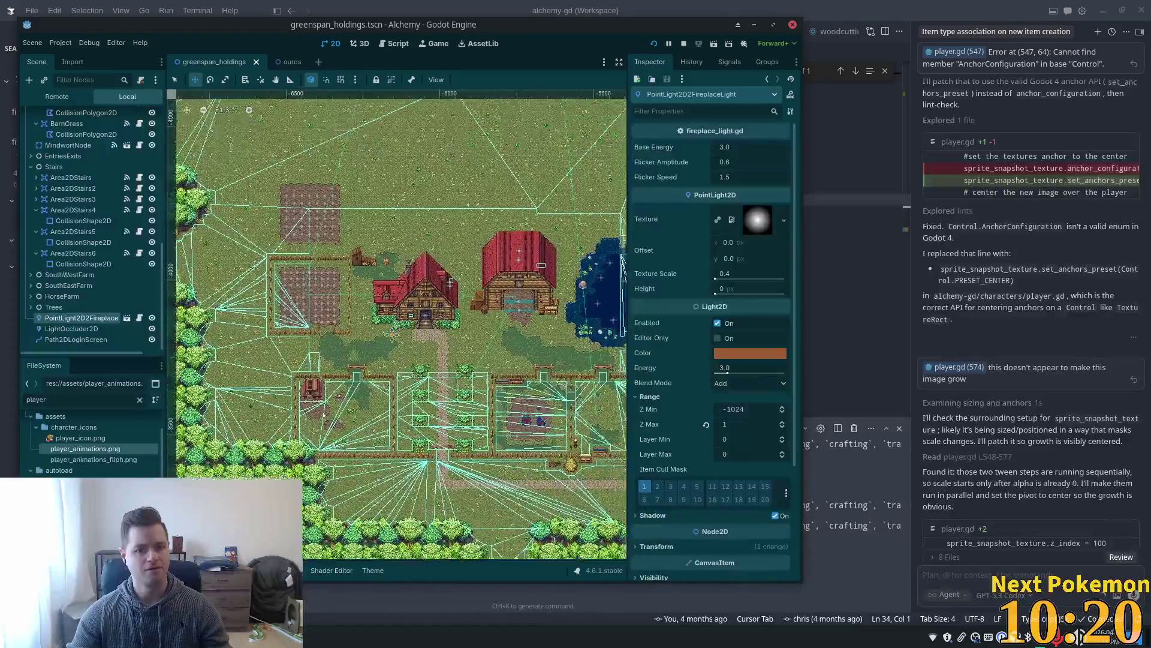
pyautogui.scroll(5, 330, 296)
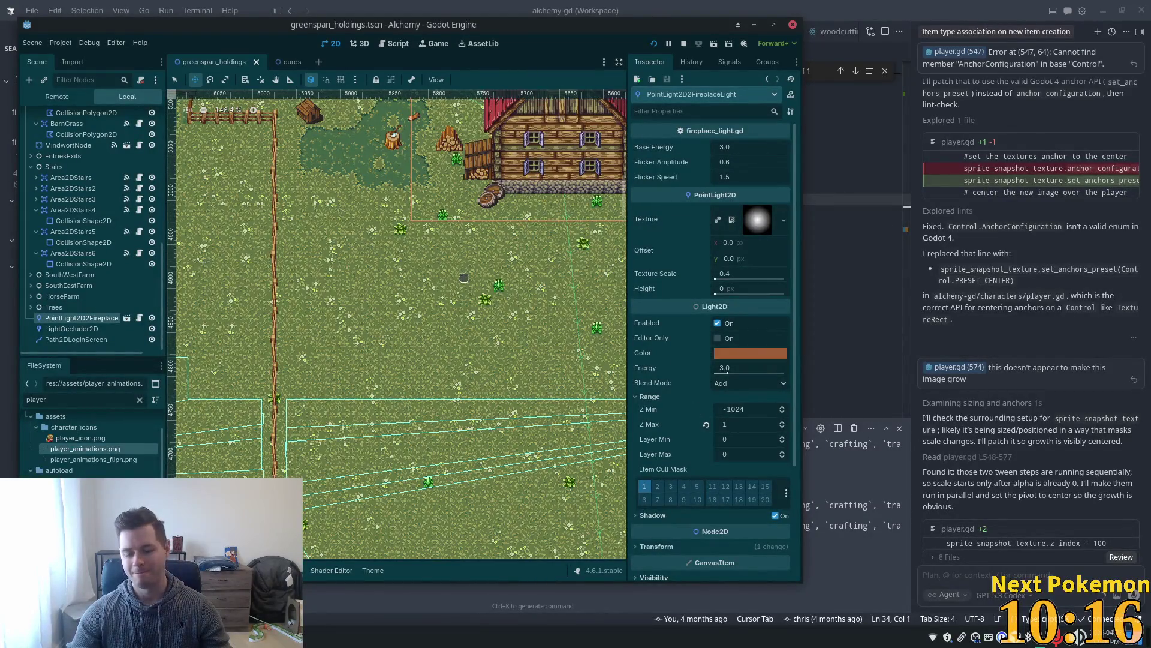
pyautogui.scroll(3, 366, 492)
pyautogui.moveTo(425, 465); pyautogui.dragTo(457, 469)
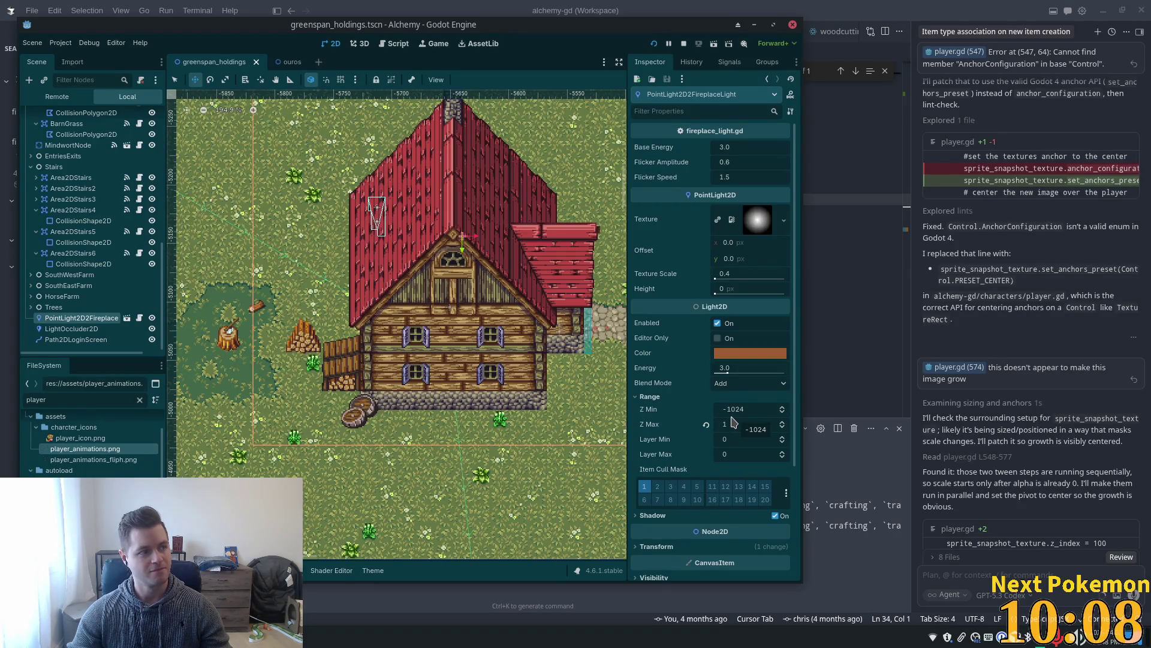
pyautogui.scroll(-5, 739, 427)
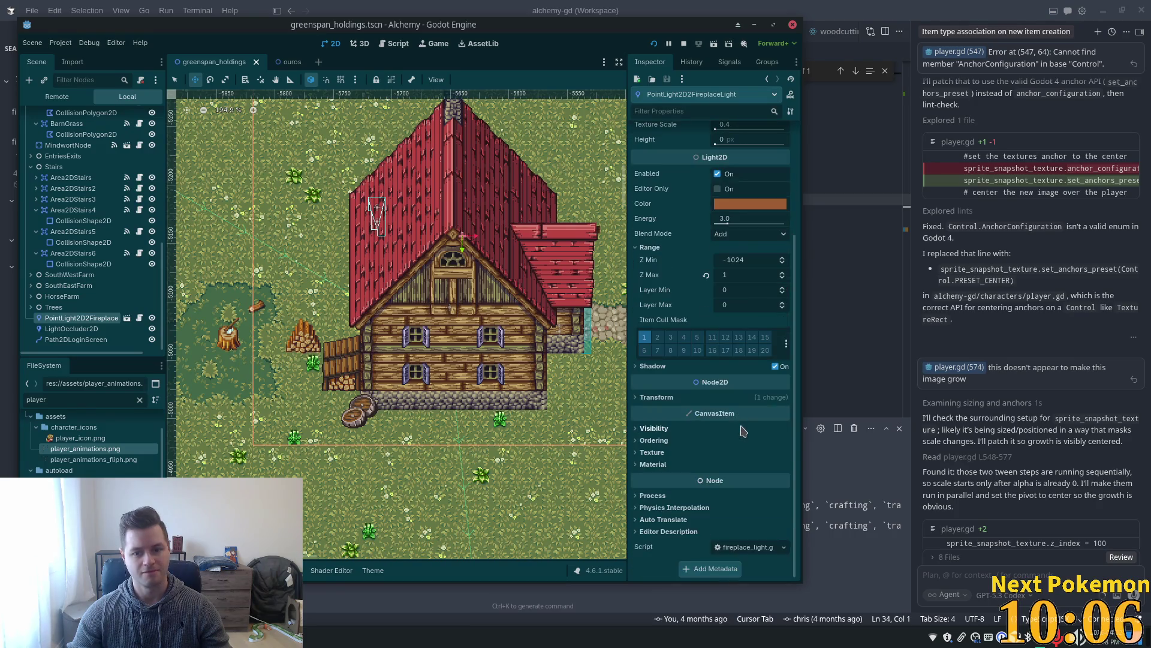
# Set the fireplace light's Range Z Max to 11, then reselect LightOccluder2D.
pyautogui.click(654, 442)
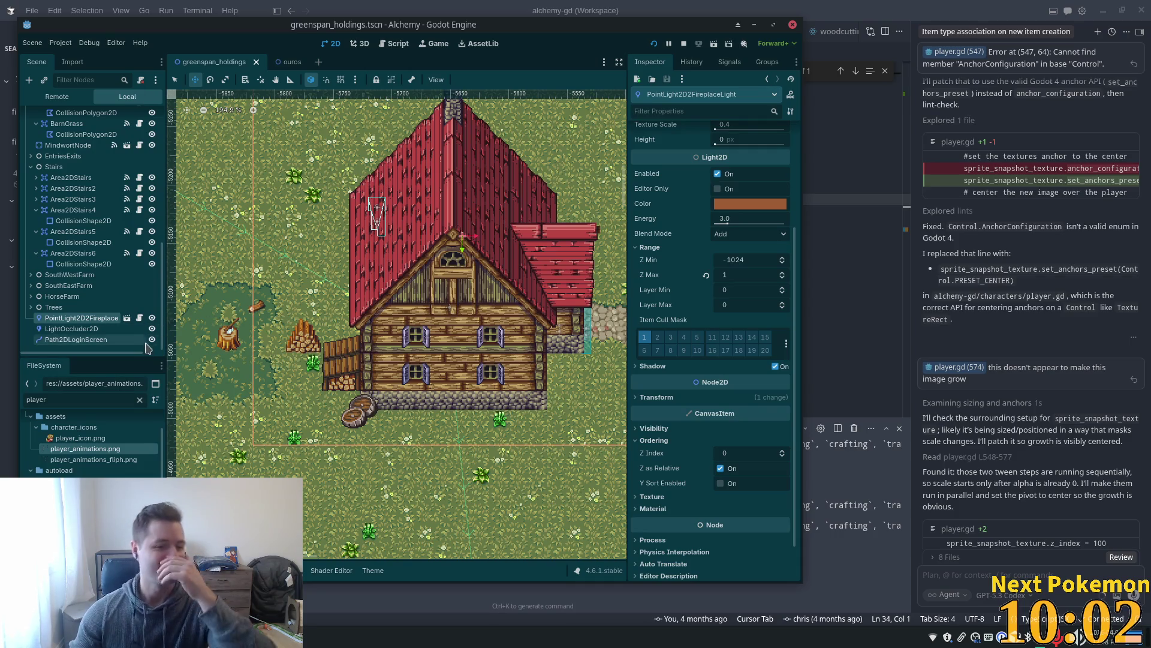
pyautogui.click(64, 330)
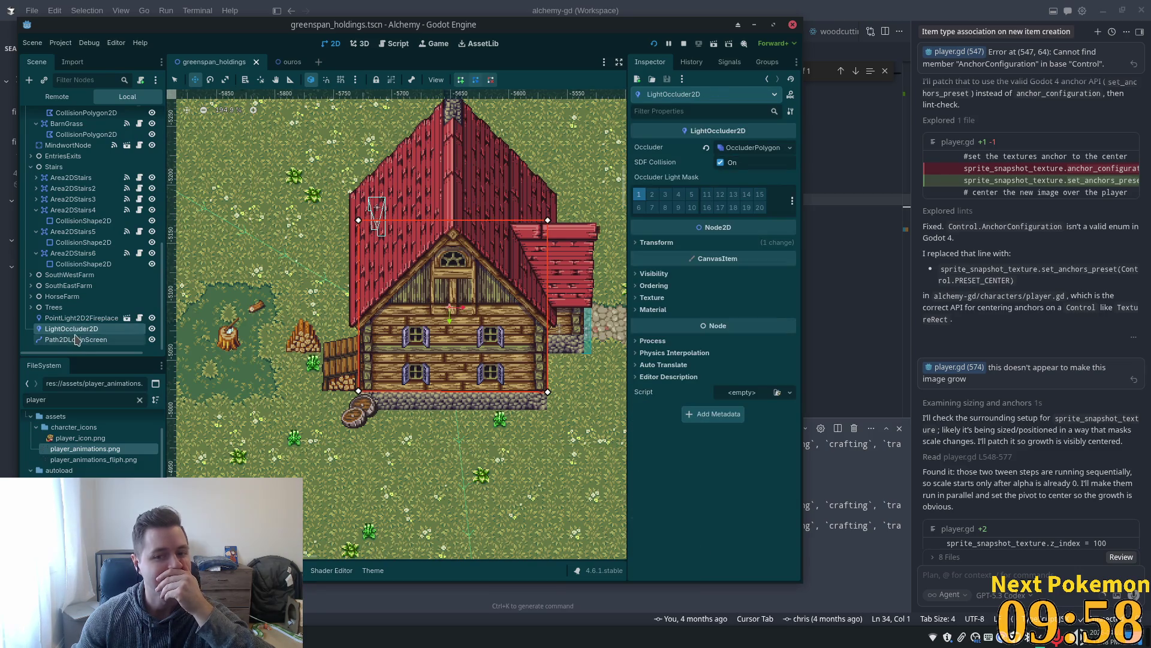
pyautogui.click(66, 340)
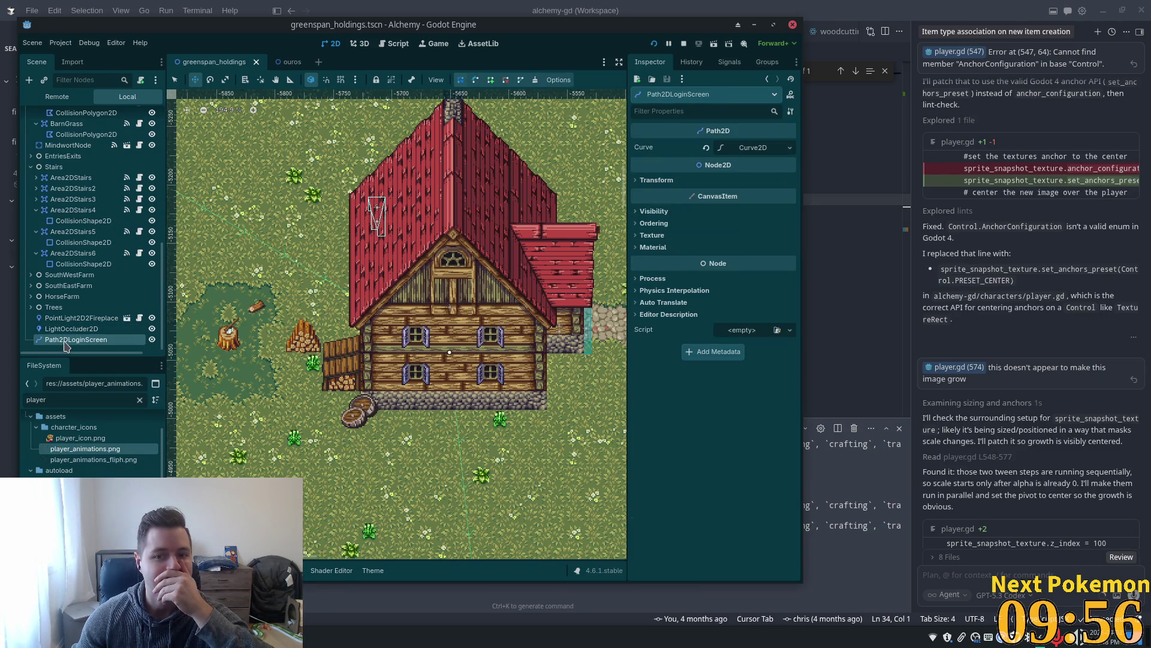
pyautogui.click(67, 318)
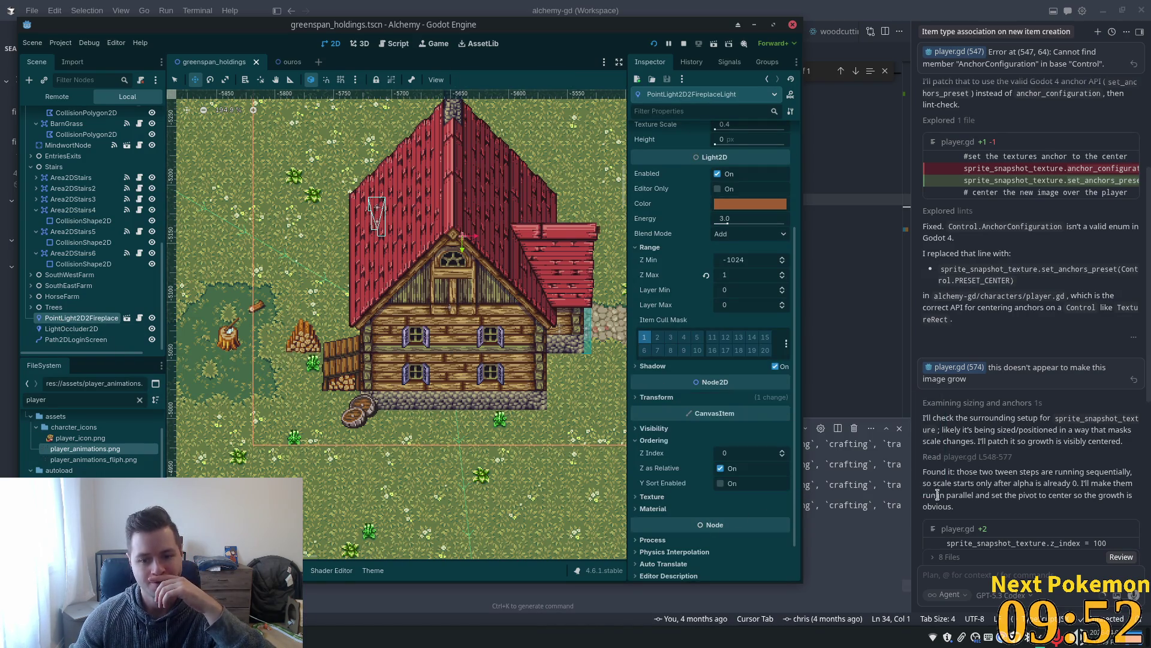
pyautogui.scroll(4, 710, 441)
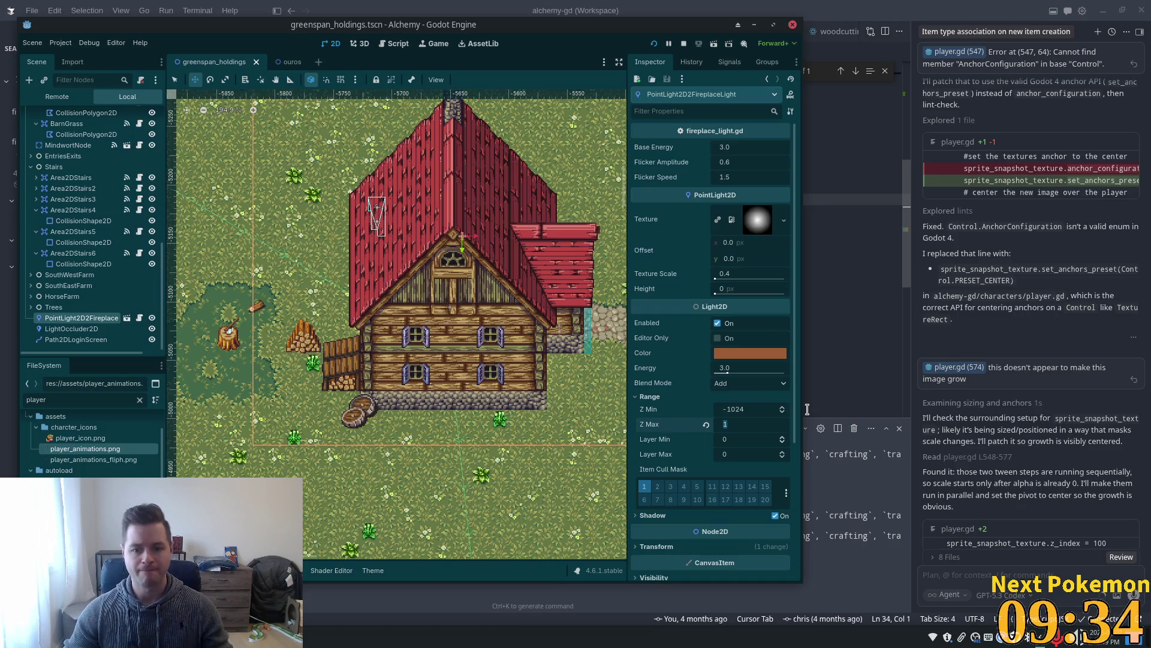
pyautogui.write('1')
pyautogui.press('Tab')
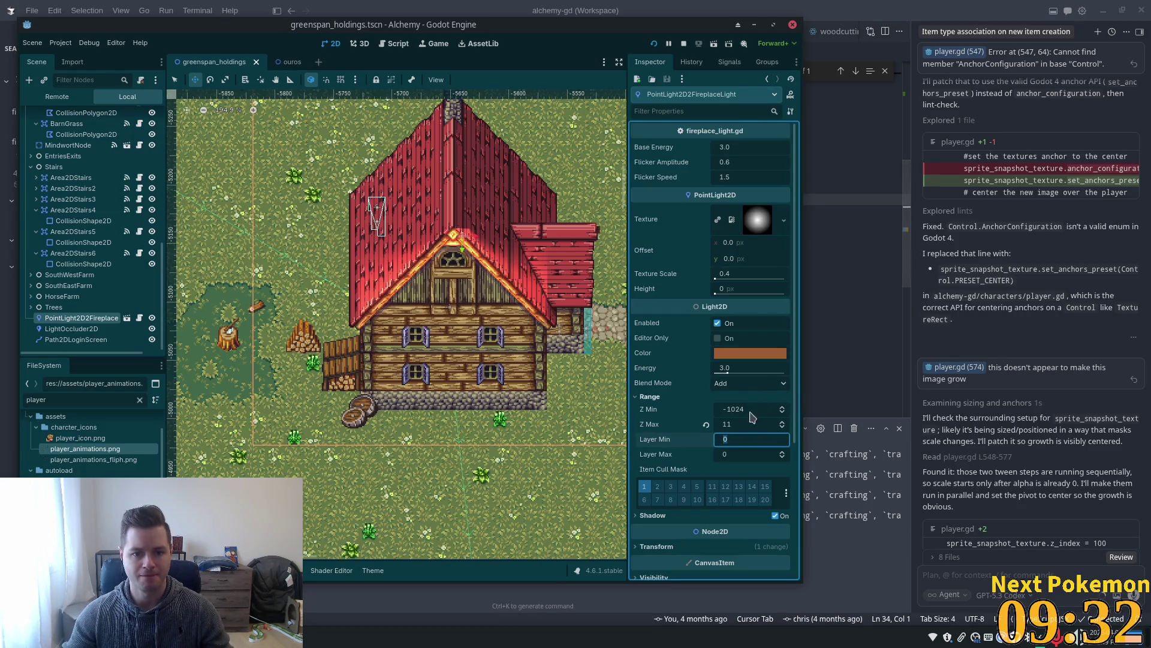
pyautogui.click(78, 328)
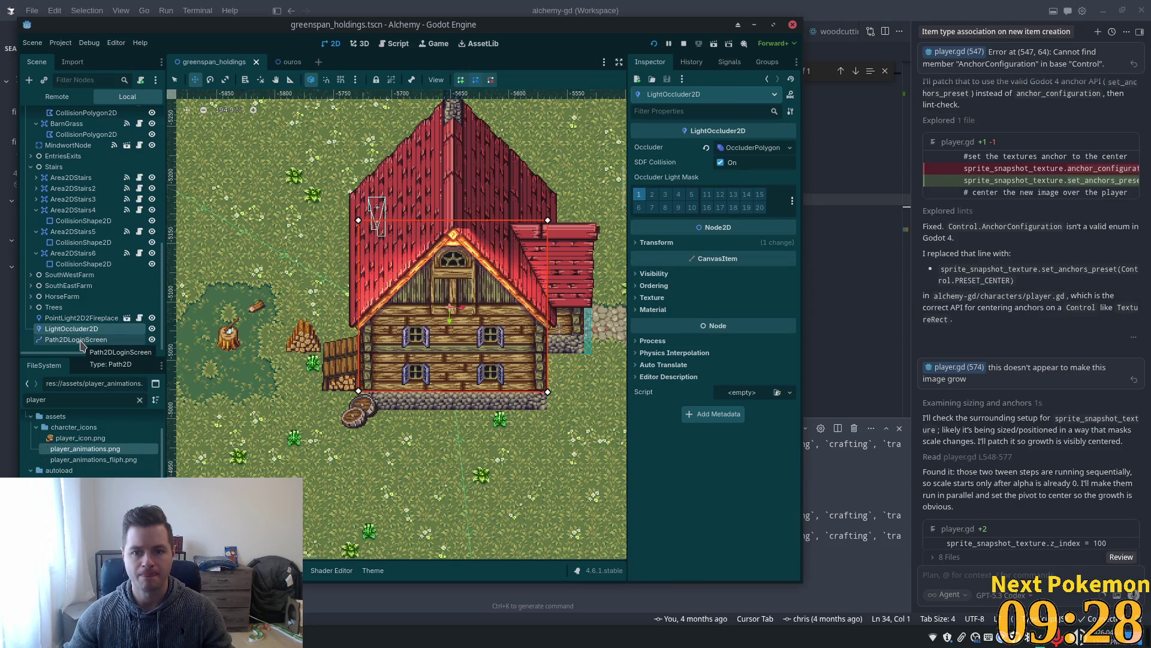
pyautogui.hotkey('alt', 'Tab')
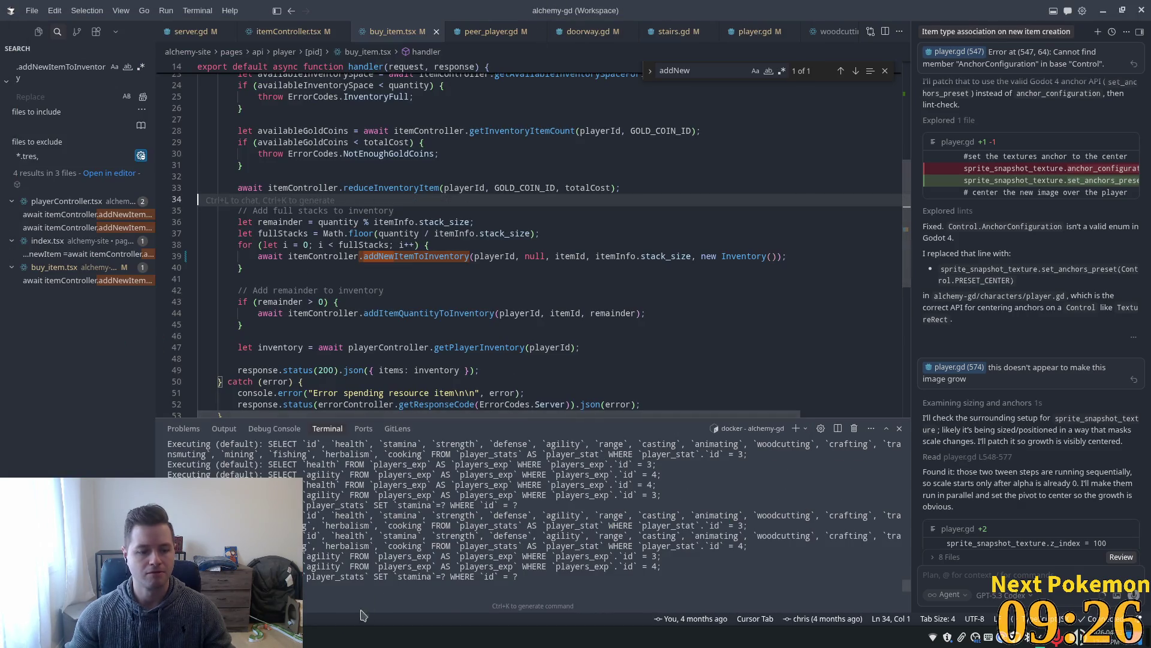
# Walk the character into the inn to the fireplace and back out, then close the game with Alt+F4.
pyautogui.click(359, 563)
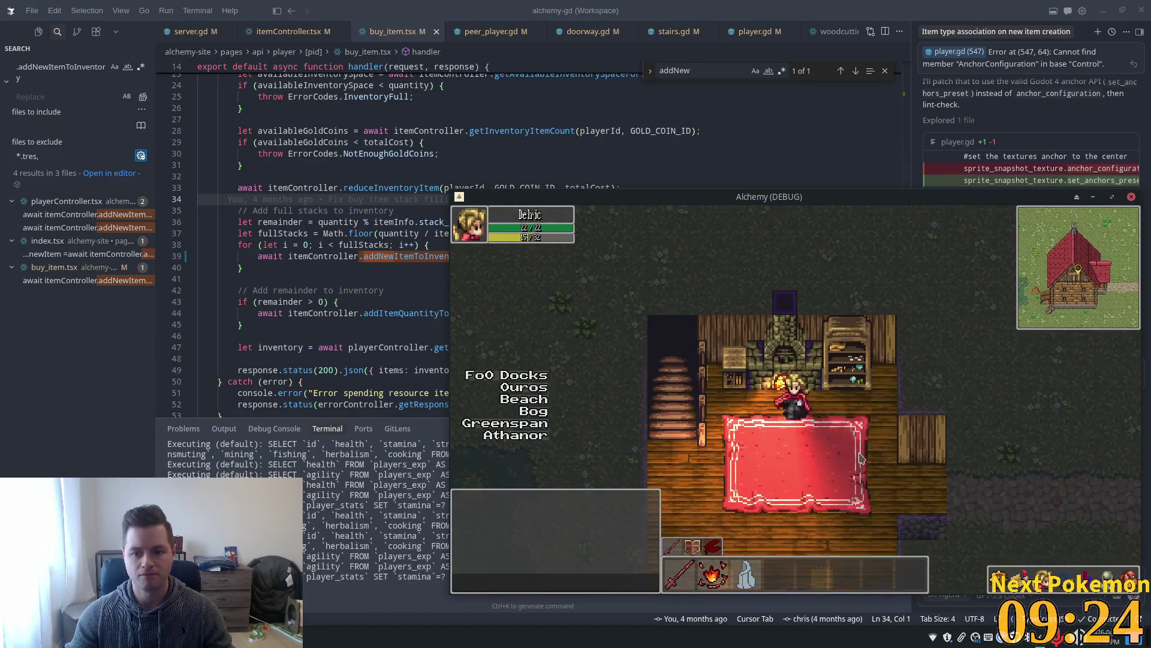
pyautogui.press('Up')
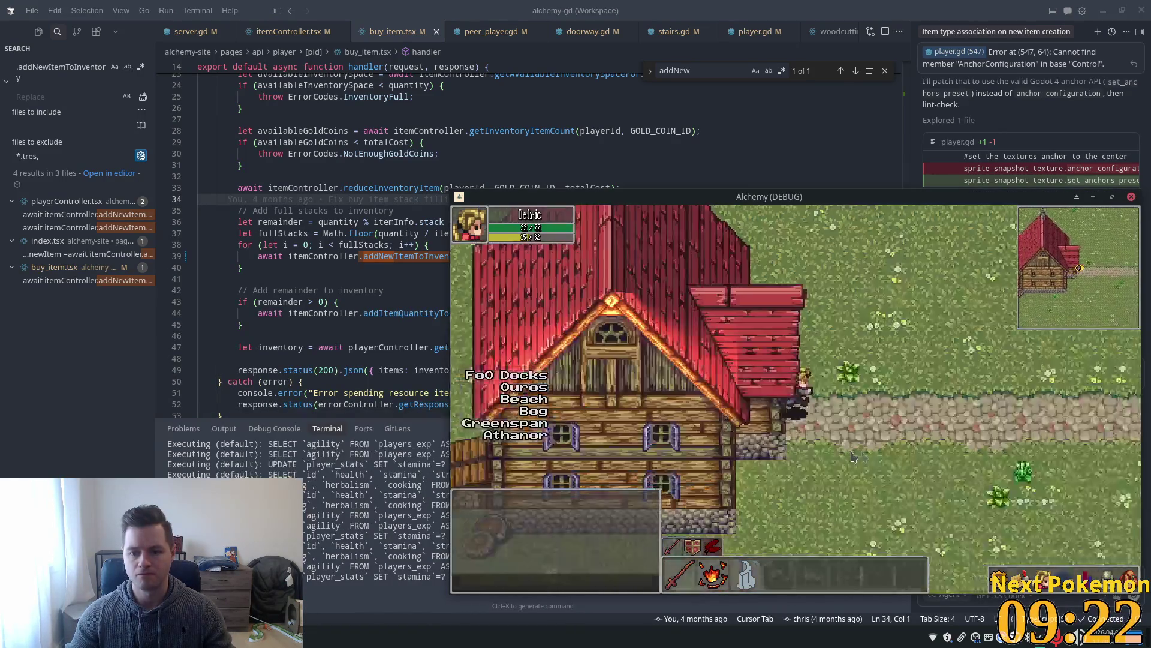
pyautogui.press('Up')
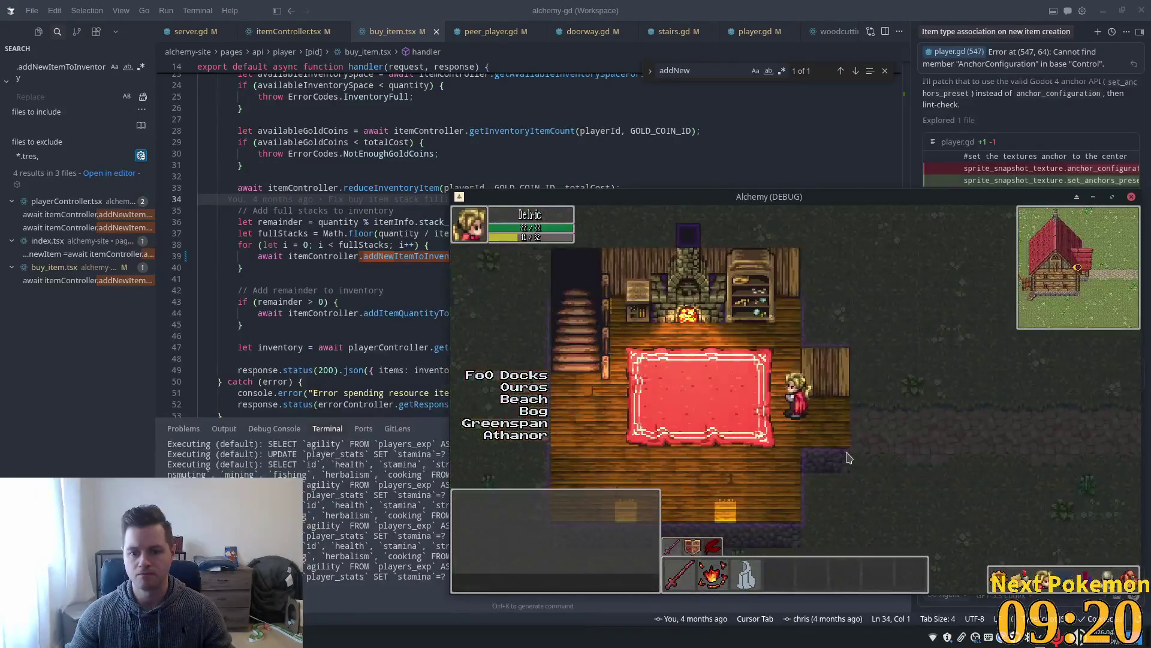
pyautogui.press('Up')
pyautogui.press('Left')
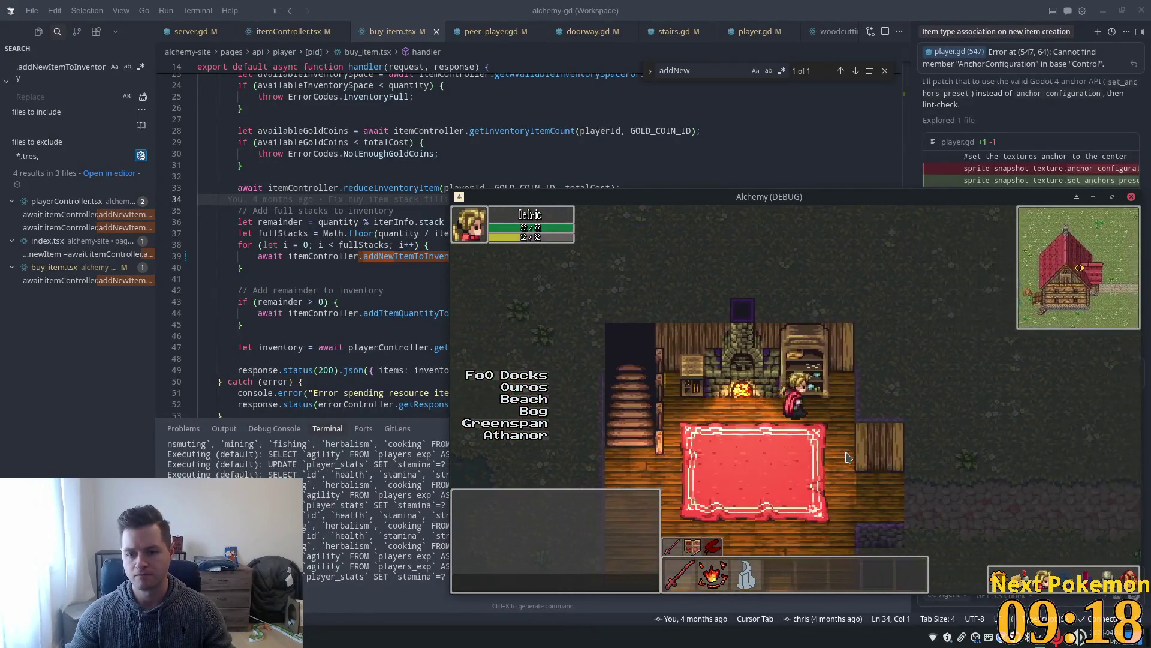
pyautogui.press('Down')
pyautogui.press('Right')
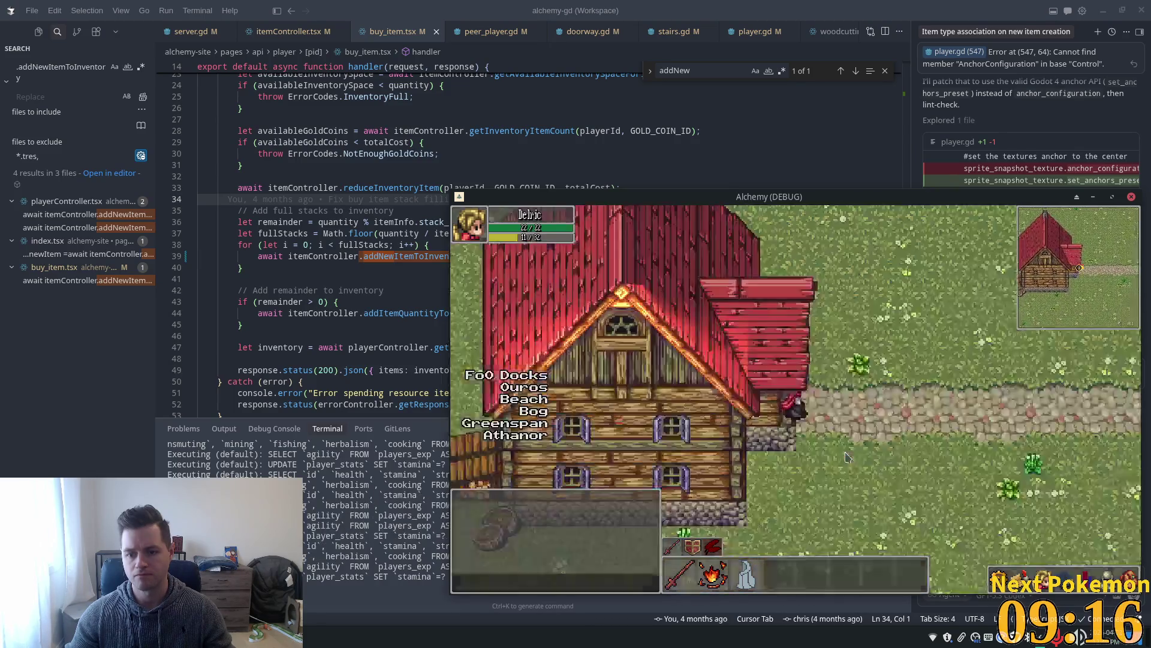
pyautogui.press('Down')
pyautogui.press('Left')
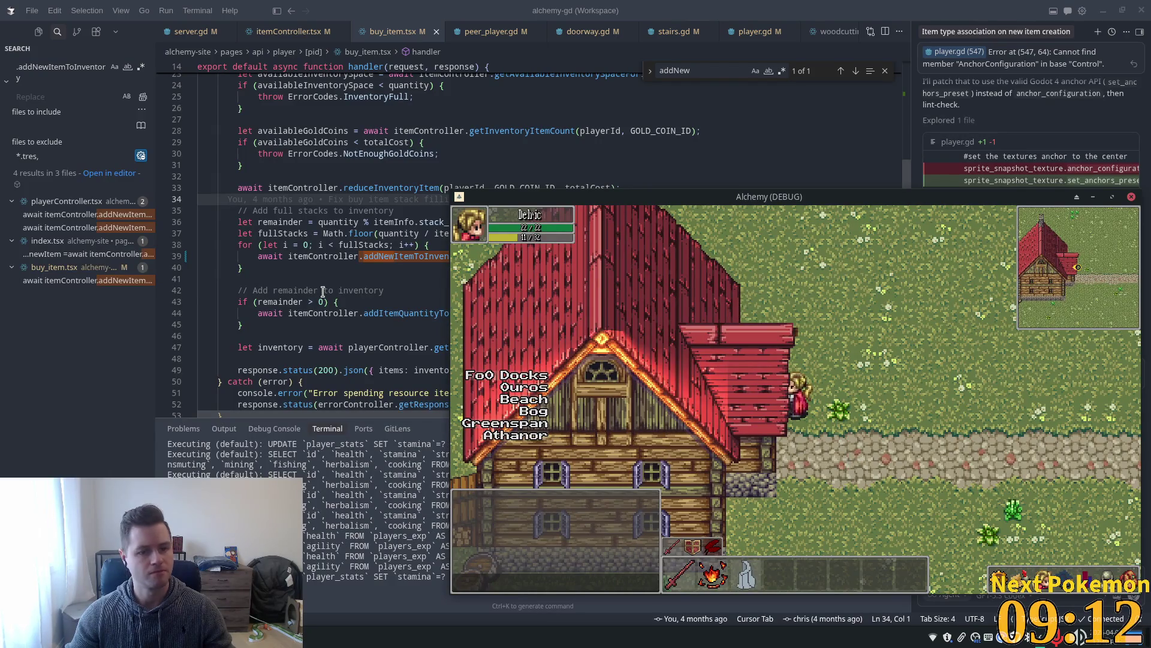
pyautogui.click(660, 358)
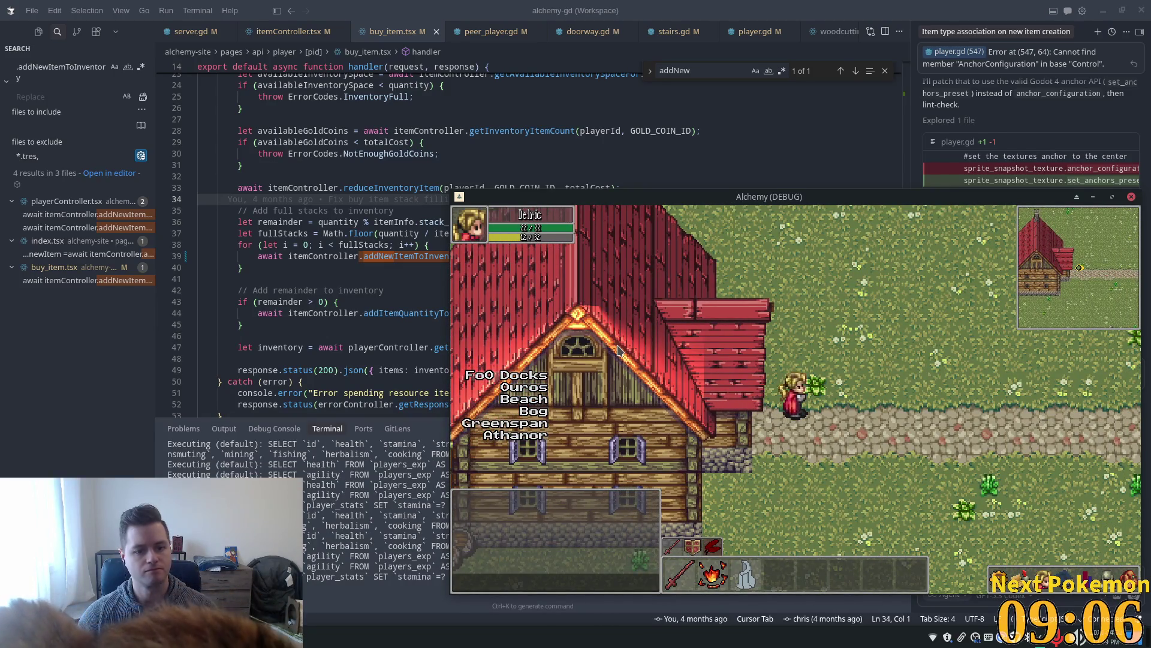
pyautogui.hotkey('alt', 'F4')
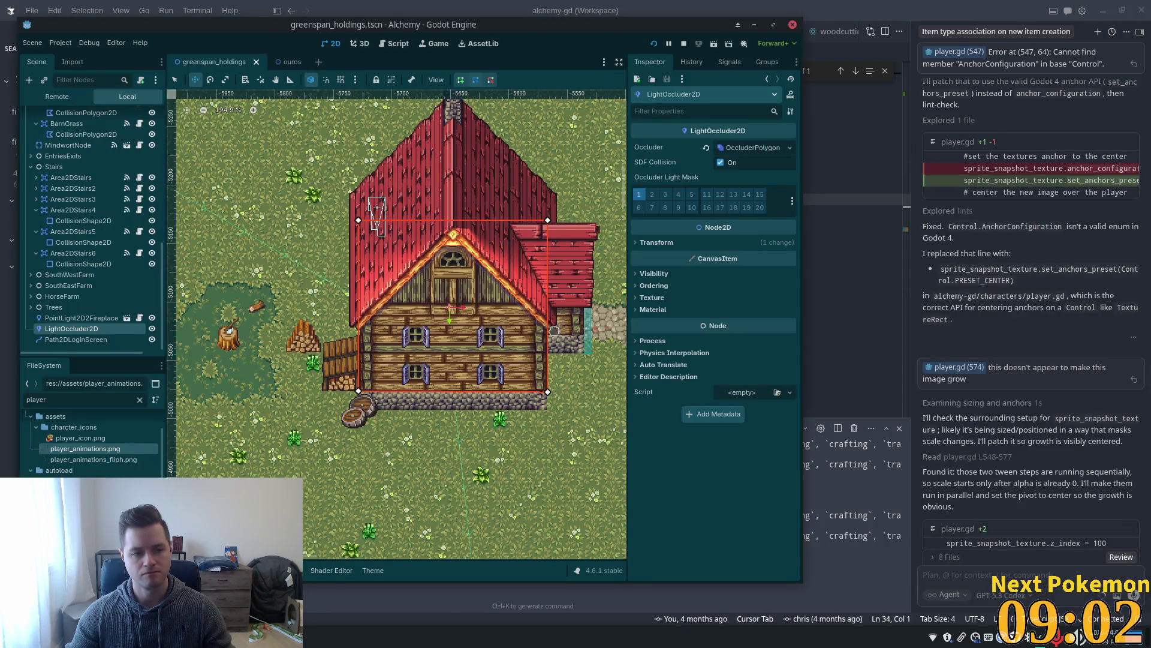
# Widen the Scene dock, select the Roofs tile layer and untick Light Mask layer 1 under Visibility.
pyautogui.moveTo(167, 267)
pyautogui.mouseDown()
pyautogui.moveTo(283, 284)
pyautogui.moveTo(211, 288)
pyautogui.mouseUp()
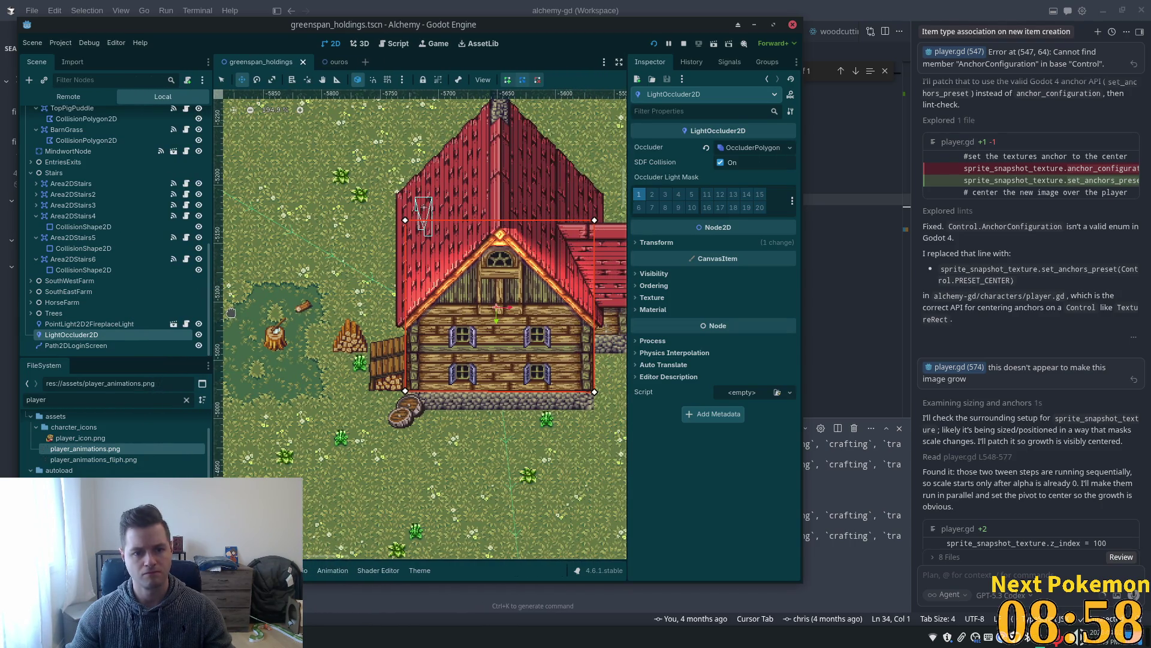
pyautogui.scroll(10, 119, 294)
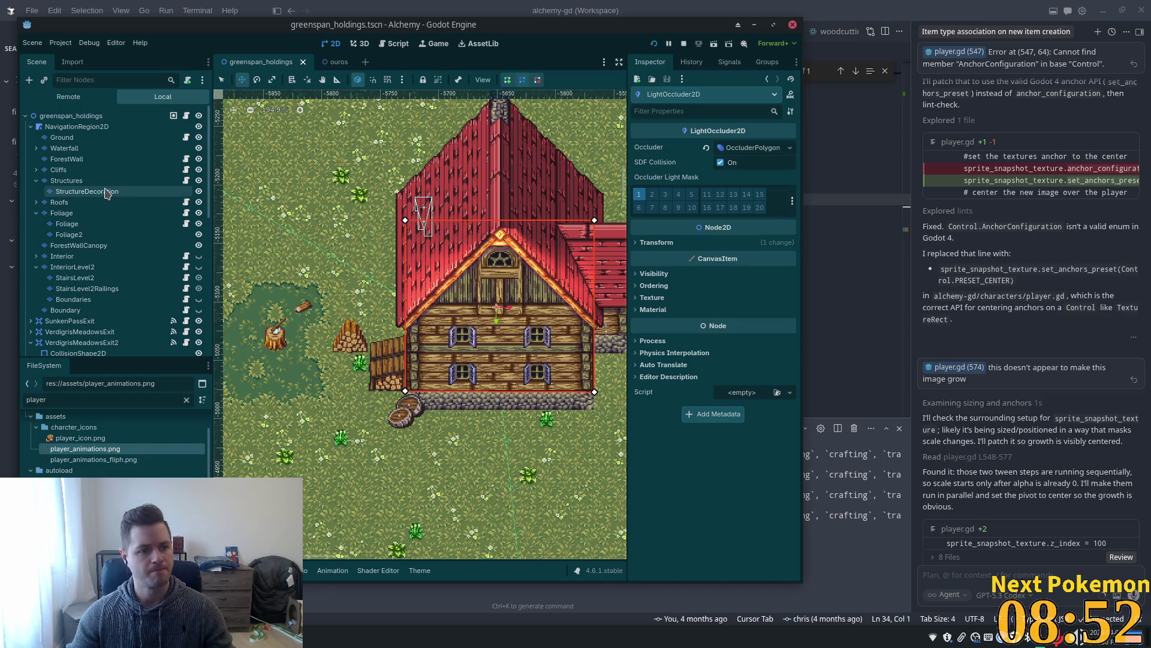
pyautogui.click(83, 179)
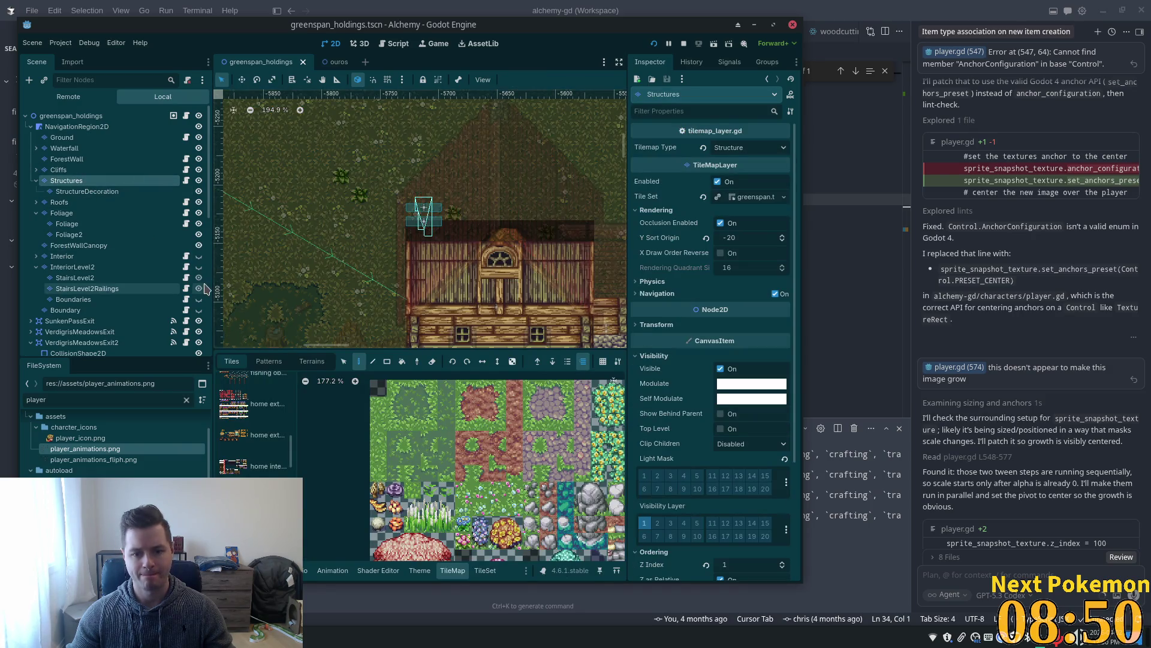
pyautogui.scroll(-2, 732, 386)
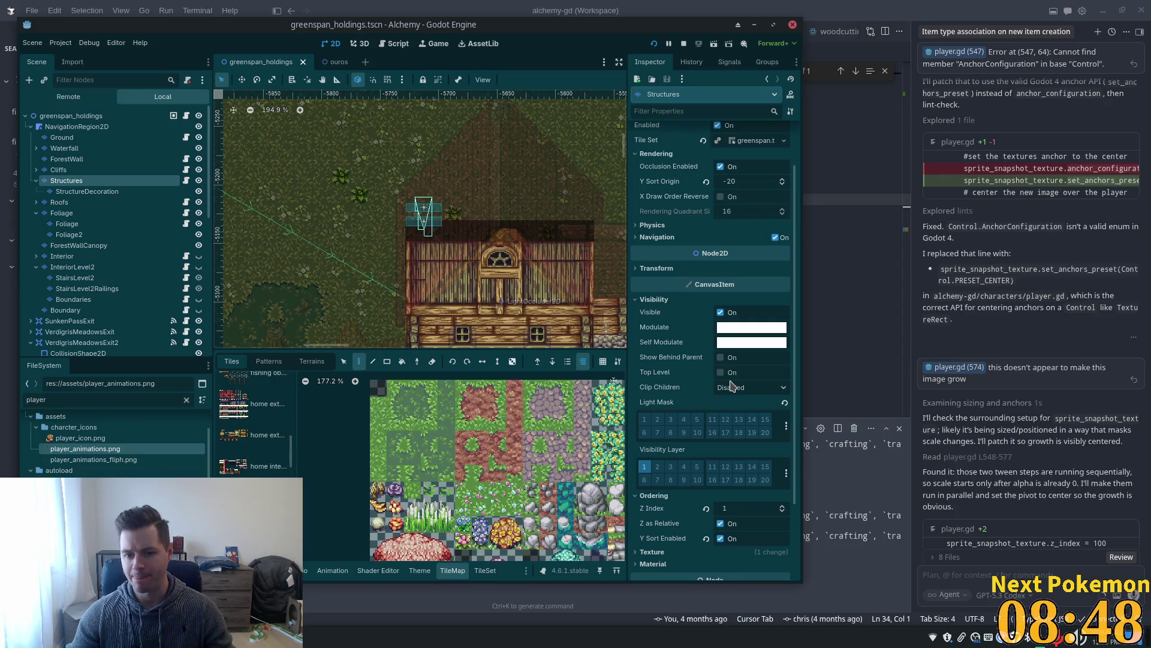
pyautogui.scroll(-2, 708, 391)
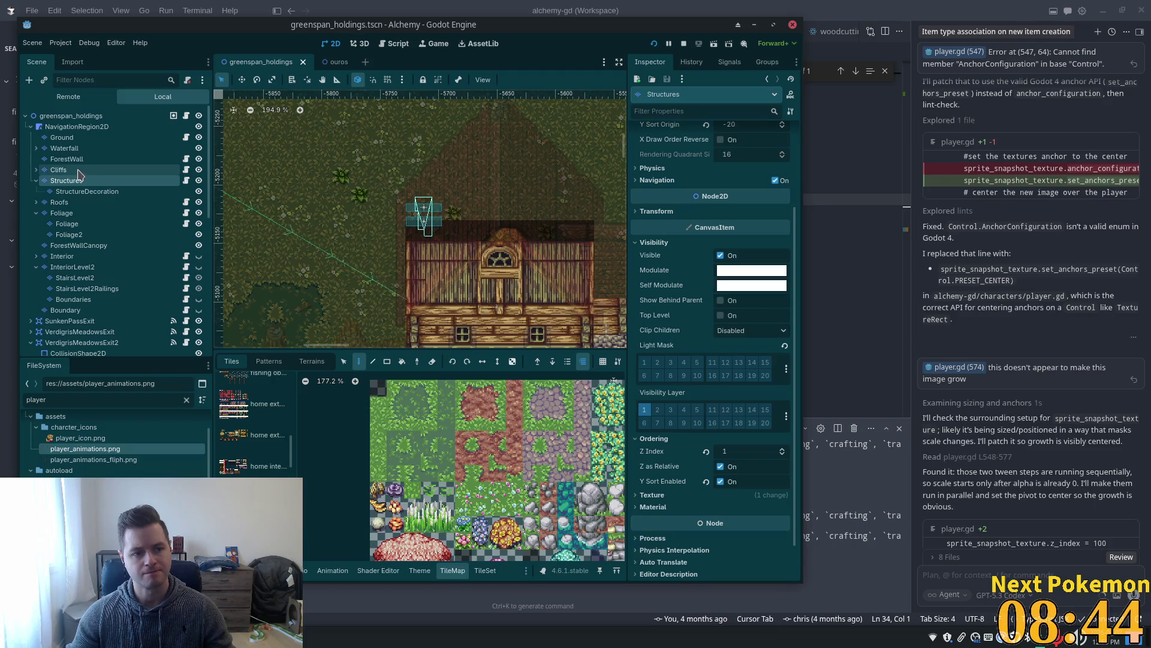
pyautogui.click(88, 204)
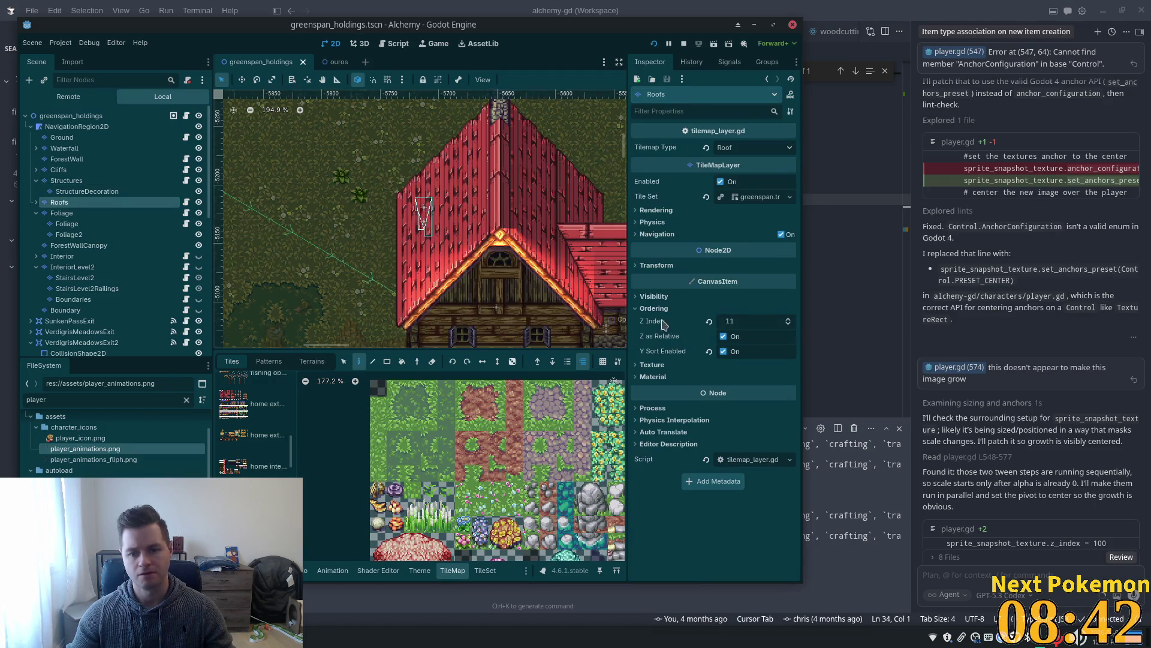
pyautogui.click(654, 296)
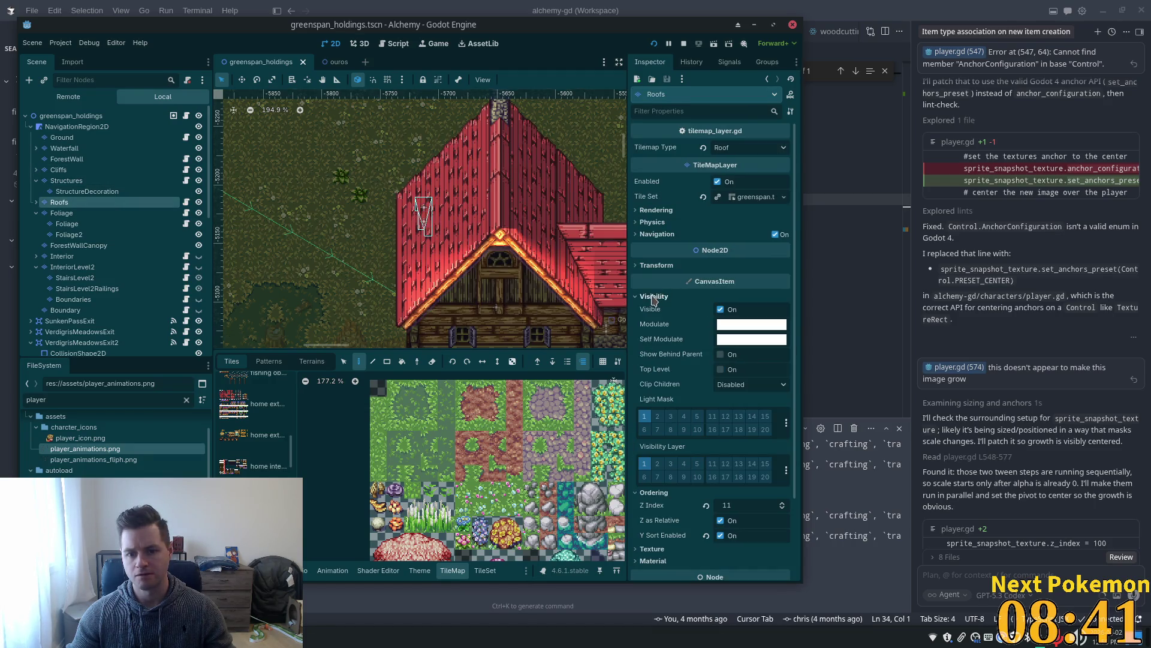
pyautogui.click(644, 416)
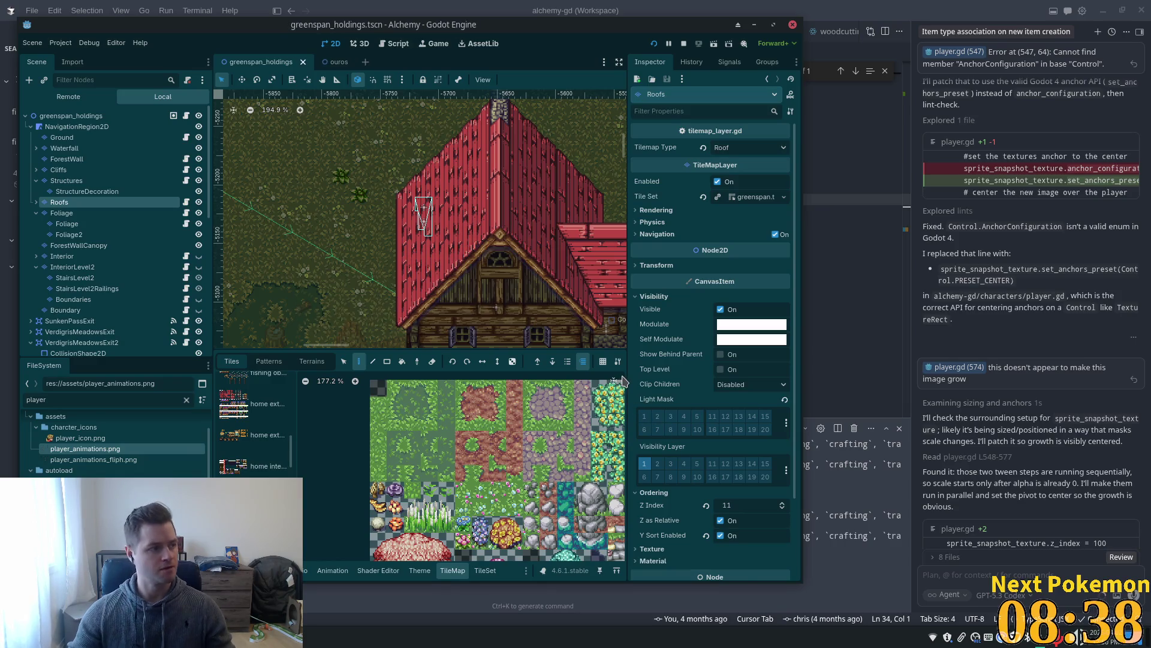
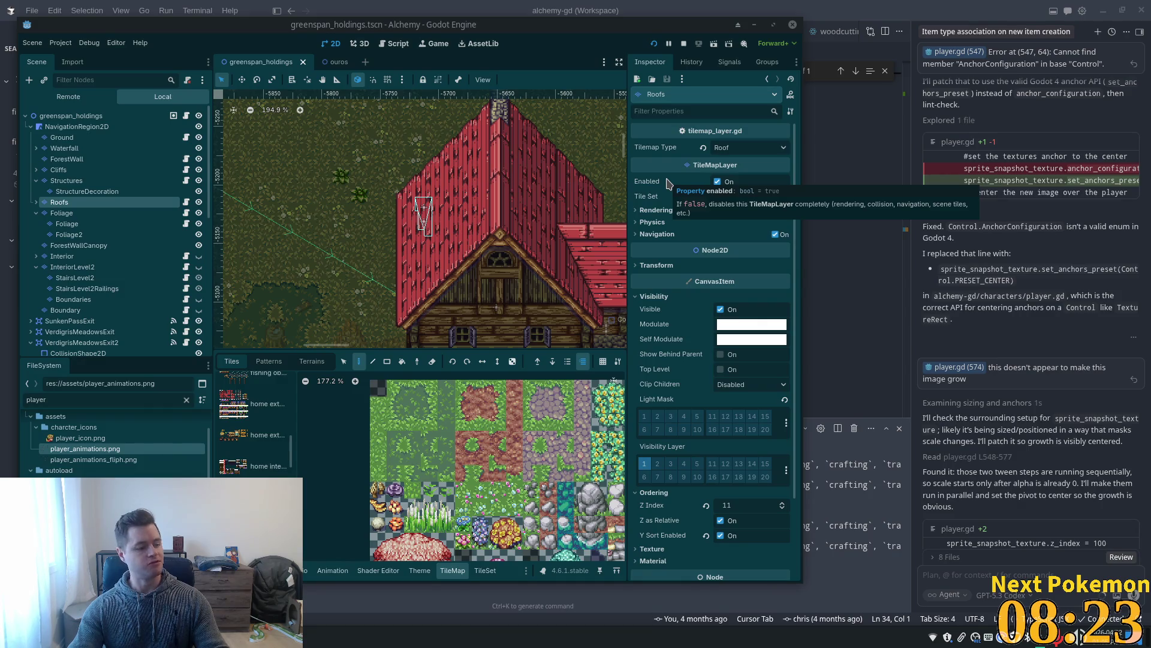
# Maximize the editor, heighten the 2D viewport and zoom out to show the whole greenspan_holdings map.
pyautogui.doubleClick(621, 27)
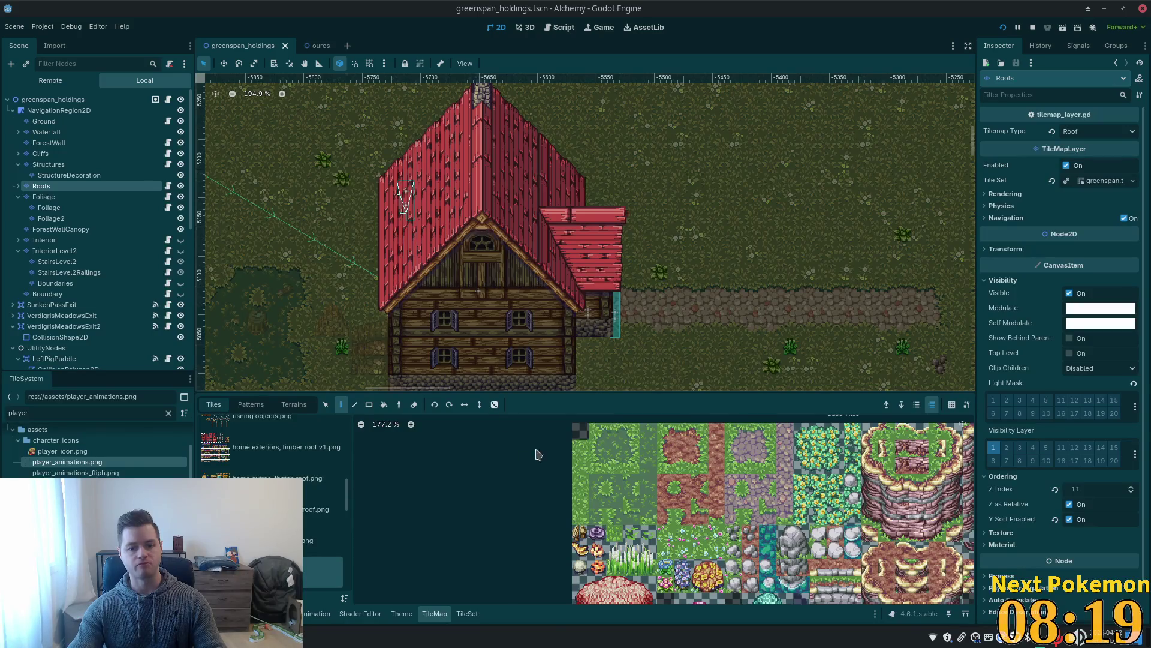
pyautogui.moveTo(585, 398); pyautogui.dragTo(585, 455)
pyautogui.scroll(-5, 609, 363)
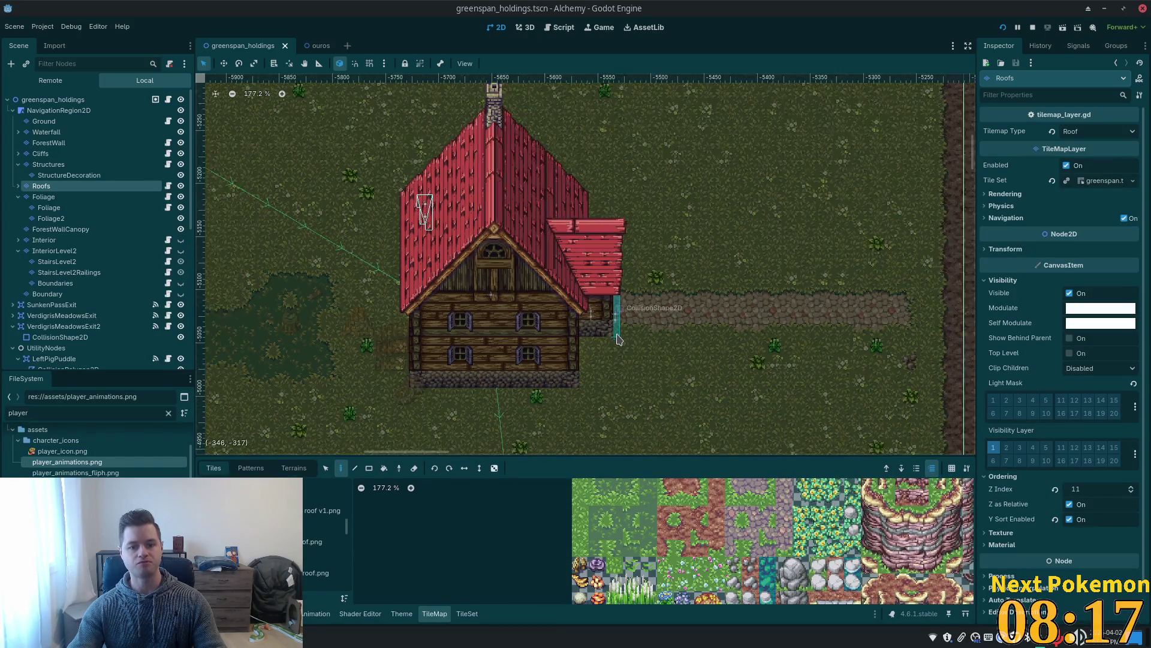
pyautogui.scroll(-4, 607, 362)
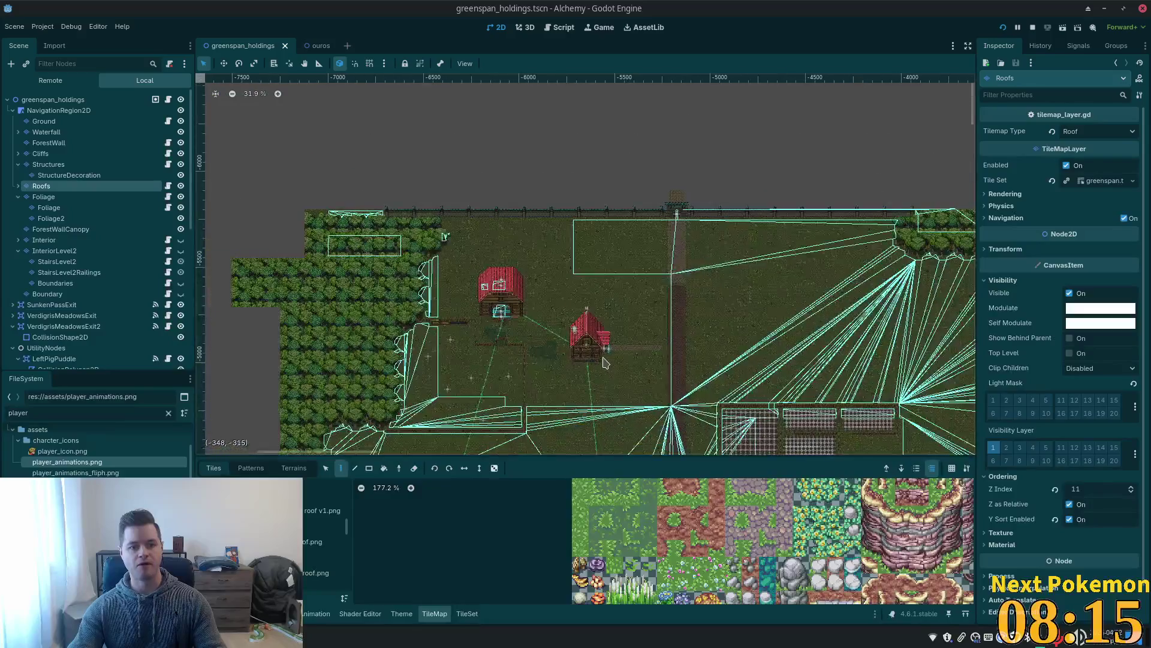
pyautogui.scroll(-5, 482, 267)
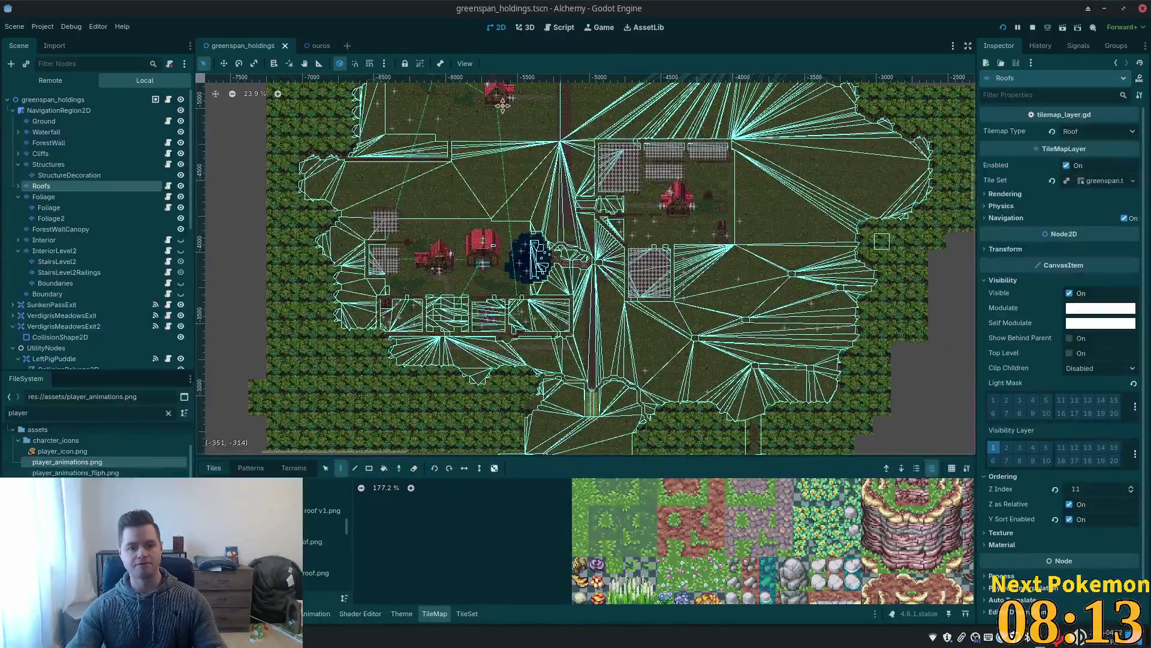
pyautogui.scroll(-2, 514, 172)
pyautogui.scroll(-3, 514, 173)
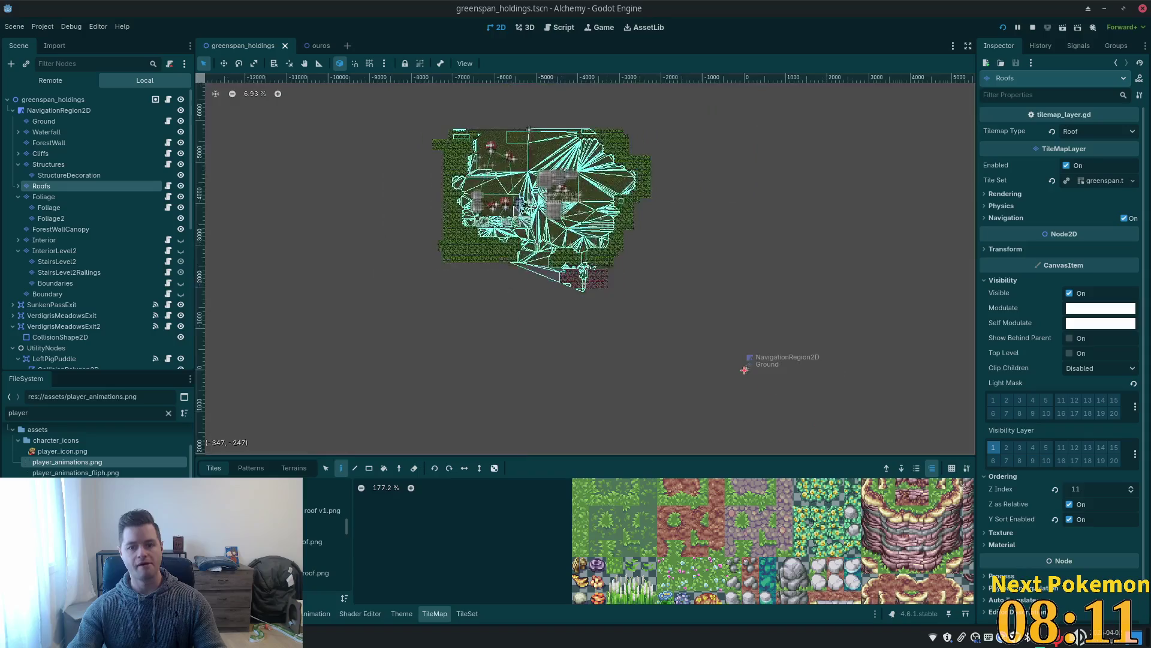
pyautogui.scroll(1, 515, 180)
pyautogui.scroll(-1, 514, 209)
pyautogui.scroll(5, 514, 209)
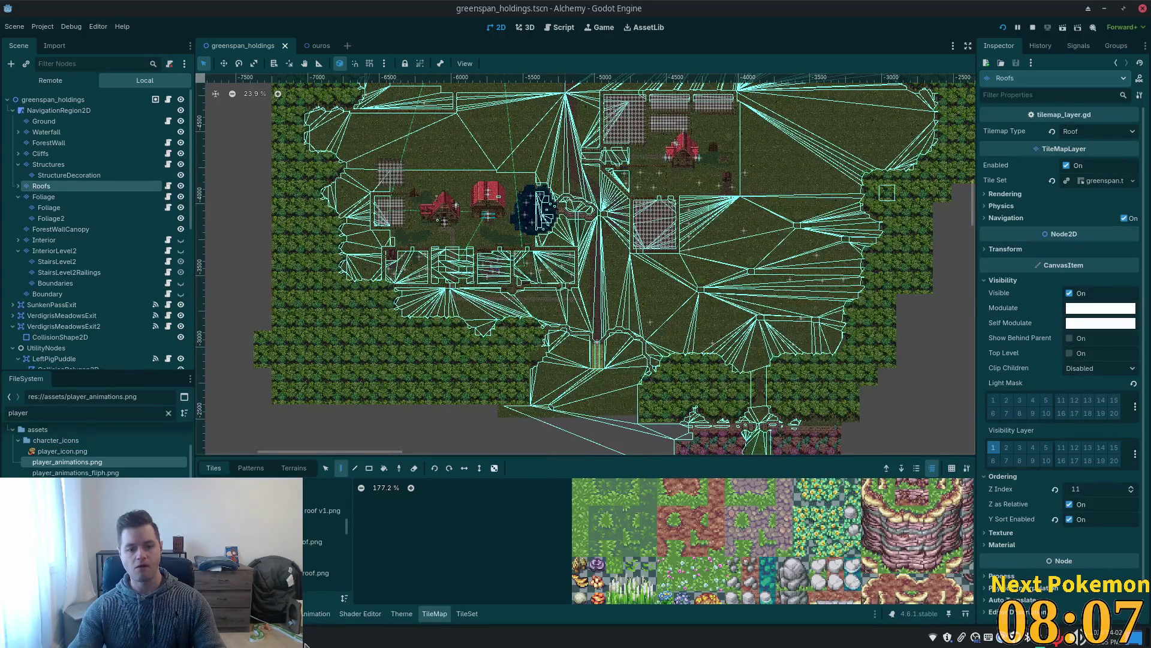
pyautogui.click(343, 637)
# Bring the Alchemy debug game forward, teleport to Beach and walk north into the desert.
pyautogui.click(343, 565)
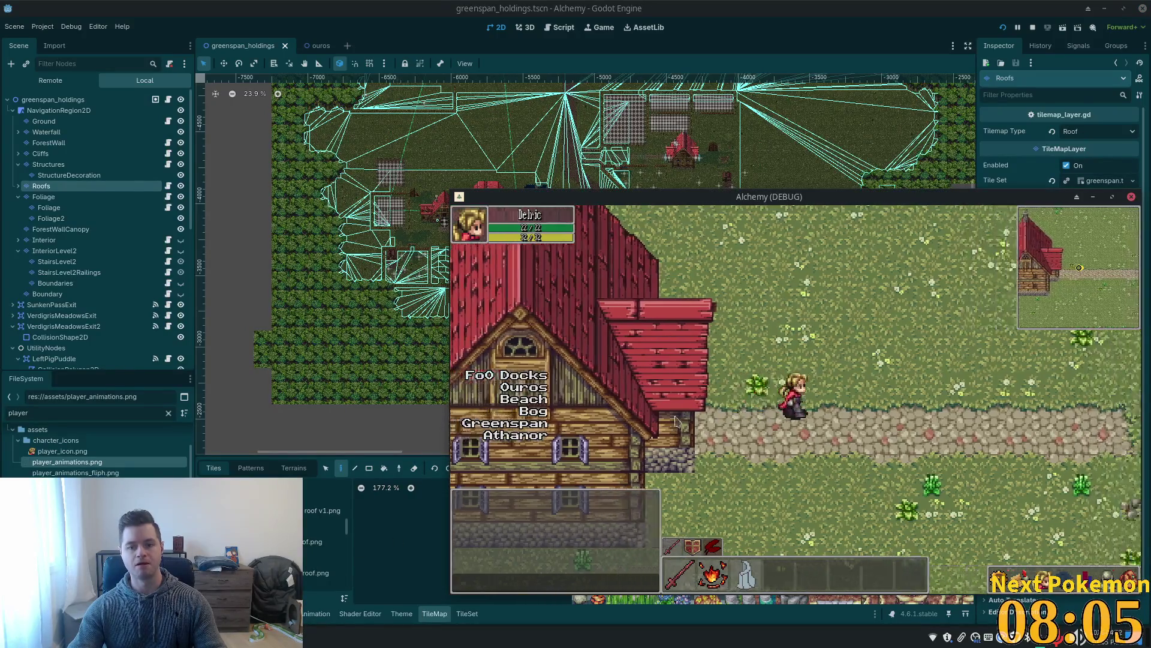
pyautogui.click(514, 413)
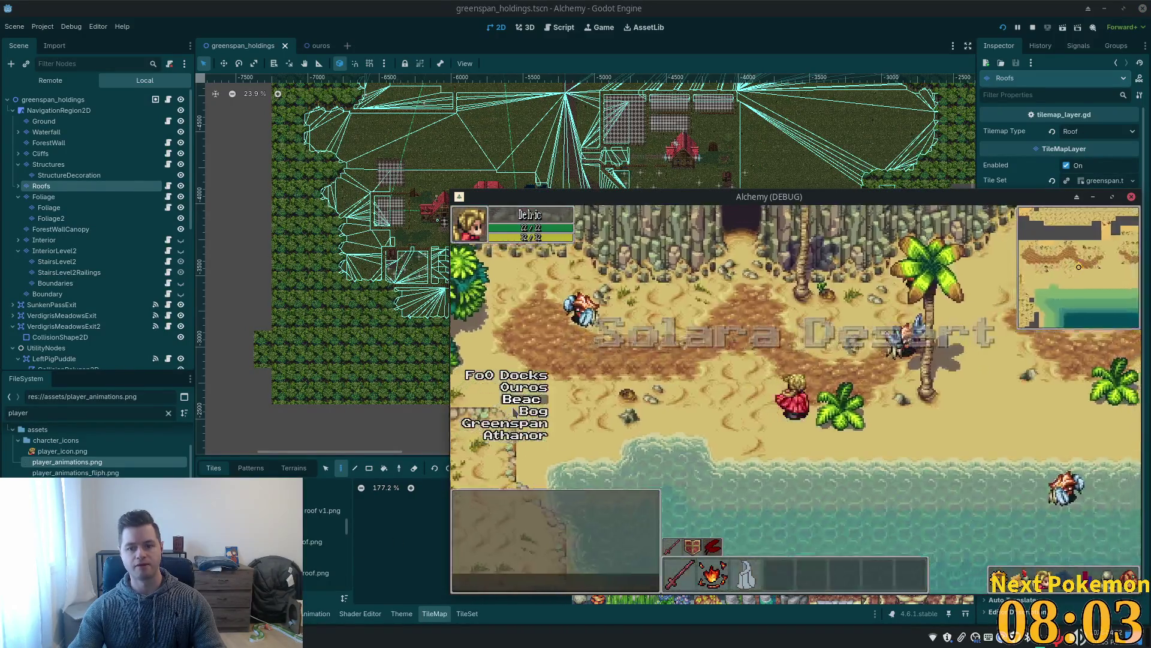
pyautogui.press('Right')
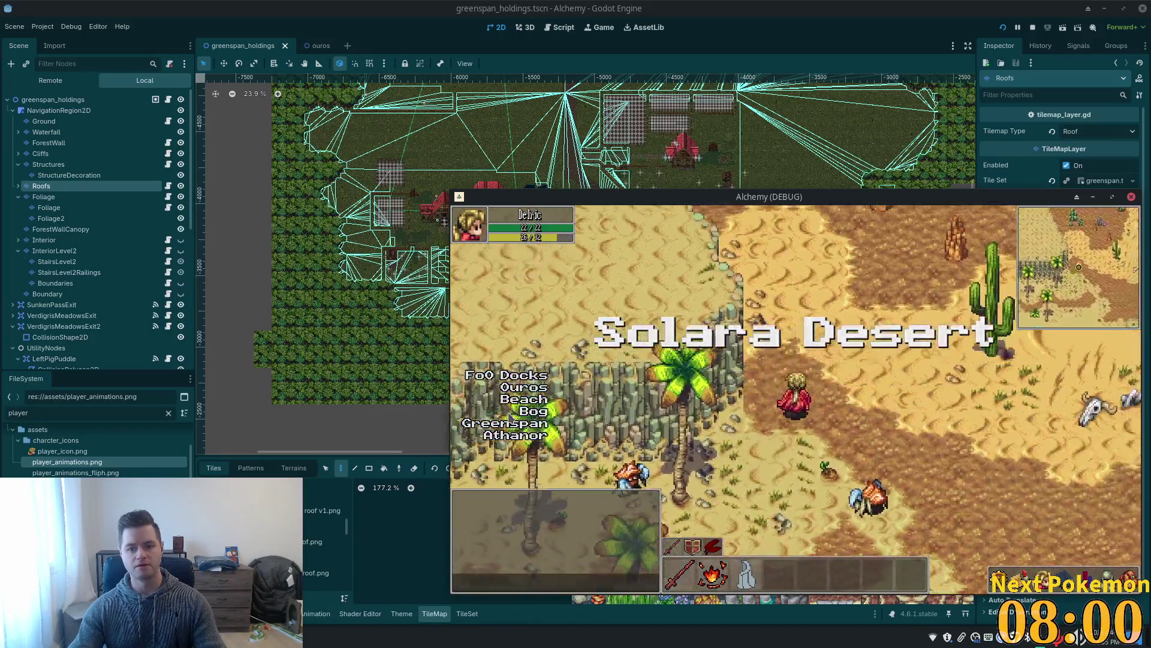
pyautogui.press('Up')
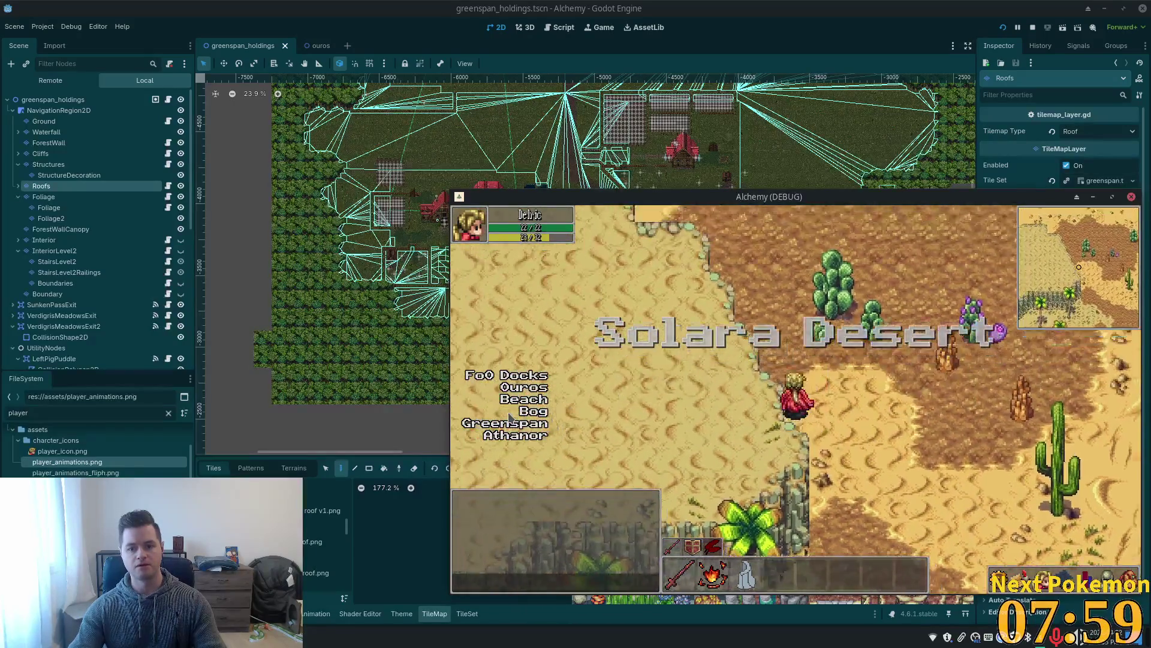
pyautogui.press('Up')
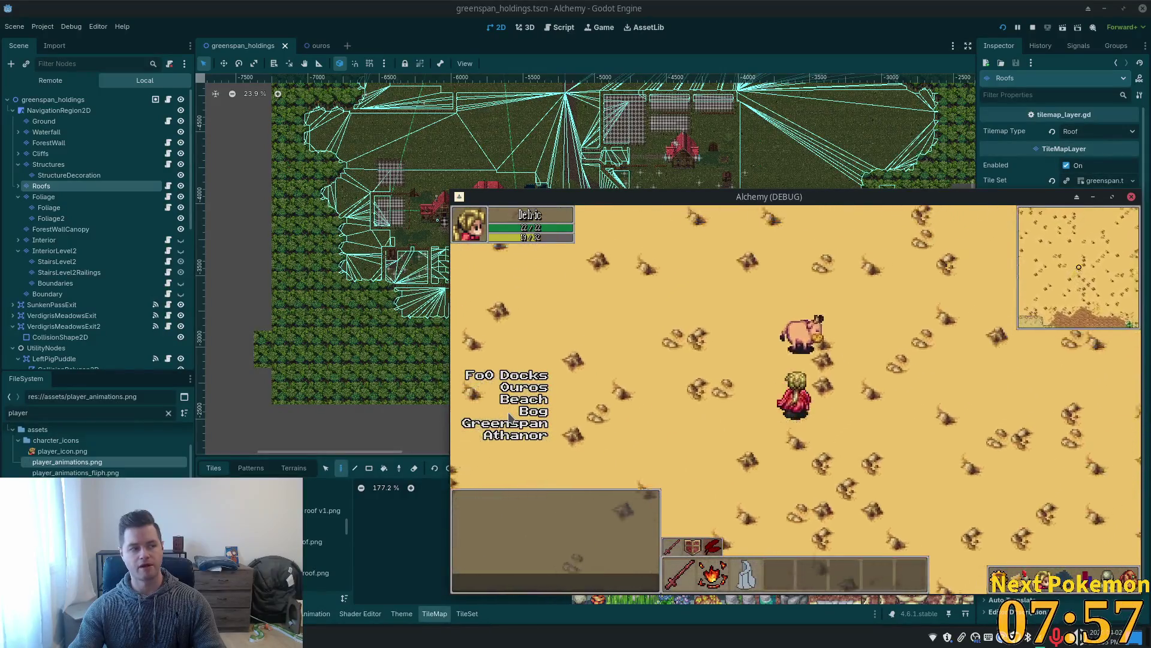
pyautogui.press('Up')
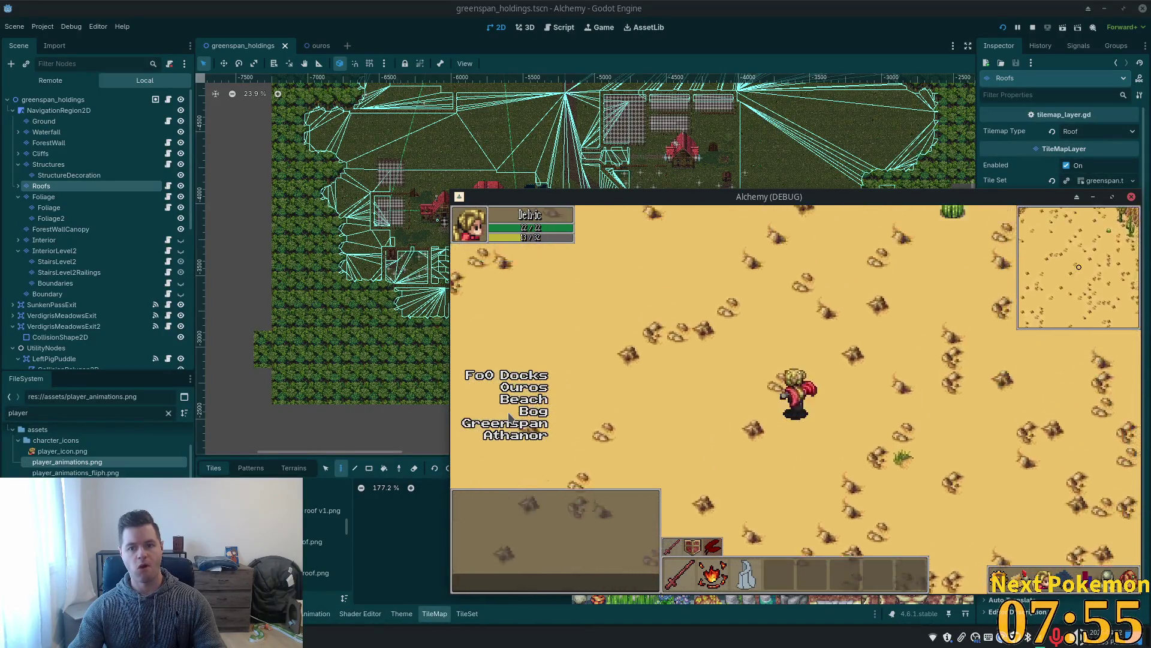
pyautogui.press('Up')
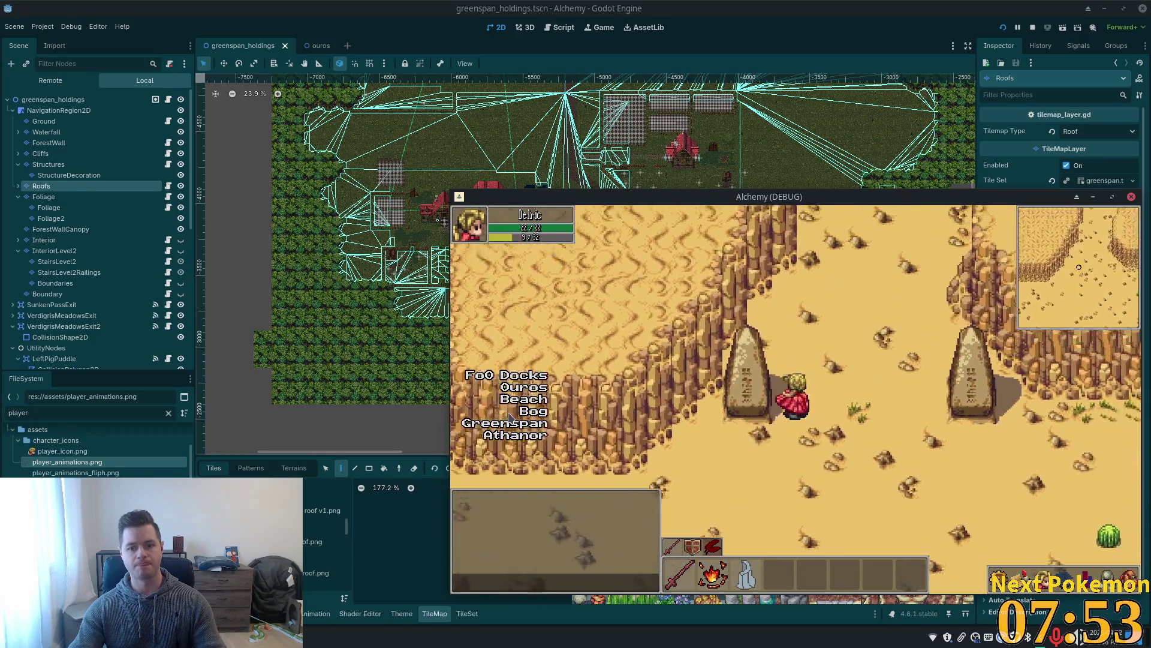
pyautogui.press('Down')
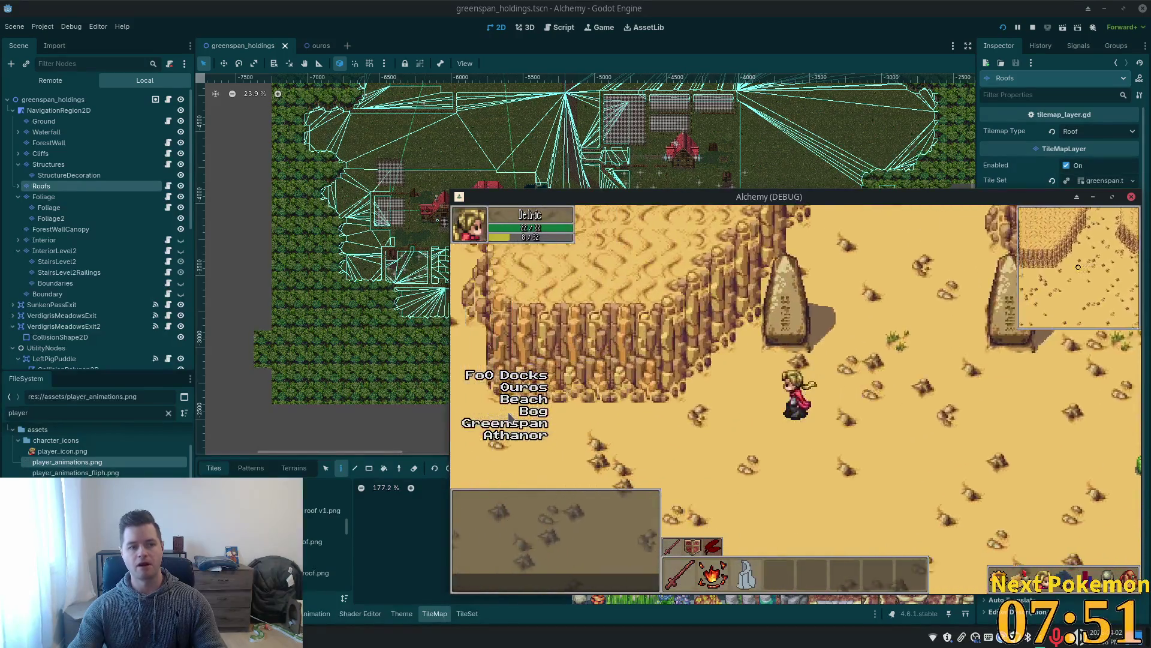
pyautogui.press('Left')
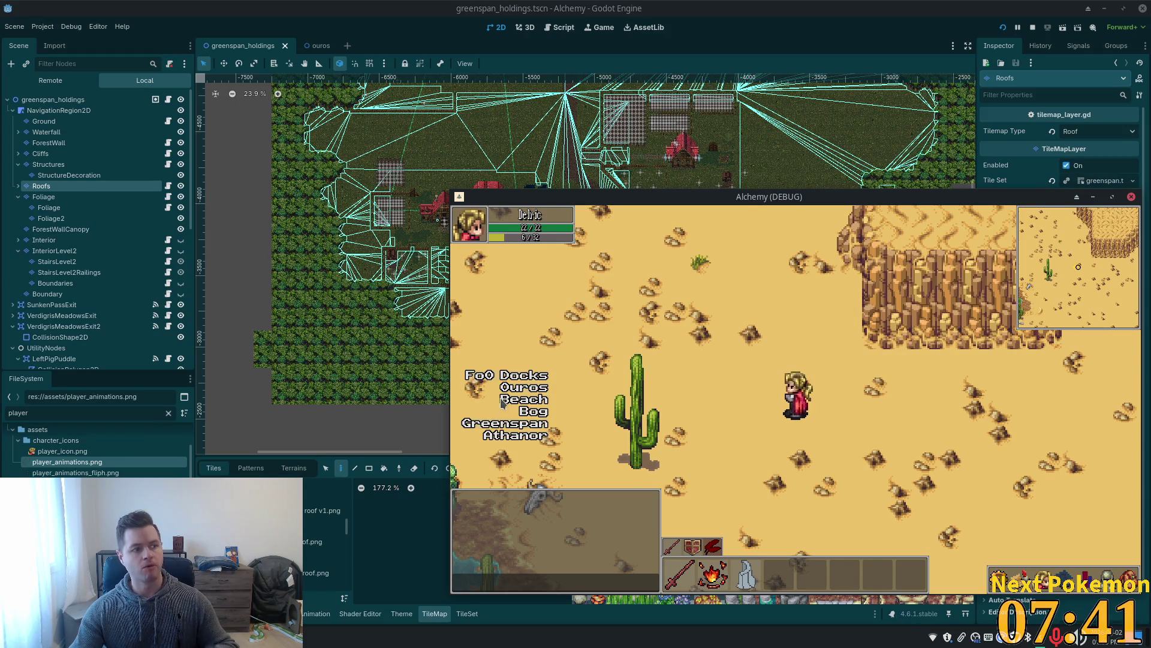
# Walk the character through the desert cliffs into the canyon below the large cliff wall.
pyautogui.press('w')
pyautogui.press('d')
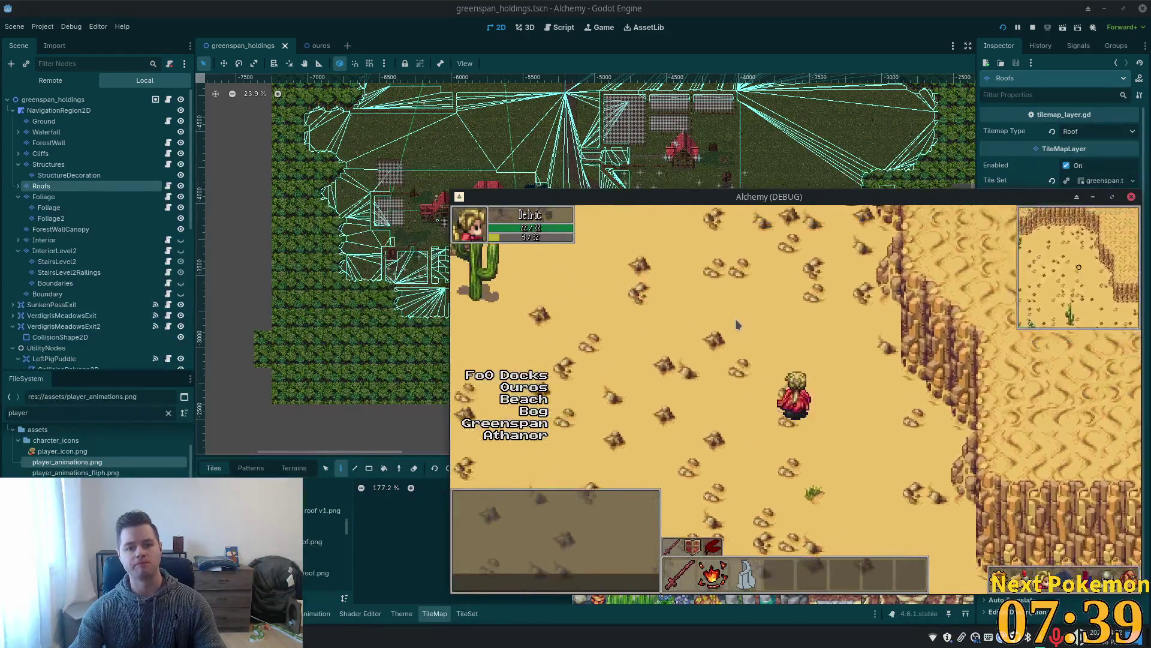
pyautogui.press('w')
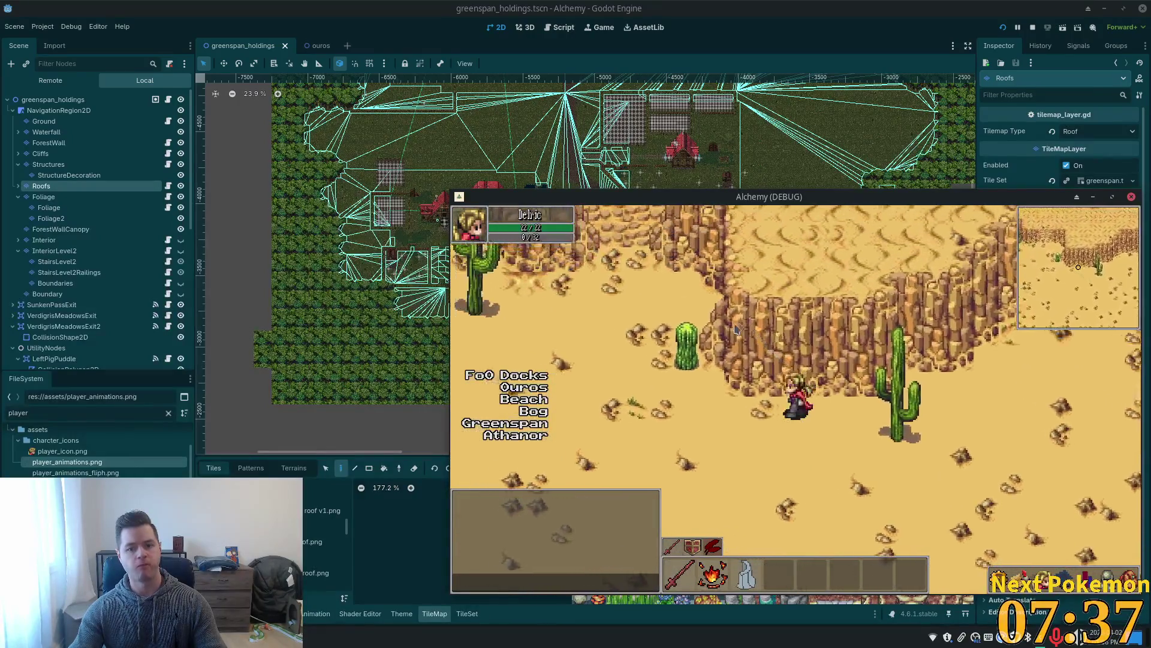
pyautogui.press('w')
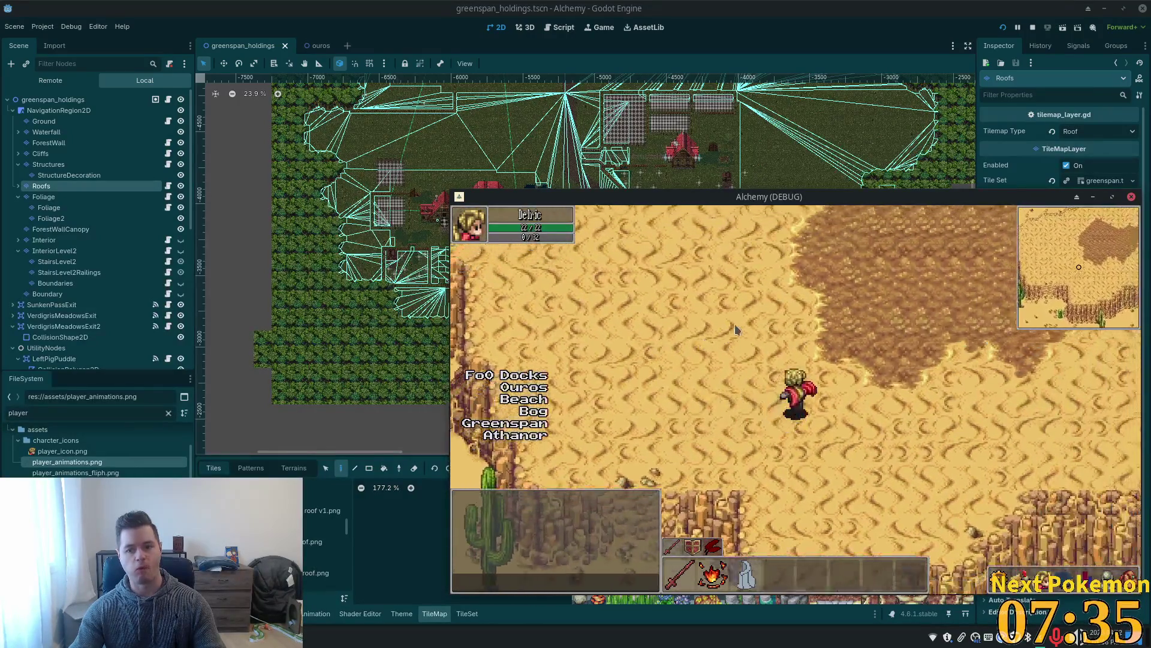
pyautogui.press('d')
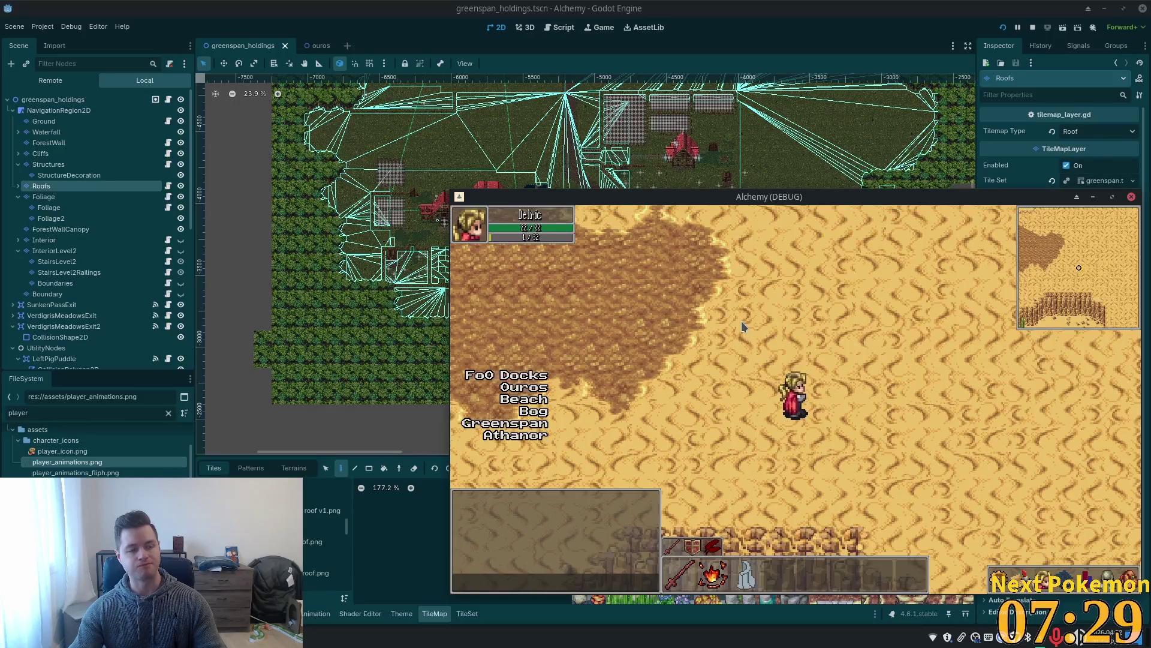
pyautogui.press('Down')
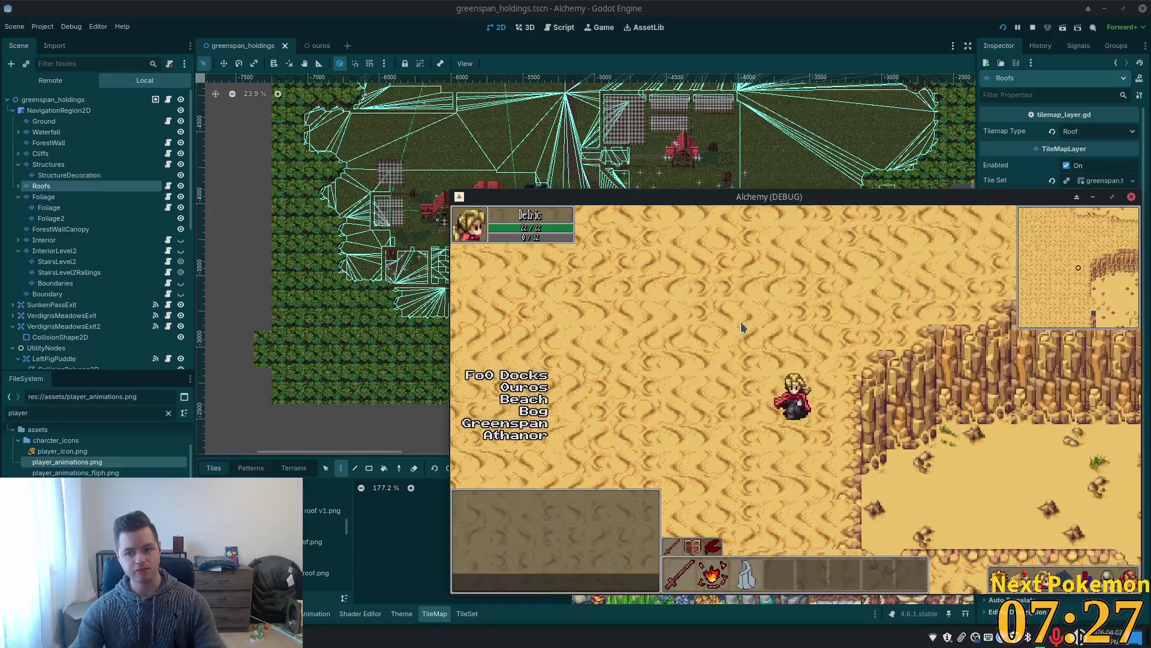
pyautogui.press('Down')
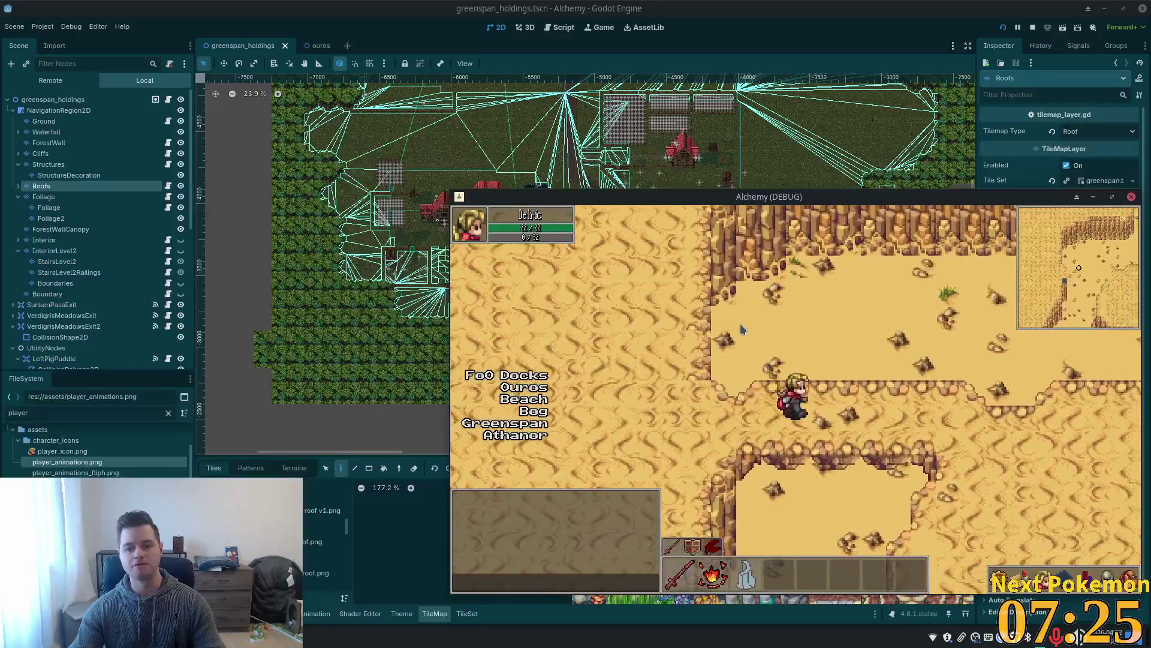
pyautogui.press('Right')
pyautogui.press('Right')
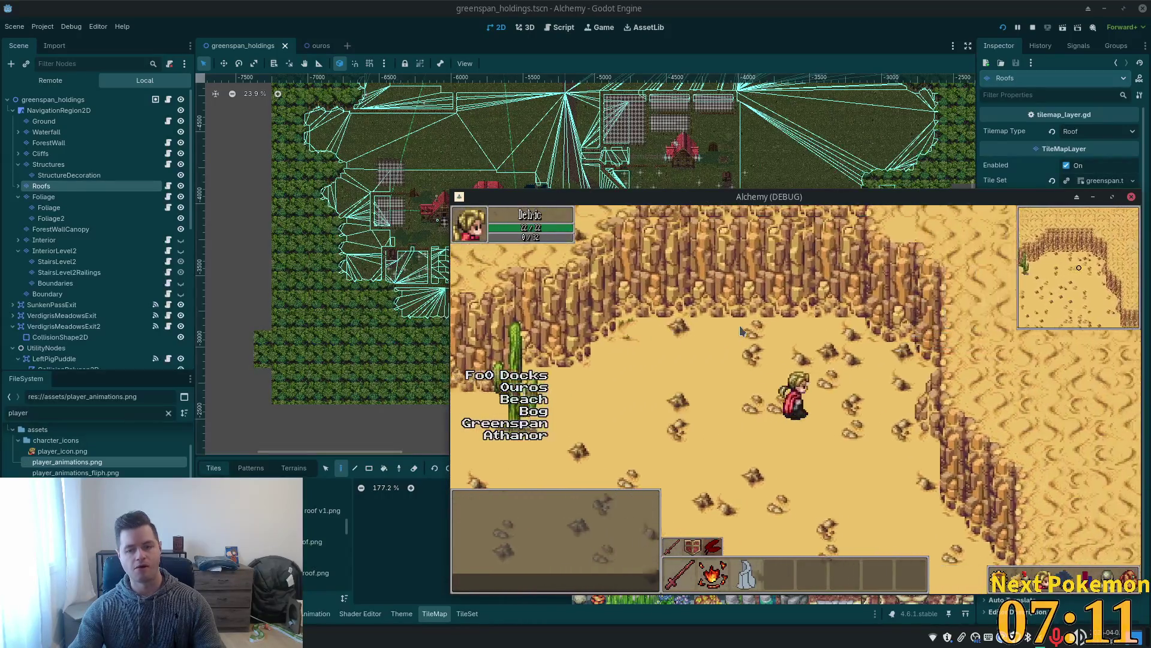
pyautogui.press('Right')
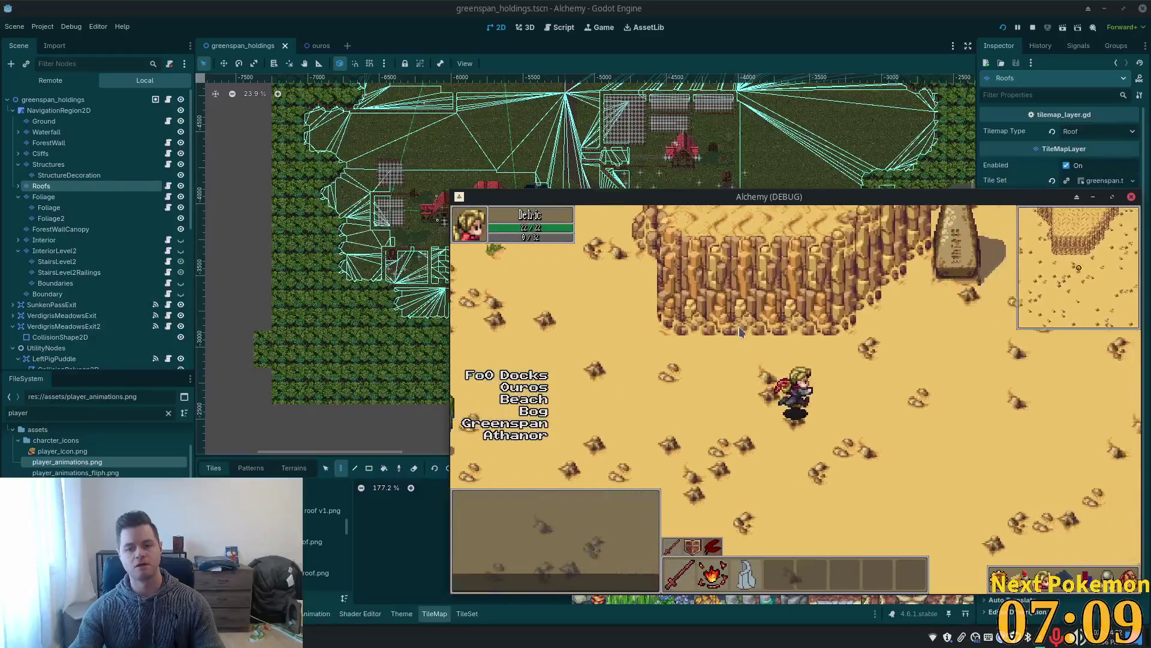
pyautogui.press('Up')
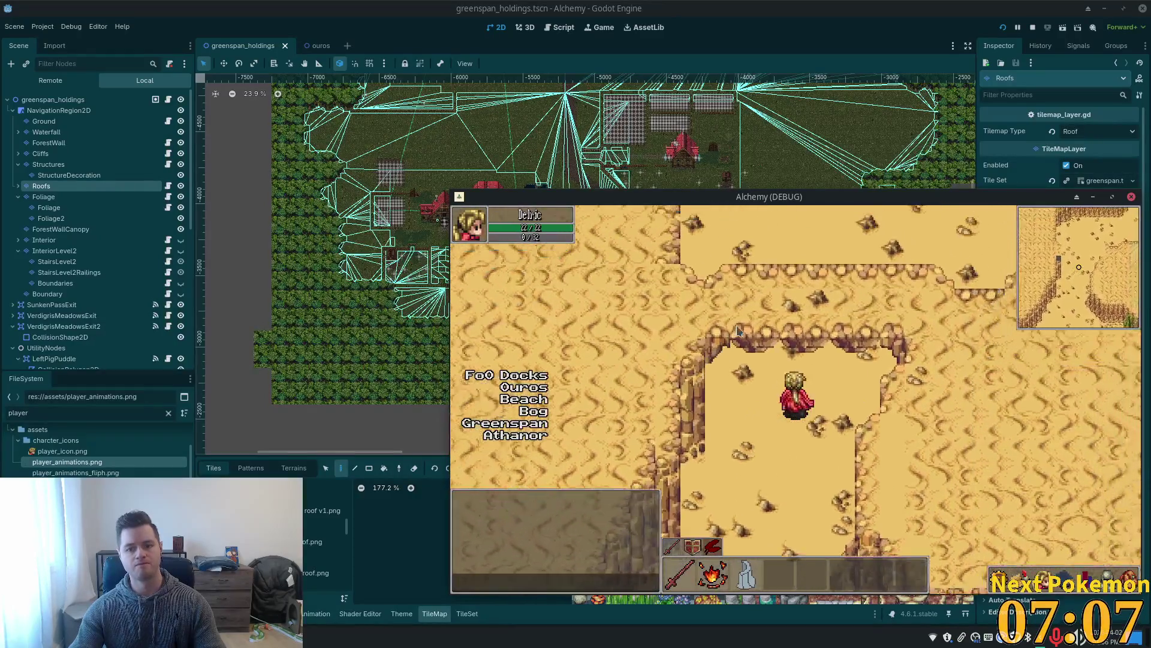
pyautogui.press('Right')
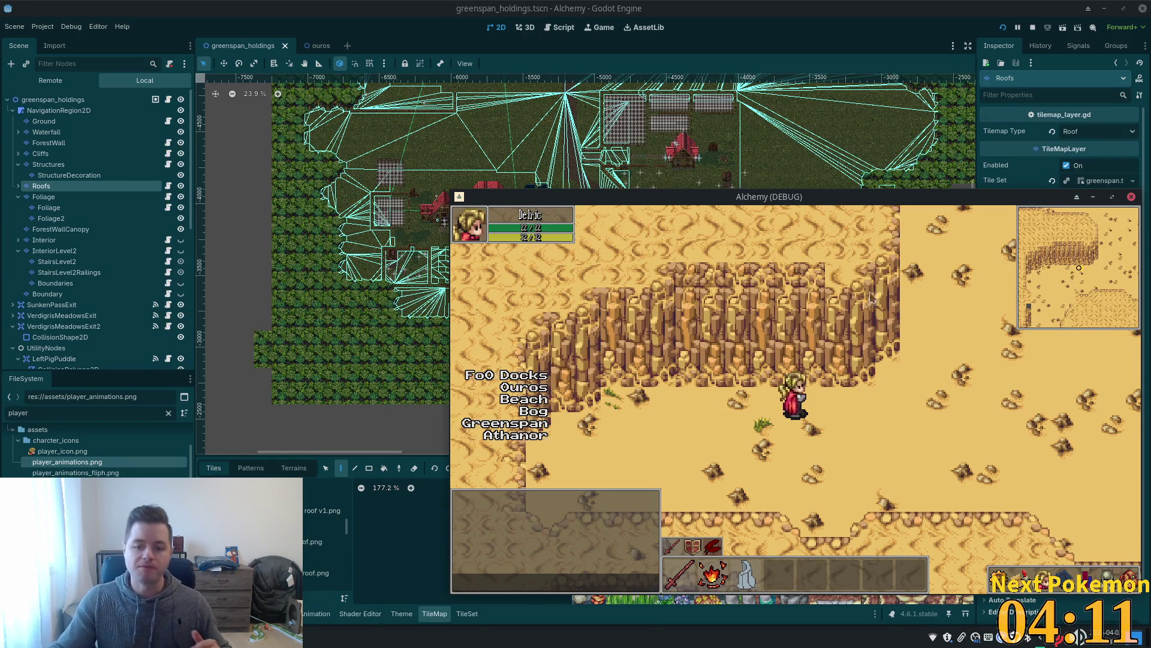
# Walk down-left, teleport to the Beach, then walk north and east across the desert.
pyautogui.press('Down')
pyautogui.press('Left')
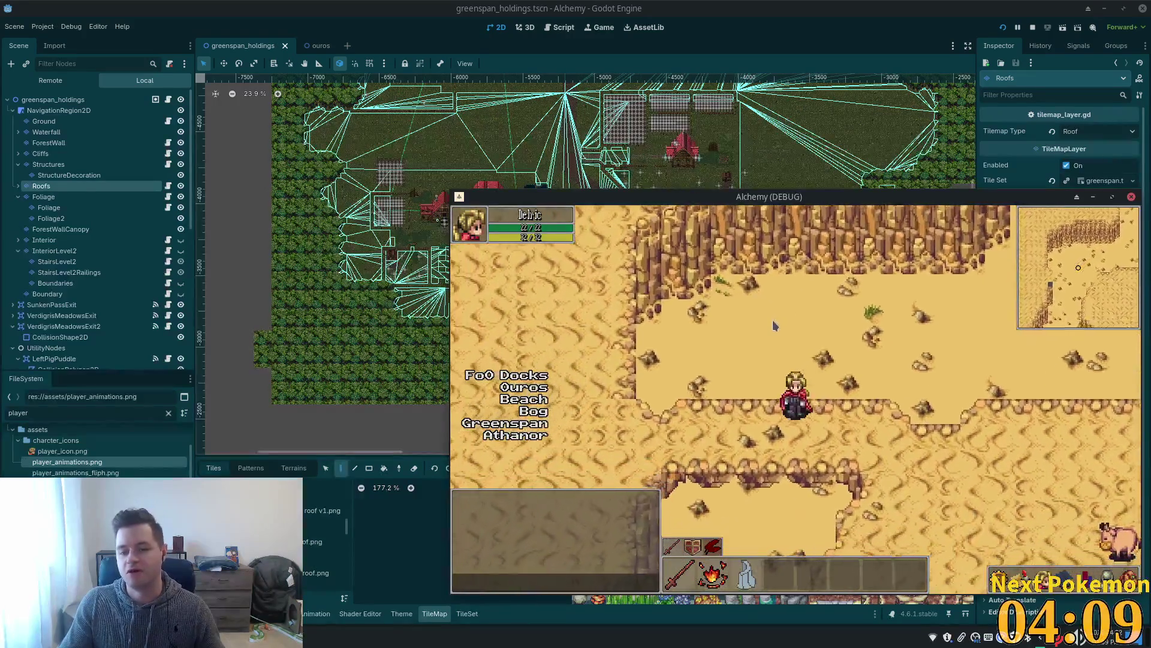
pyautogui.press('Down')
pyautogui.press('Left')
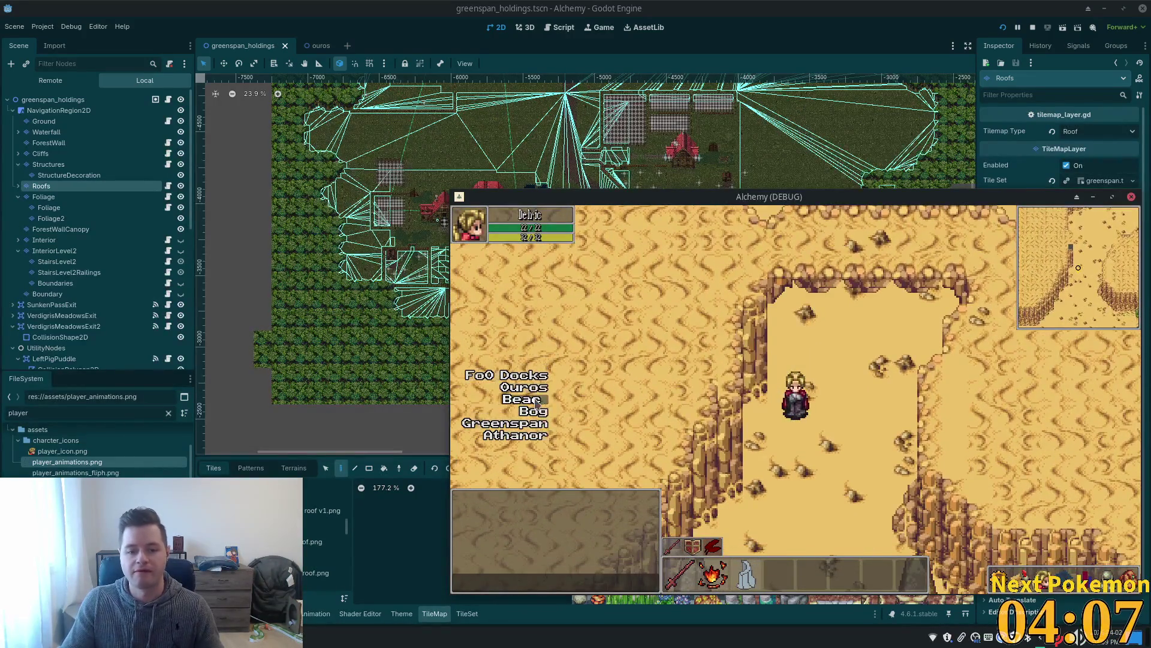
pyautogui.click(536, 402)
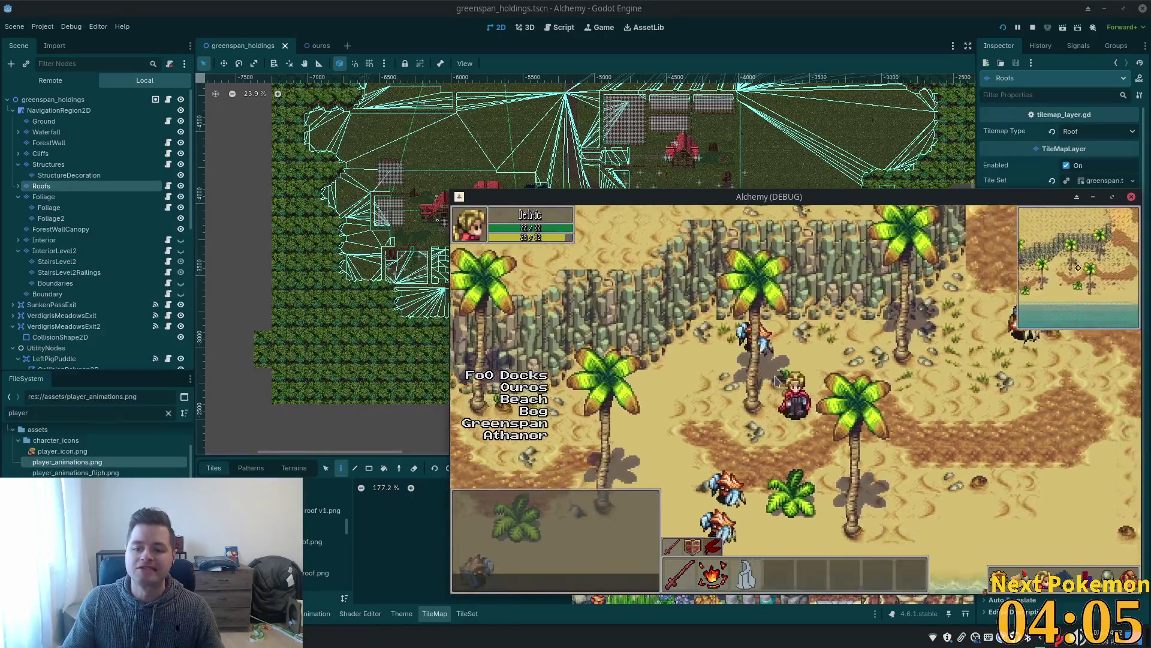
pyautogui.press('Up')
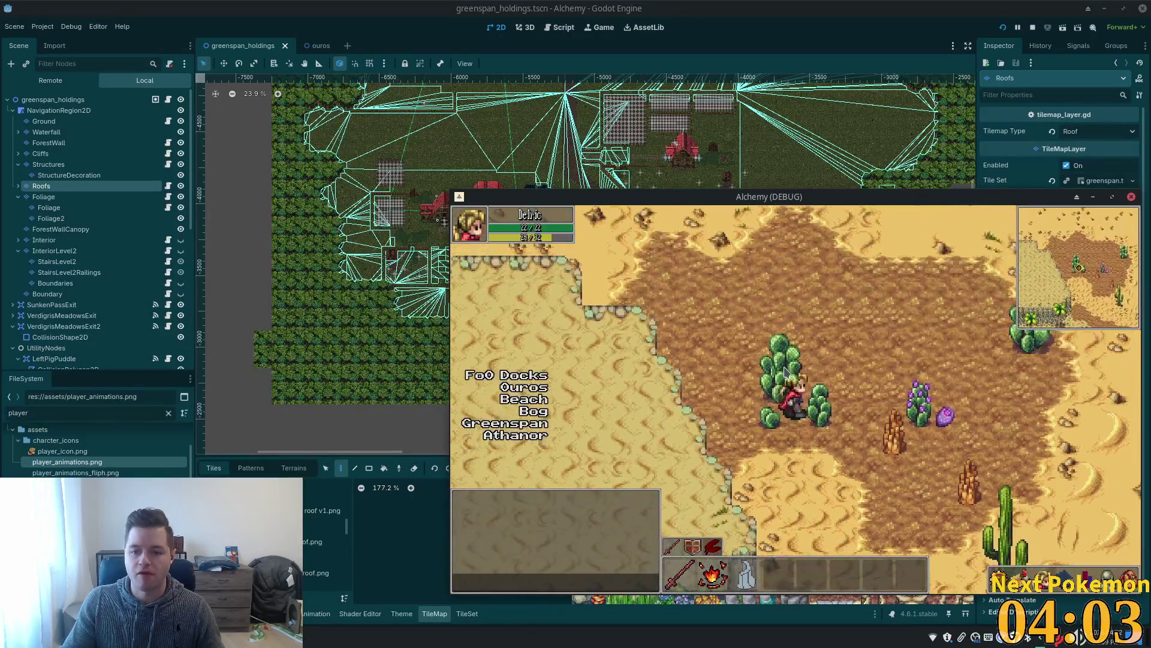
pyautogui.press('Right')
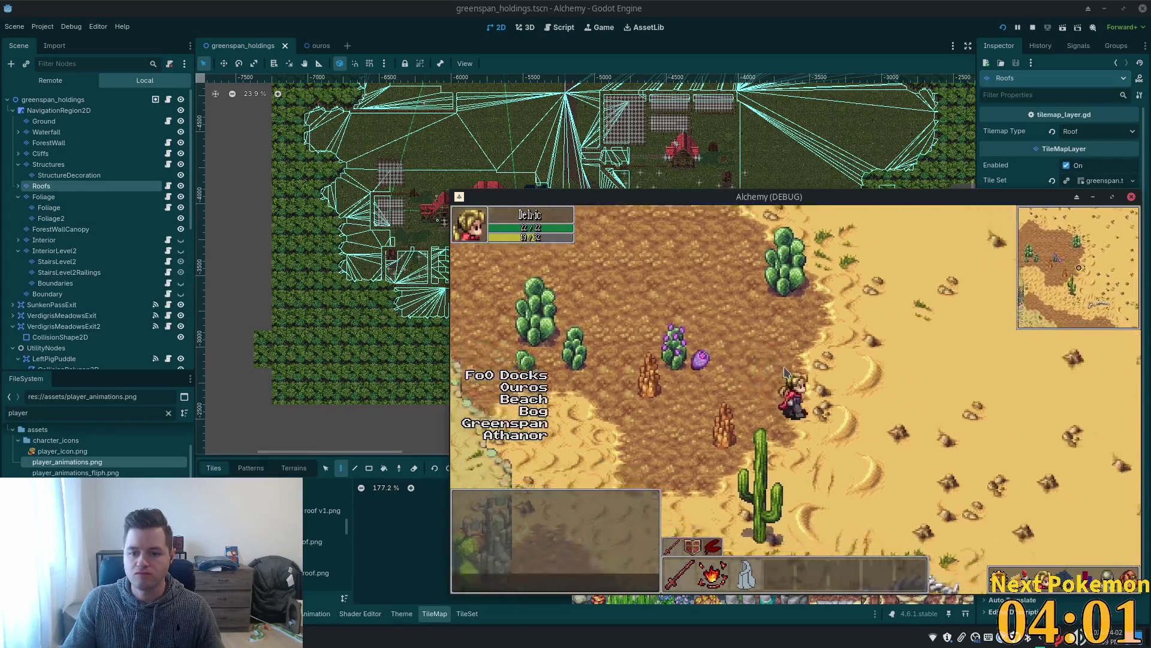
pyautogui.press('Up')
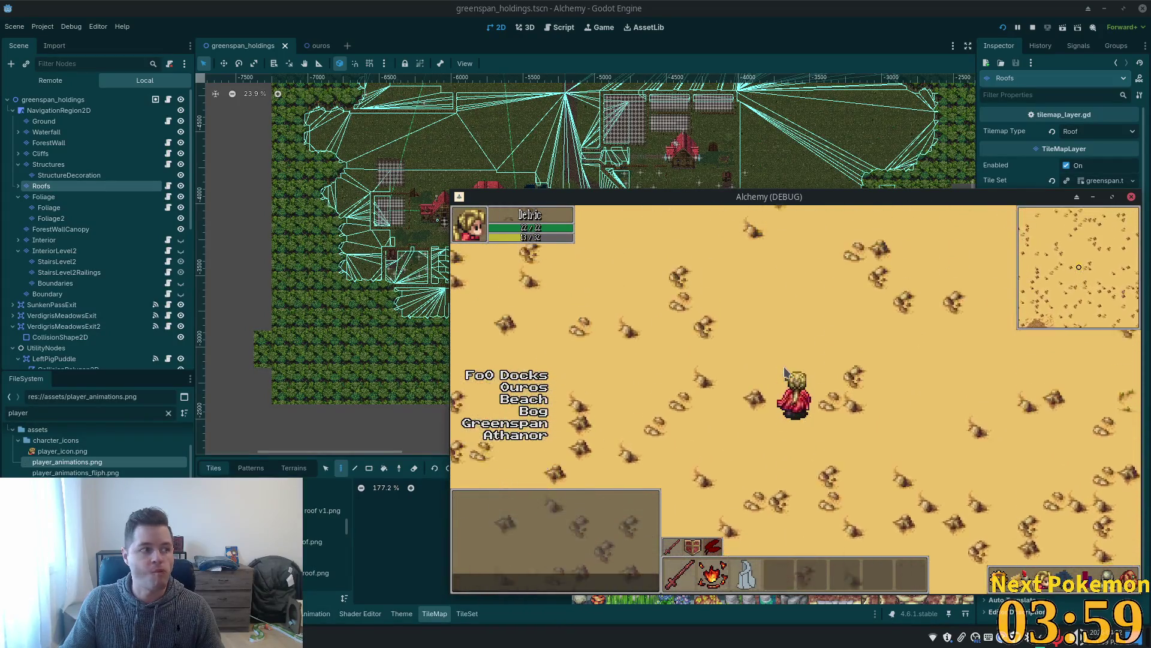
pyautogui.press('Down')
pyautogui.press('Right')
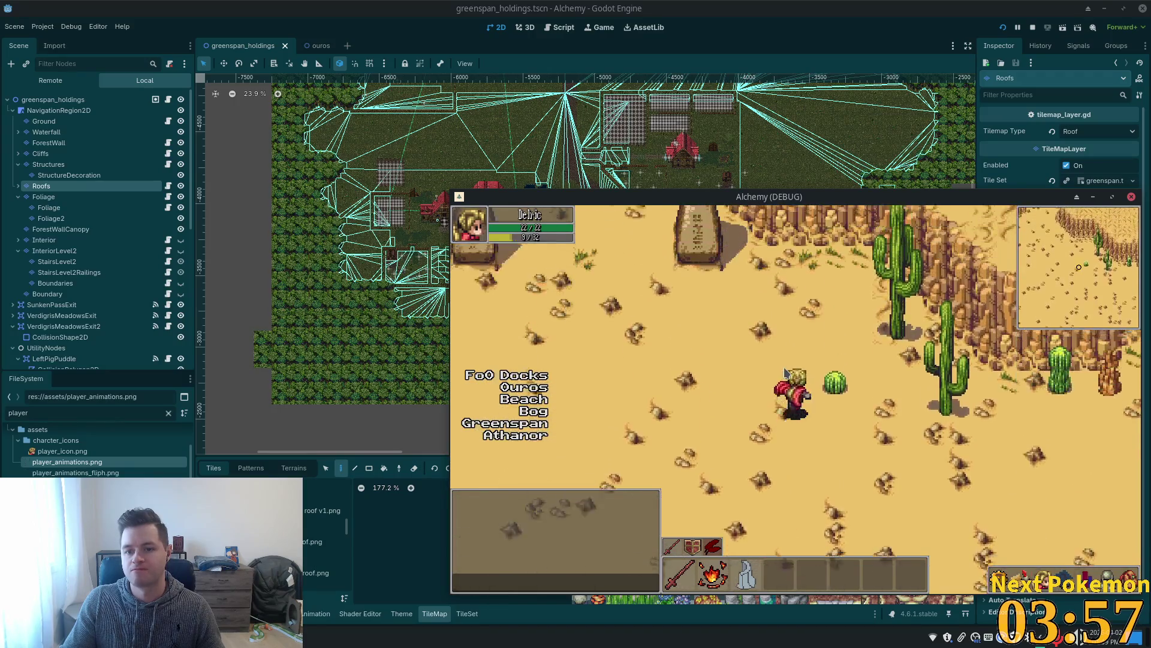
# Walk north into the sandy canyon onto the rocky ledge, then stop the game with F8.
pyautogui.press('Up')
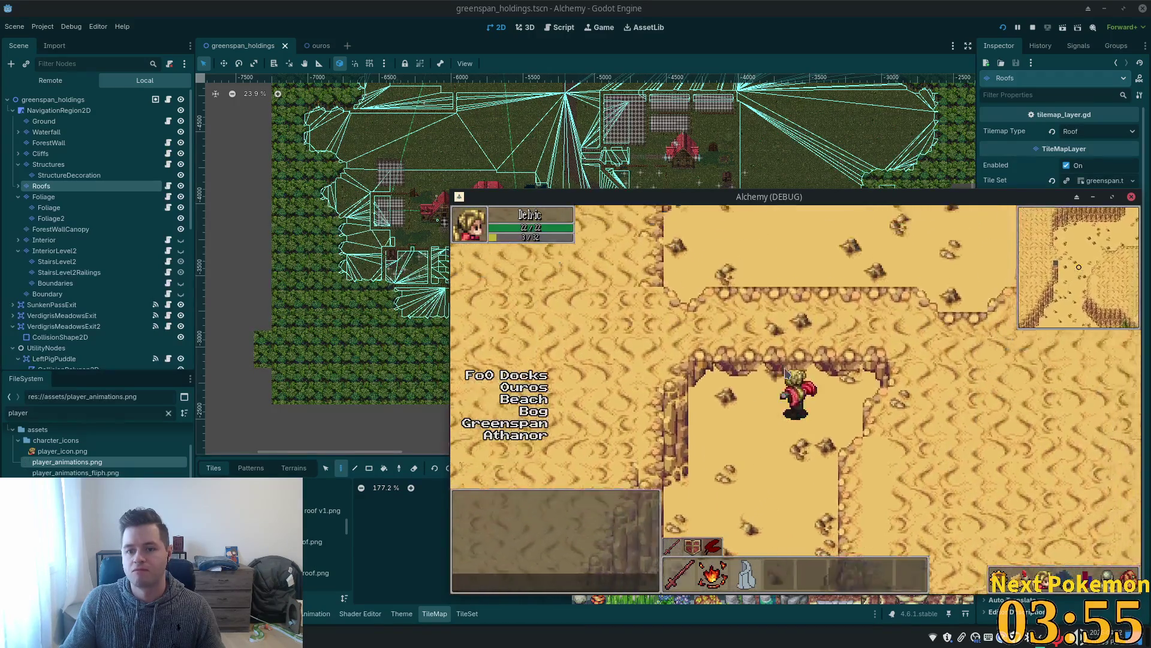
pyautogui.press('Up')
pyautogui.press('Down')
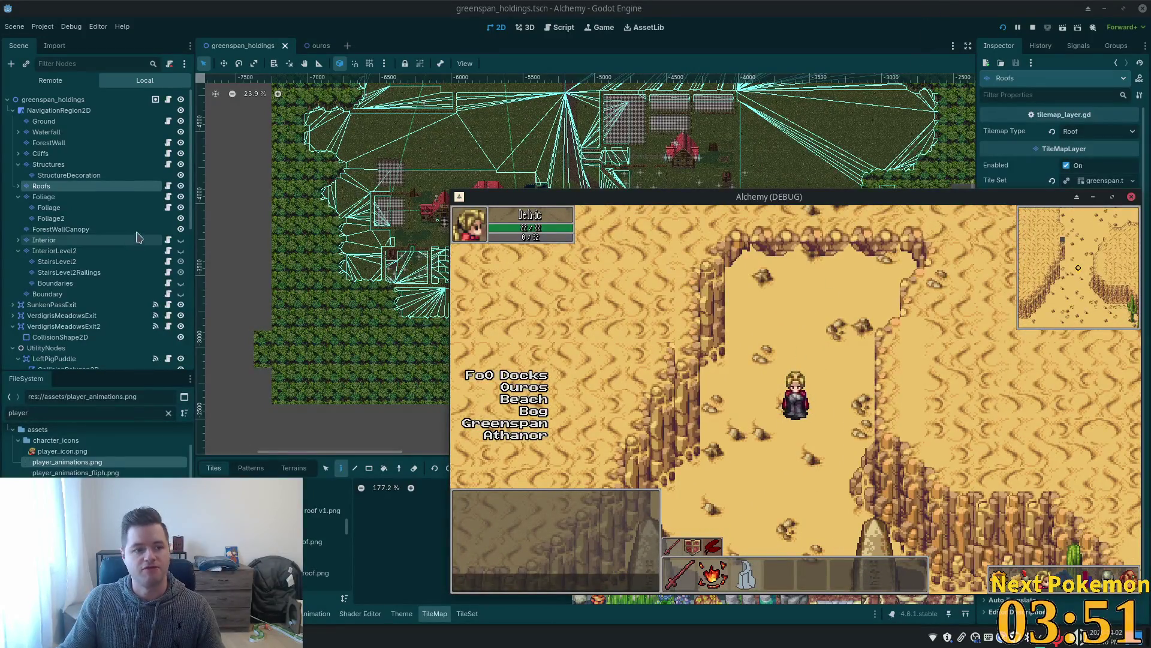
pyautogui.press('F8')
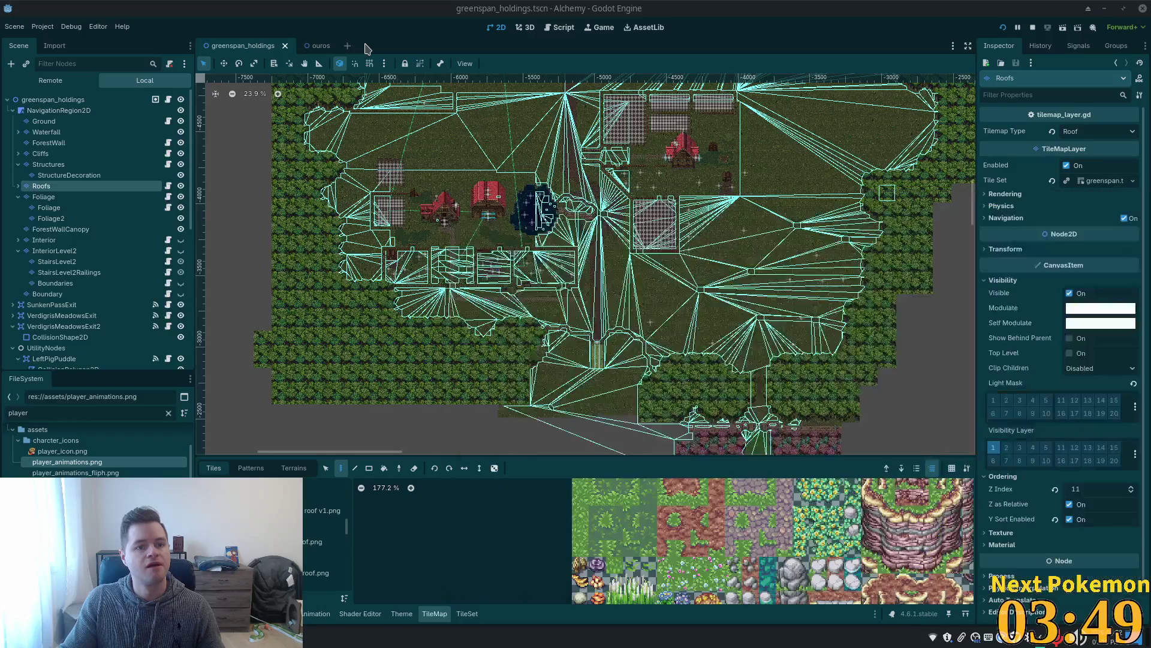
# Open the solara_desert.tscn scene through Quick Open by searching 'solara'.
pyautogui.hotkey('alt', 'shift', 'o')
pyautogui.write('sol')
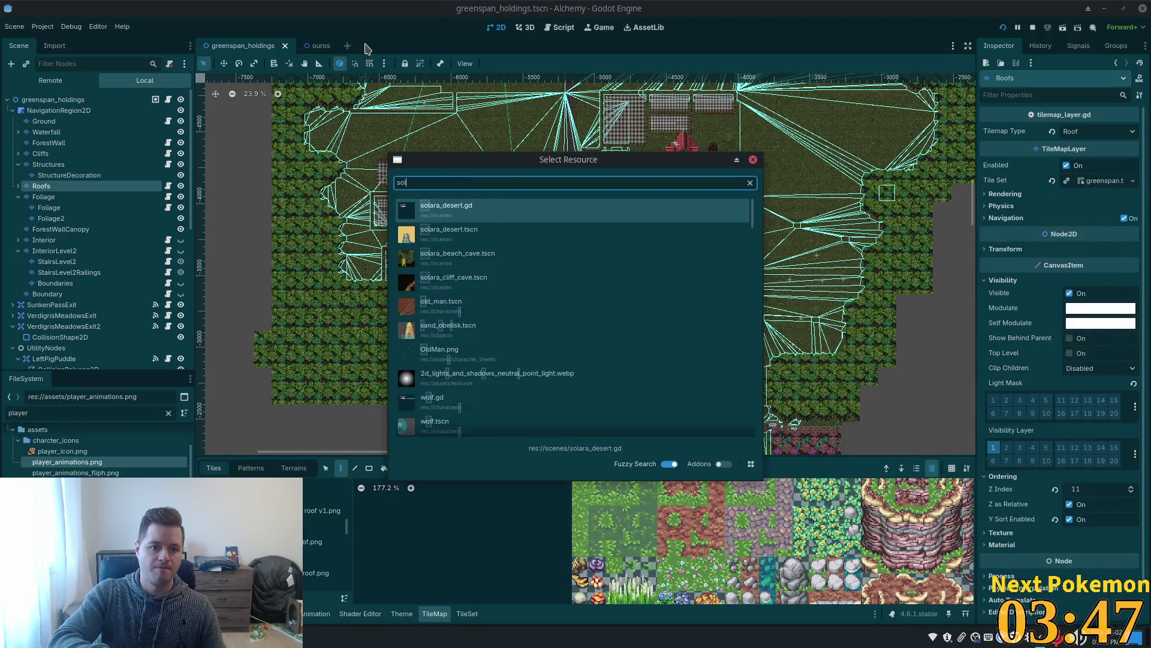
pyautogui.write('ara')
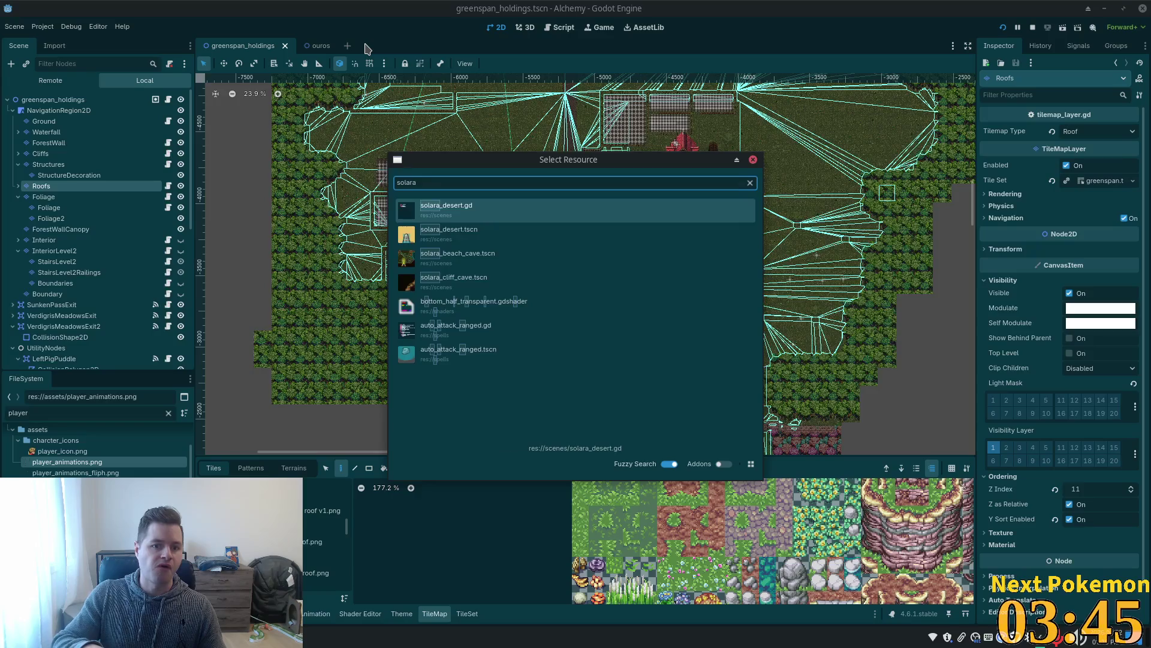
pyautogui.press('Down')
pyautogui.press('Return')
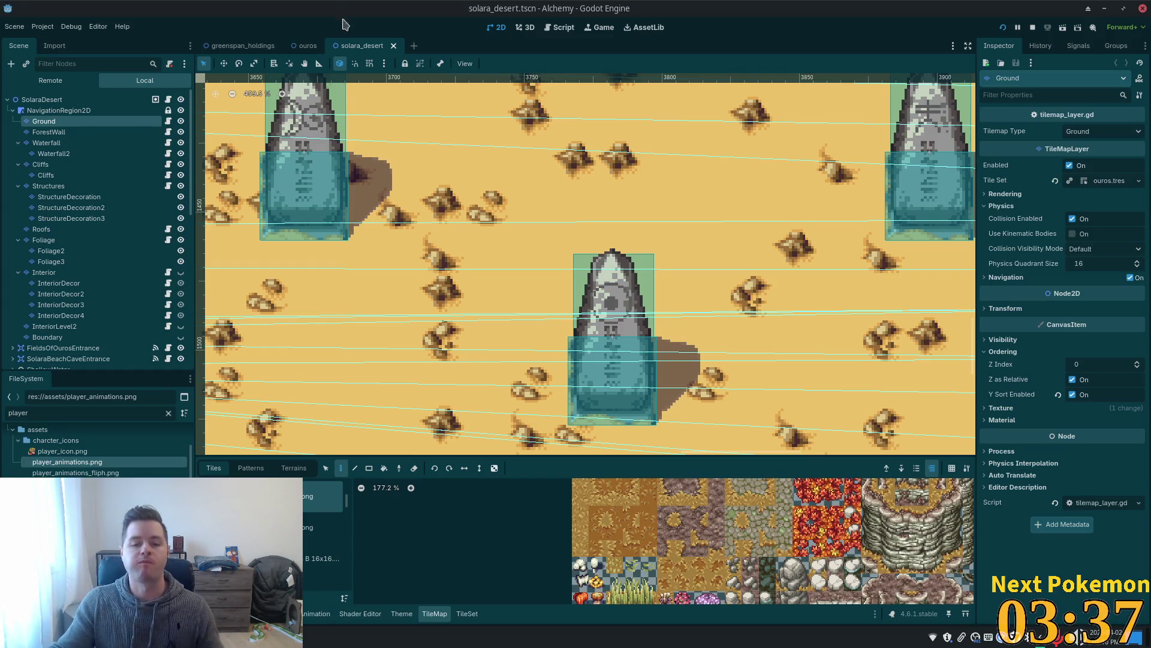
# Zoom out and pan across the desert map, then select the Cliffs layer.
pyautogui.scroll(-8, 525, 129)
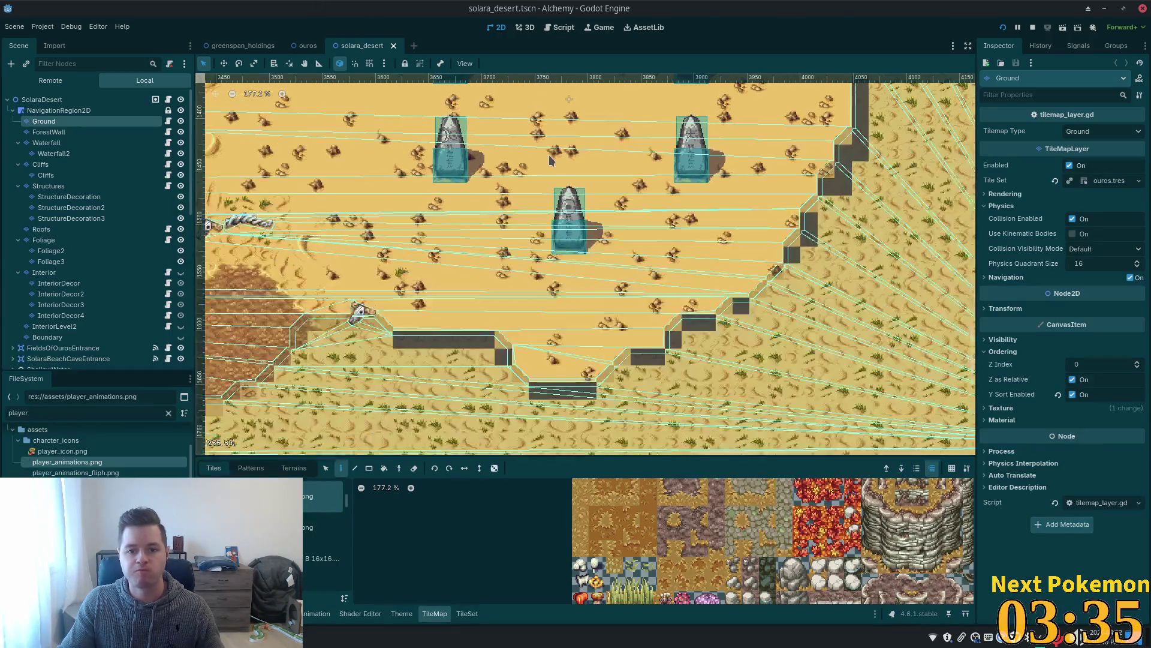
pyautogui.moveTo(564, 147); pyautogui.dragTo(665, 126)
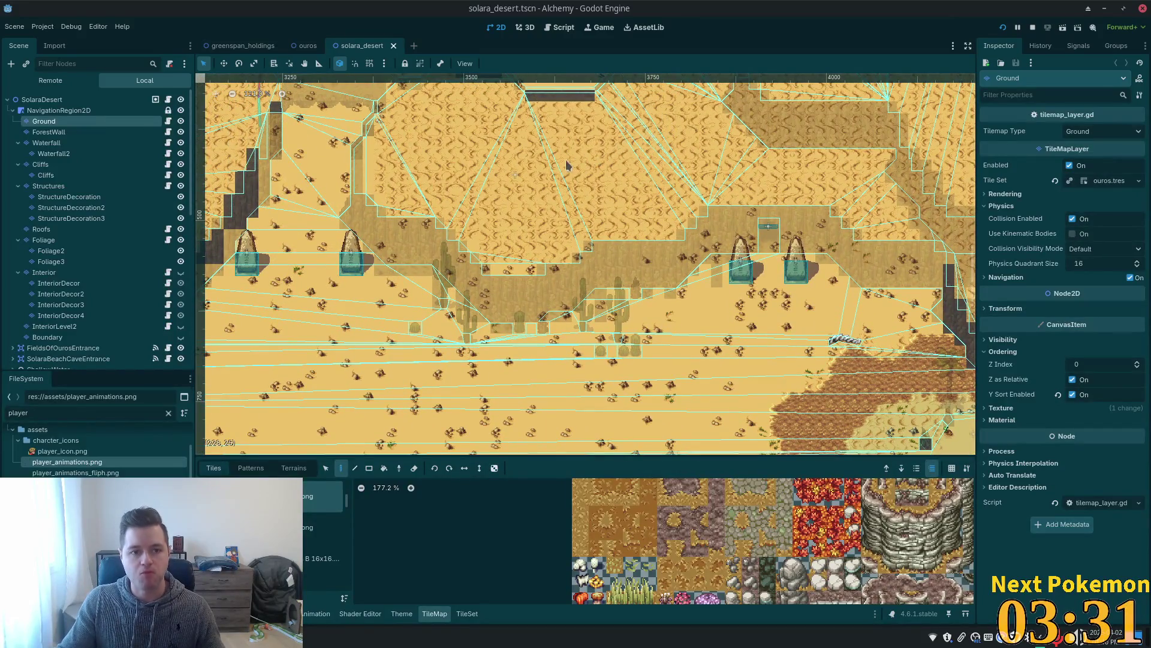
pyautogui.moveTo(567, 165); pyautogui.dragTo(846, 352)
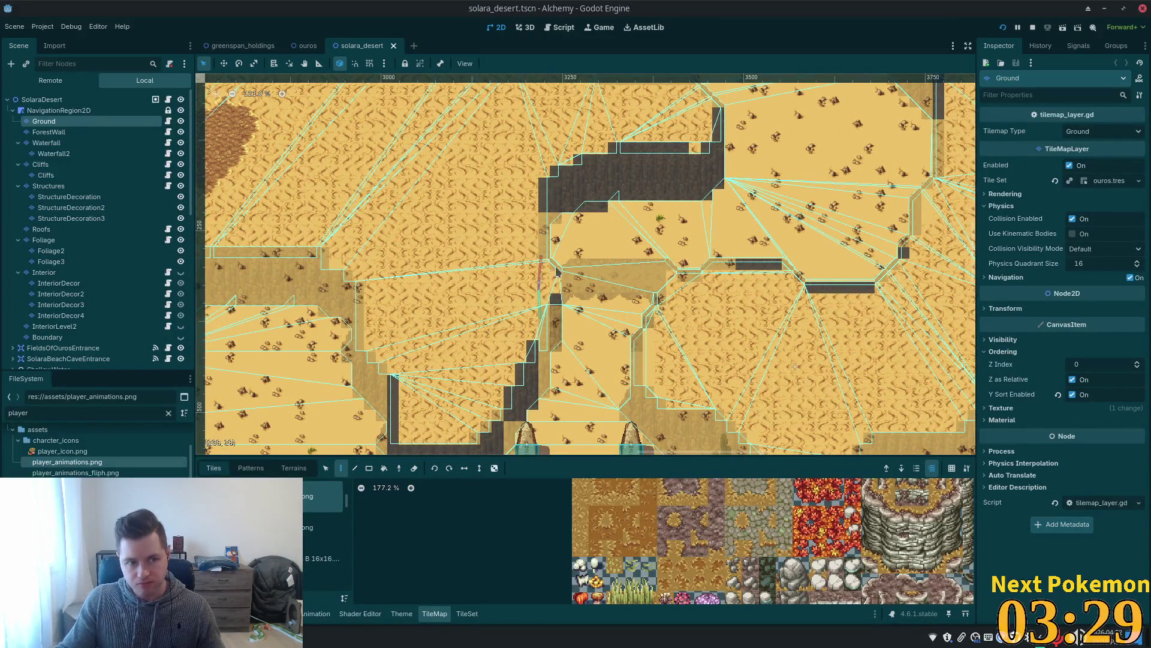
pyautogui.click(68, 174)
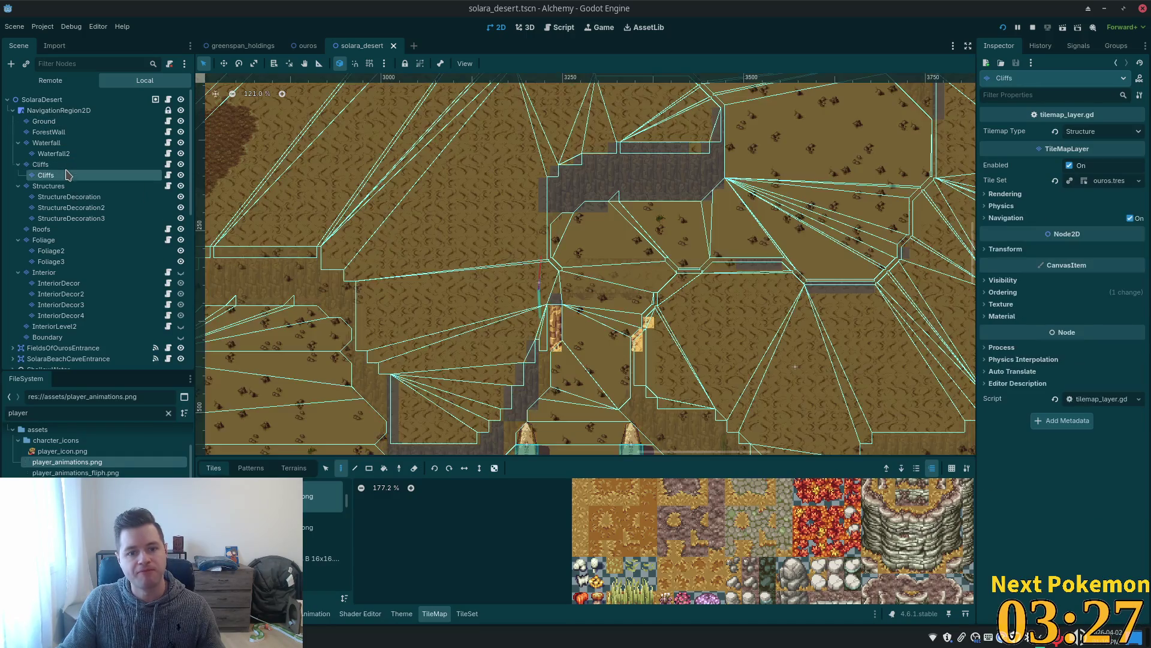
pyautogui.click(47, 165)
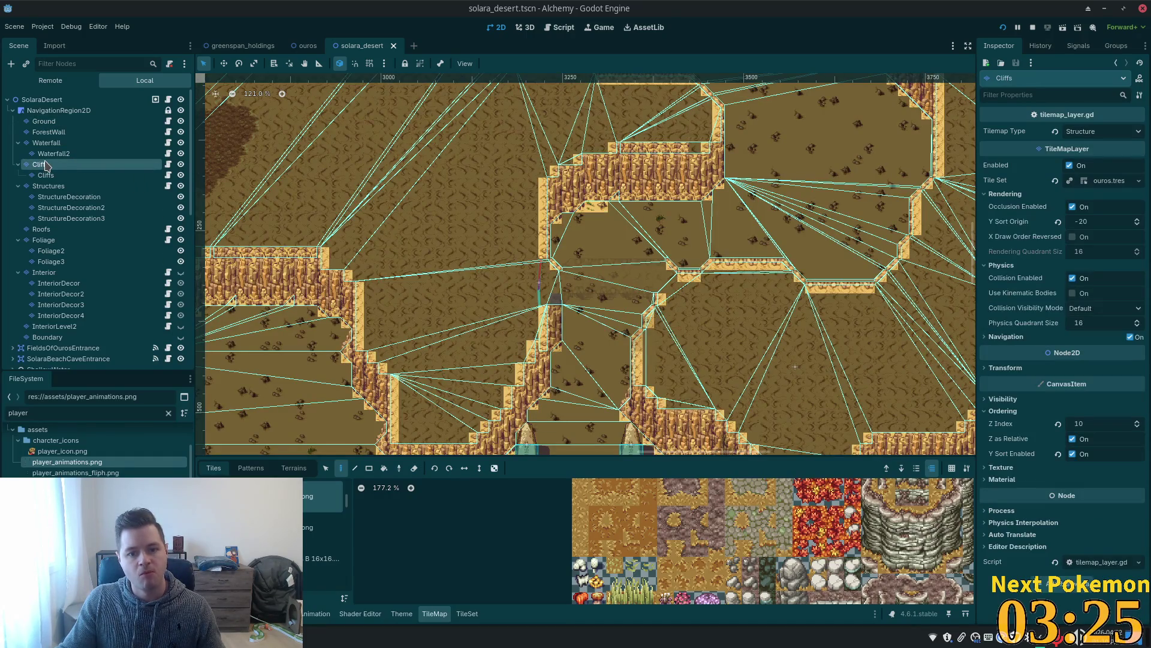
pyautogui.scroll(4, 605, 312)
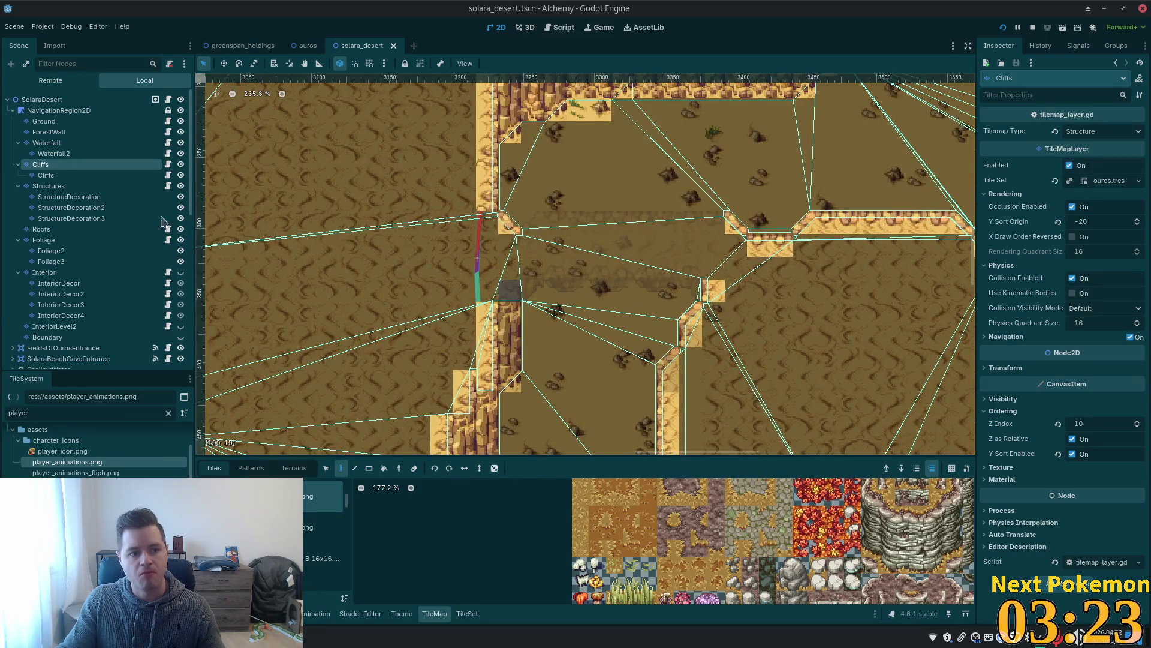
pyautogui.click(60, 186)
pyautogui.click(71, 207)
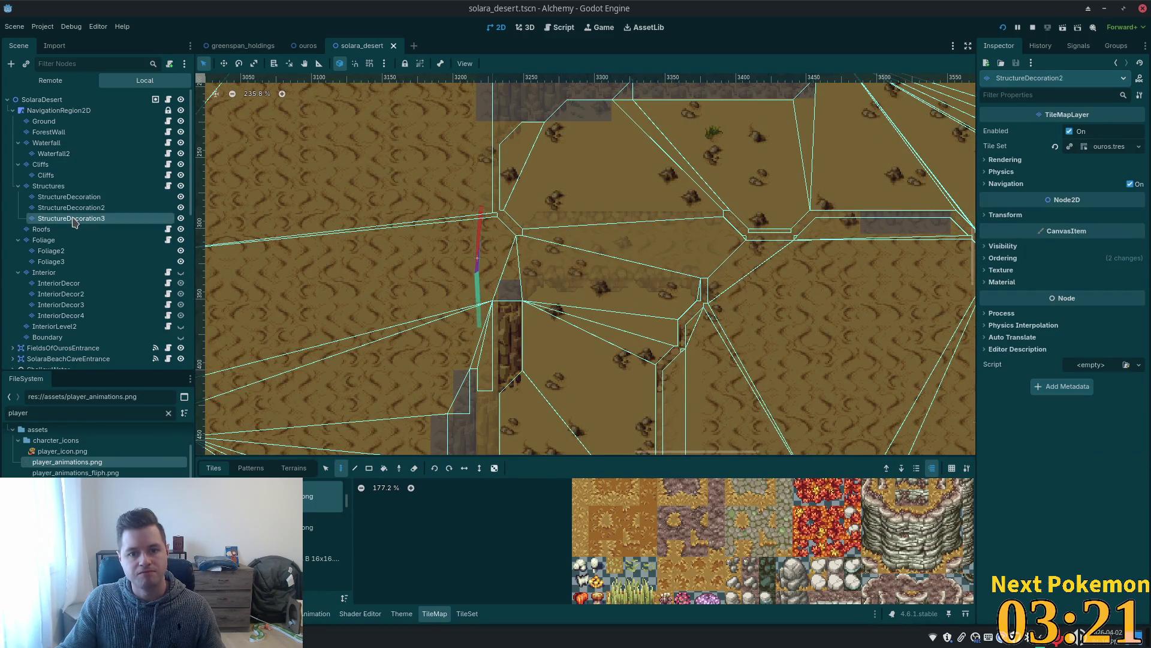
pyautogui.click(75, 219)
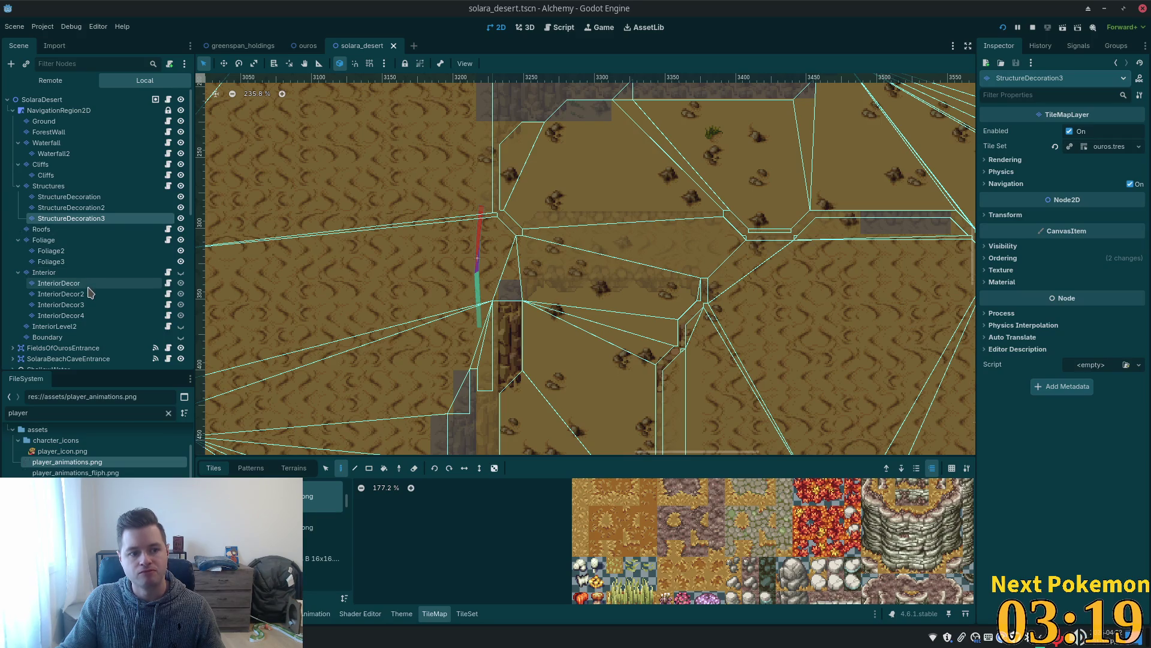
pyautogui.scroll(-5, 87, 288)
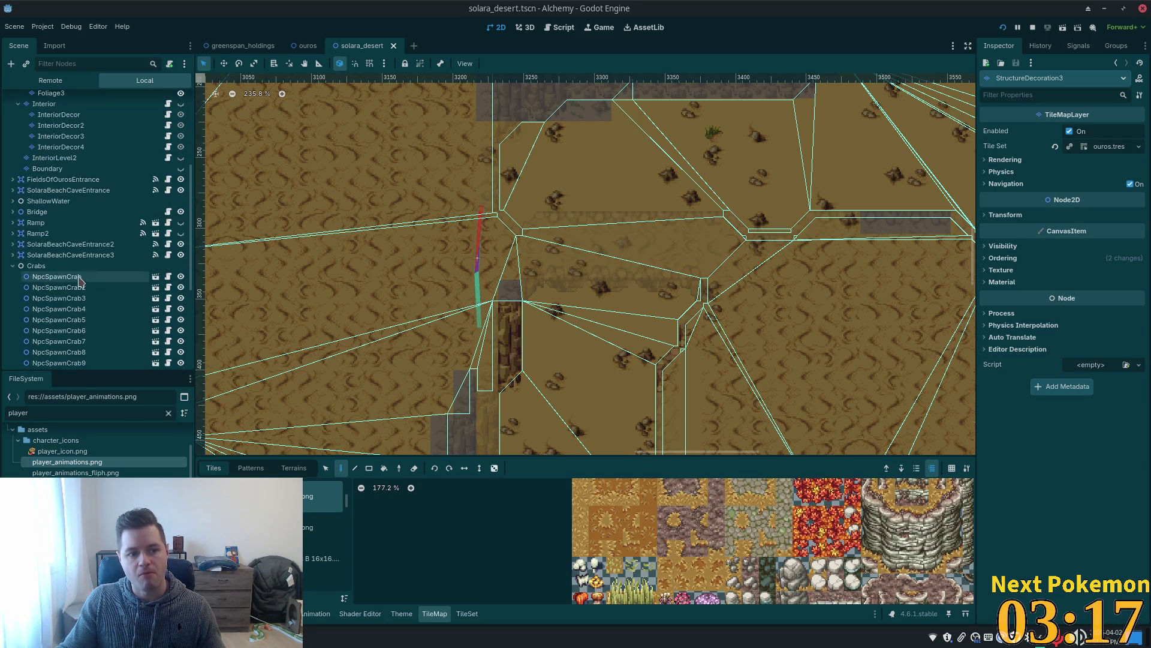
pyautogui.click(24, 212)
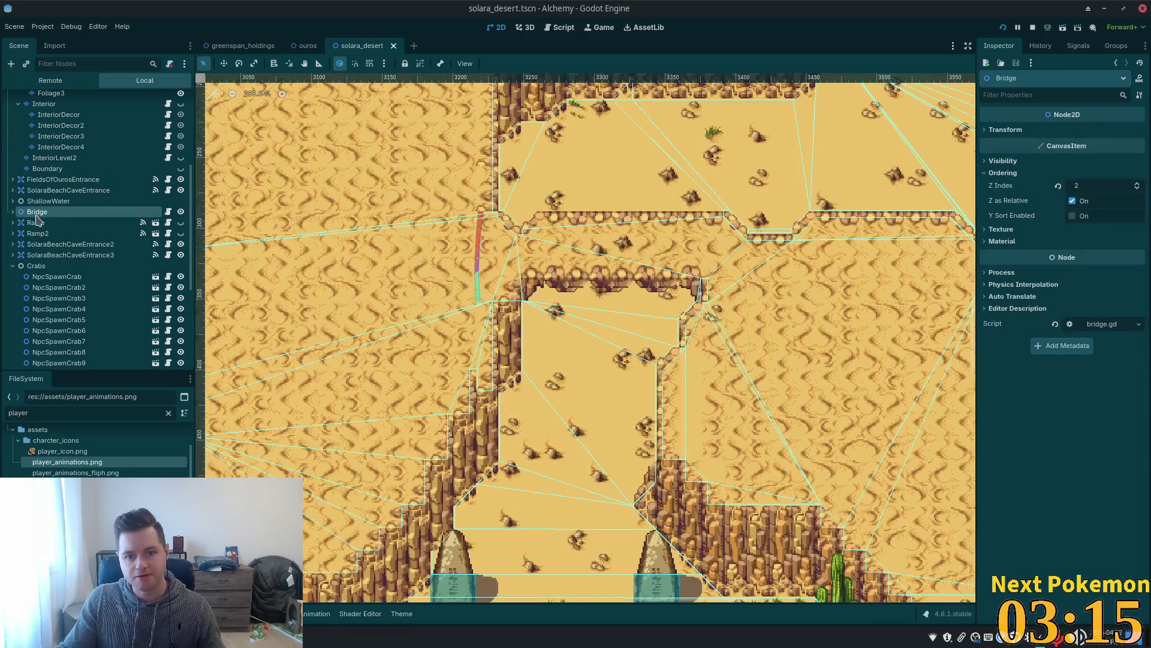
# Set the Bridge node's TileMapLayer Z Index to 10, then save and run the game.
pyautogui.click(14, 211)
pyautogui.click(48, 222)
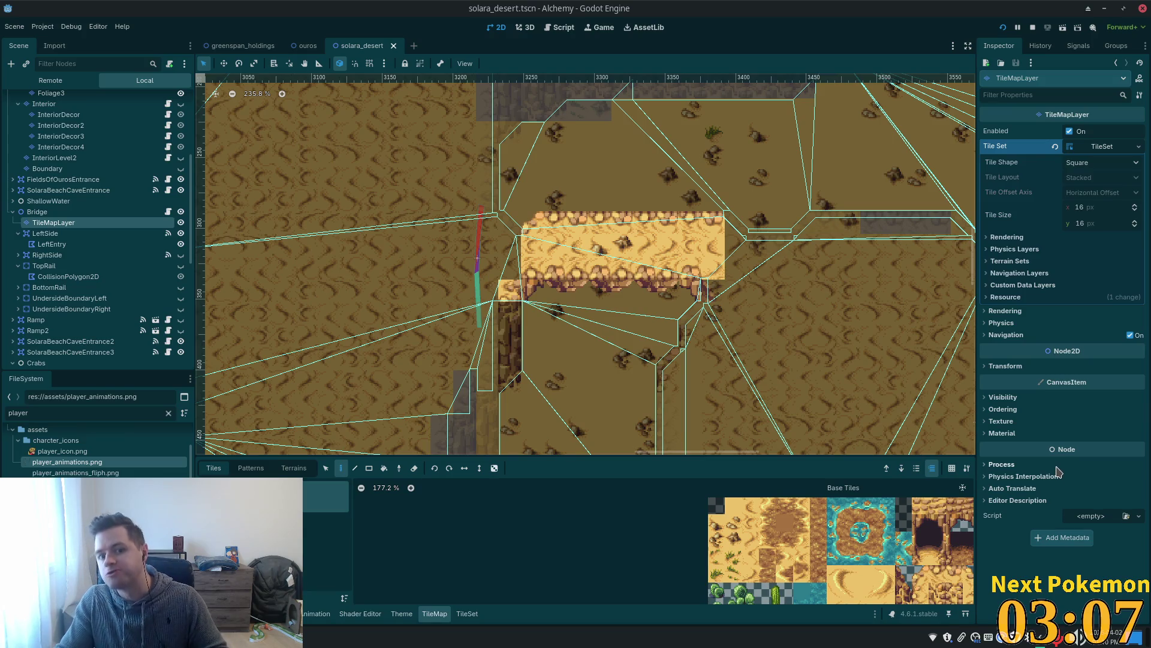
pyautogui.click(1009, 408)
pyautogui.click(1095, 421)
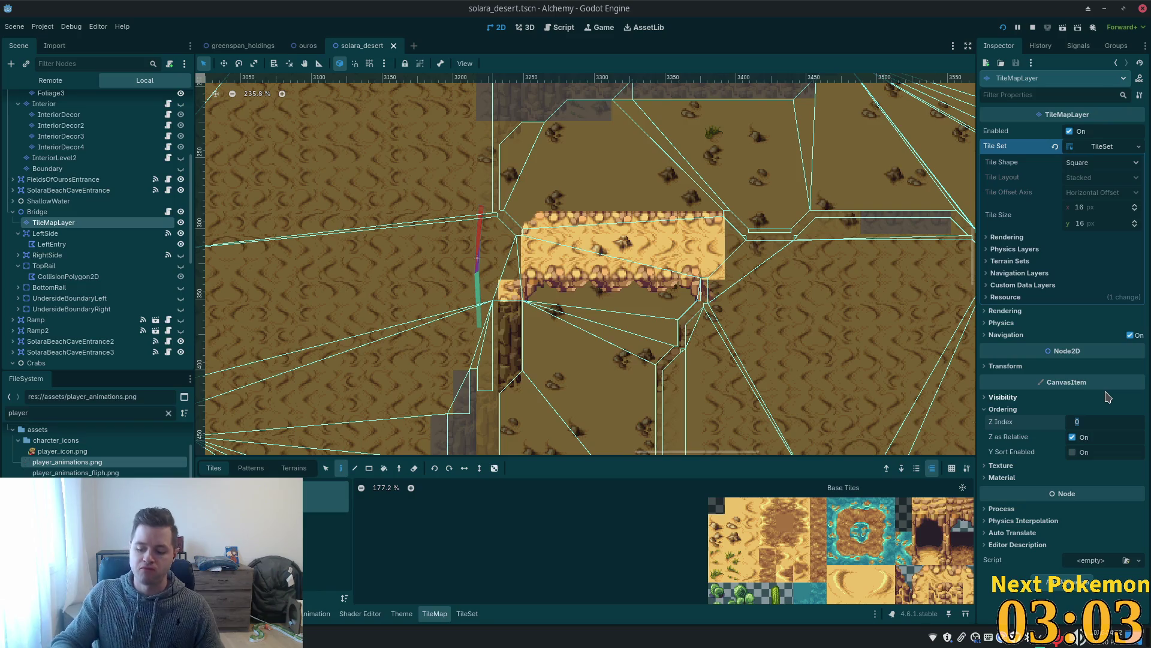
pyautogui.write('10')
pyautogui.press('Tab')
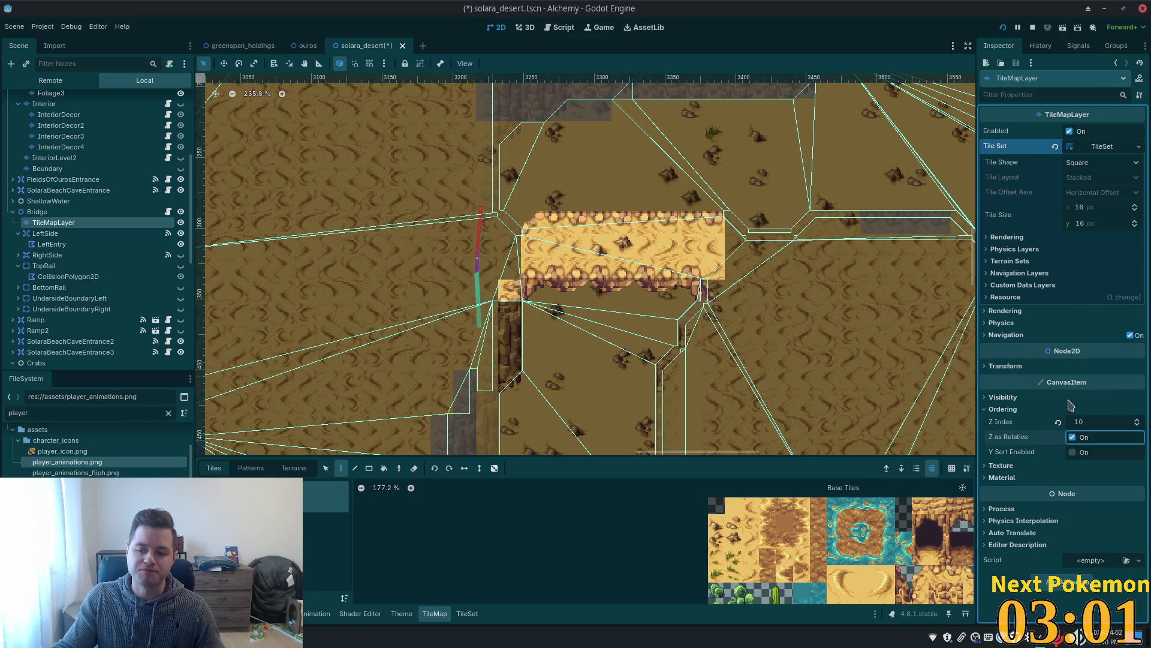
pyautogui.press('F5')
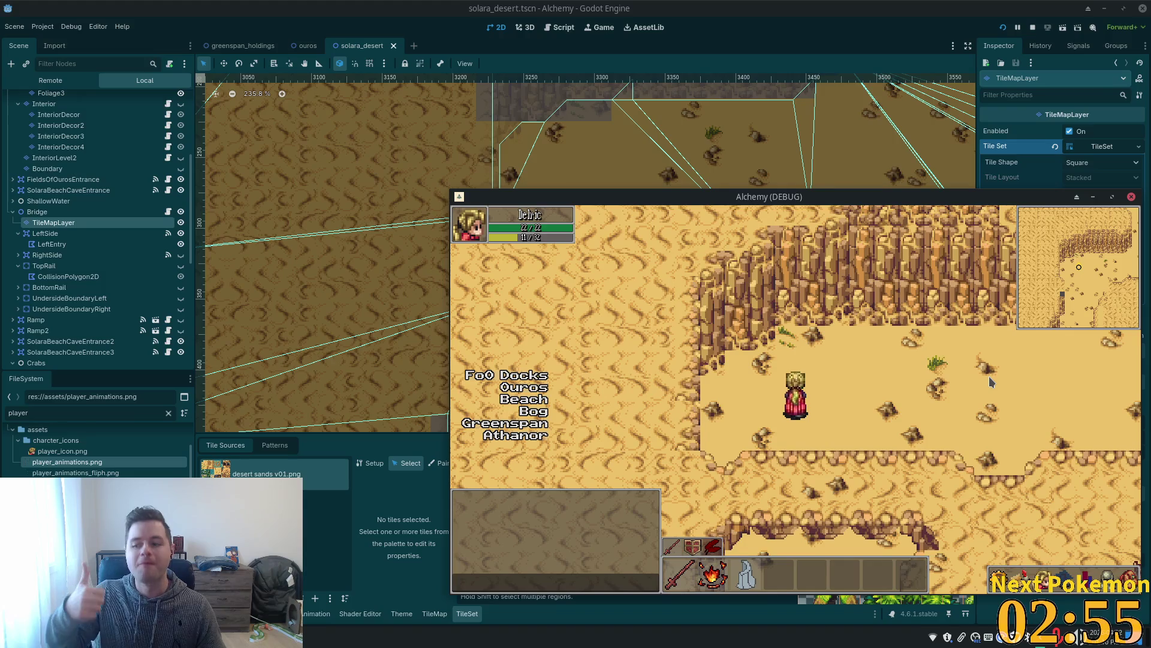
# Walk the character south-west to the cliff, then east past the plateau.
pyautogui.press('Down')
pyautogui.press('Down')
pyautogui.press('Left')
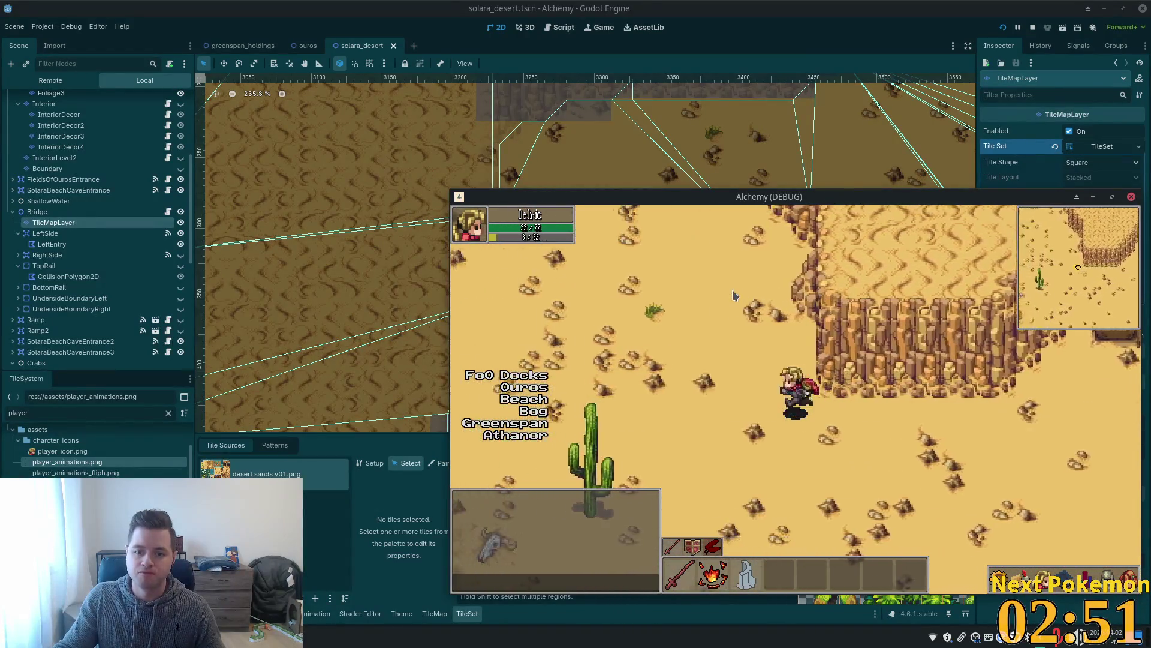
pyautogui.press('Up')
pyautogui.press('Left')
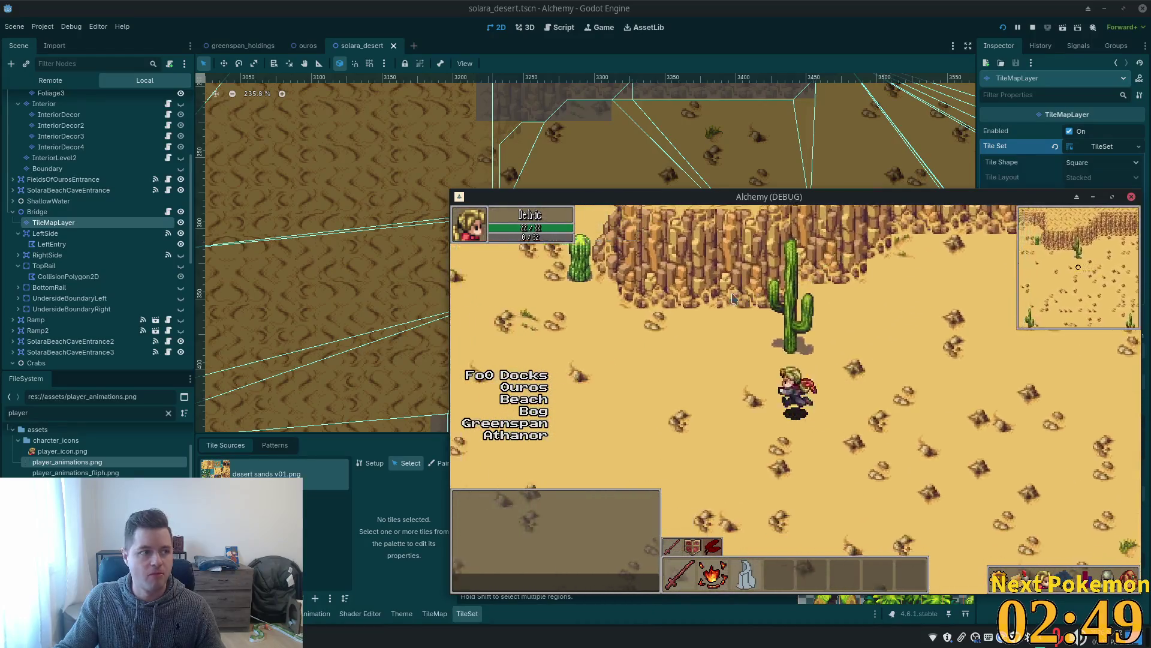
pyautogui.press('Up')
pyautogui.press('Right')
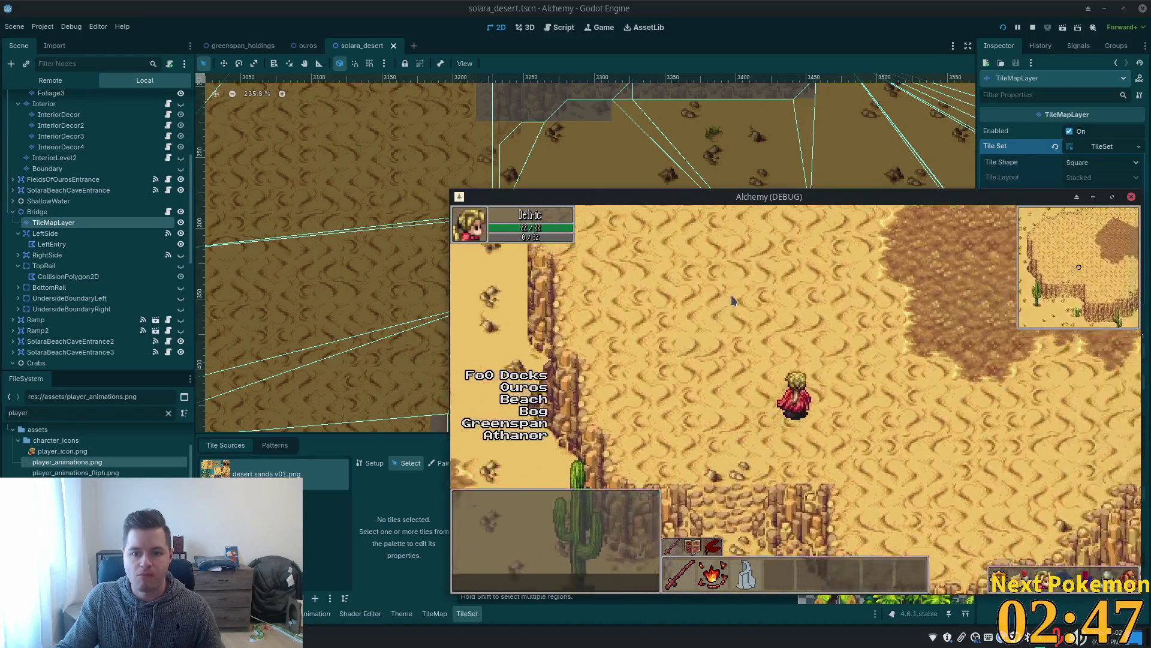
pyautogui.press('Right')
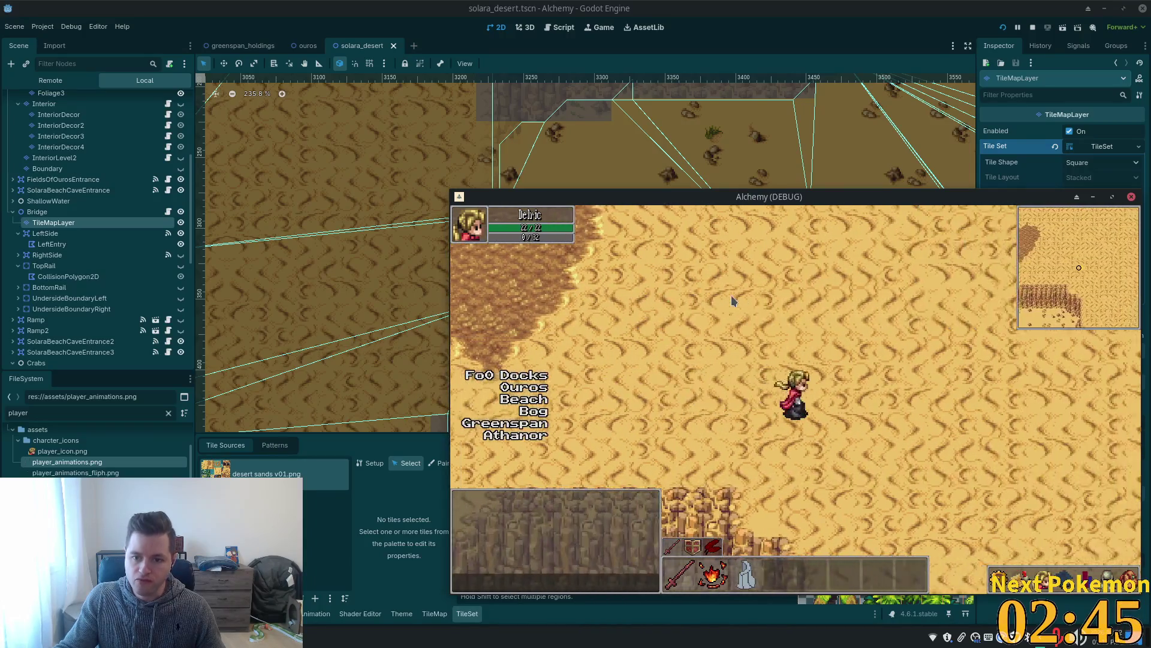
pyautogui.press('Right')
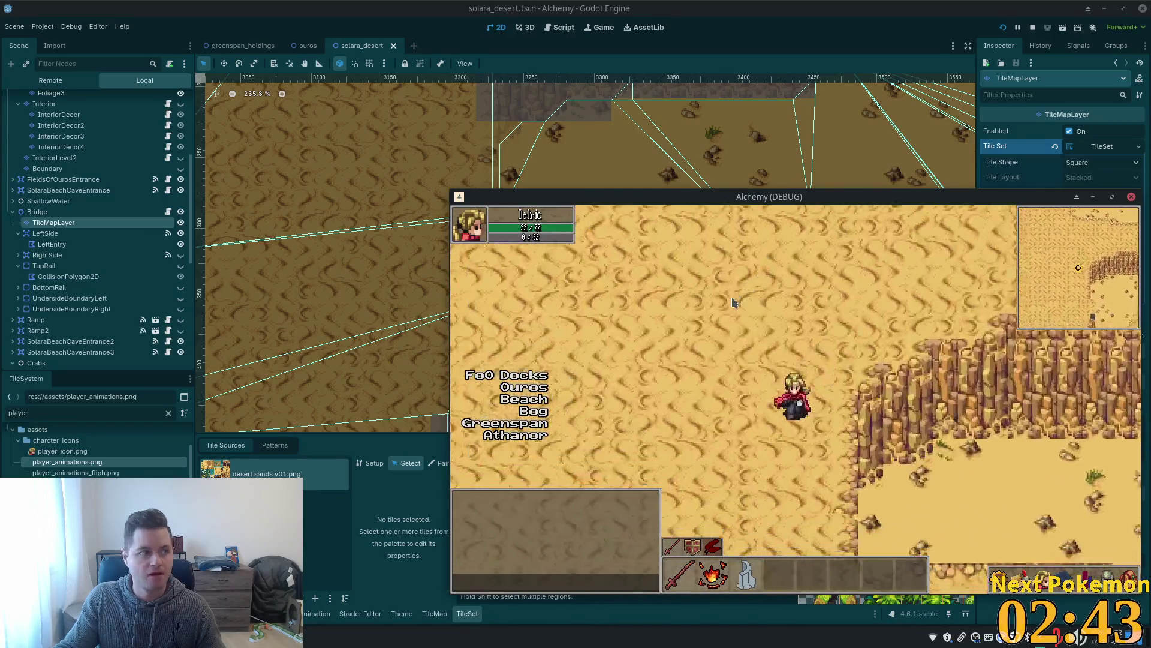
pyautogui.press('Down')
pyautogui.press('Right')
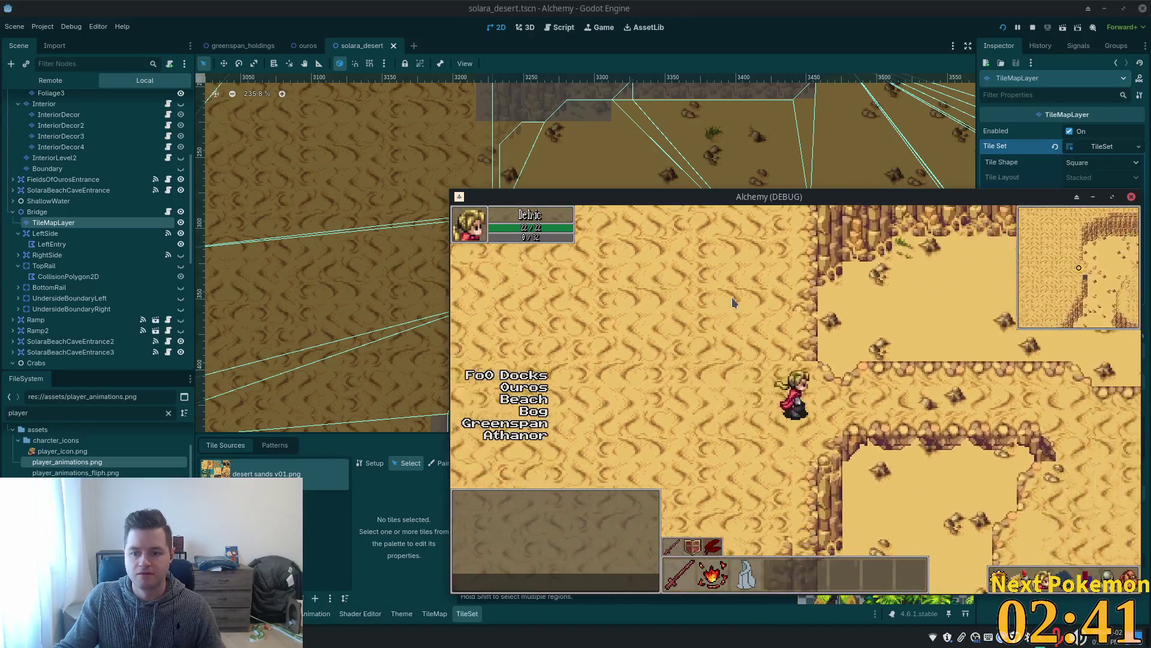
pyautogui.press('Right')
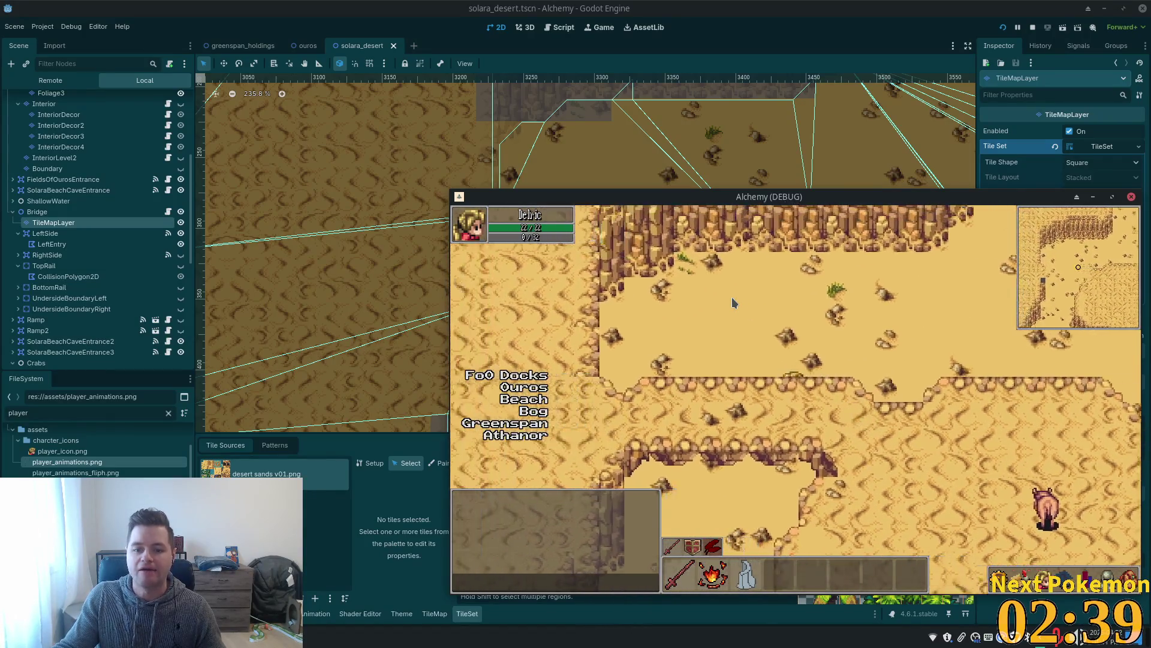
# Walk back west, then east along the horizontal cliffs toward the vertical cliff.
pyautogui.press('Left')
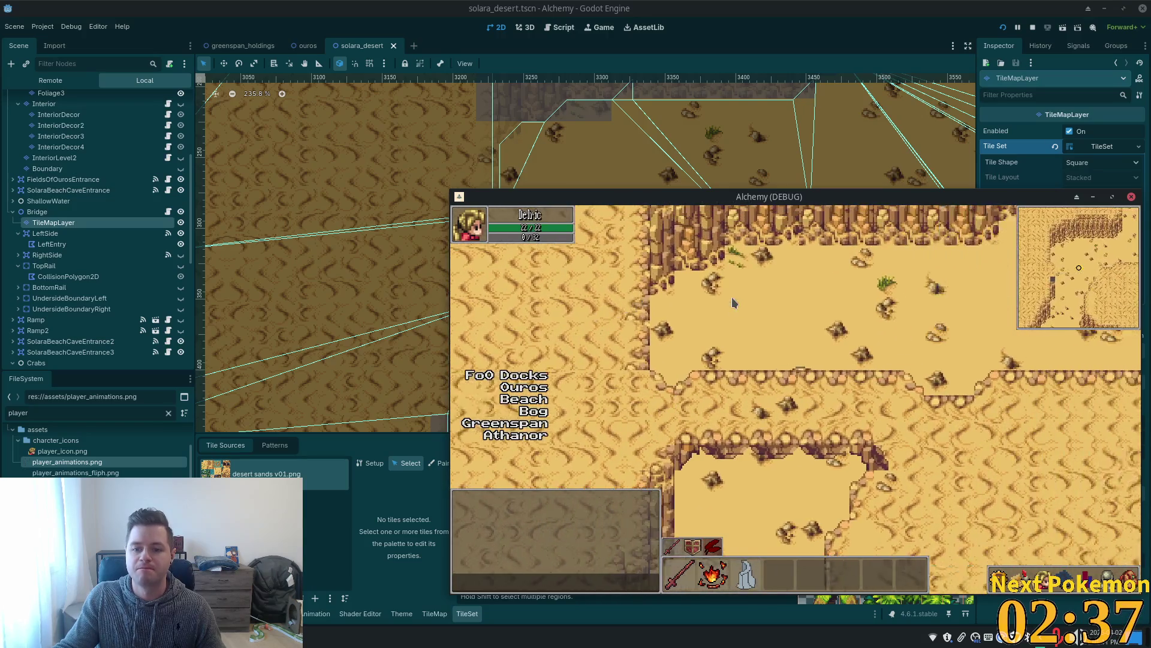
pyautogui.press('Left')
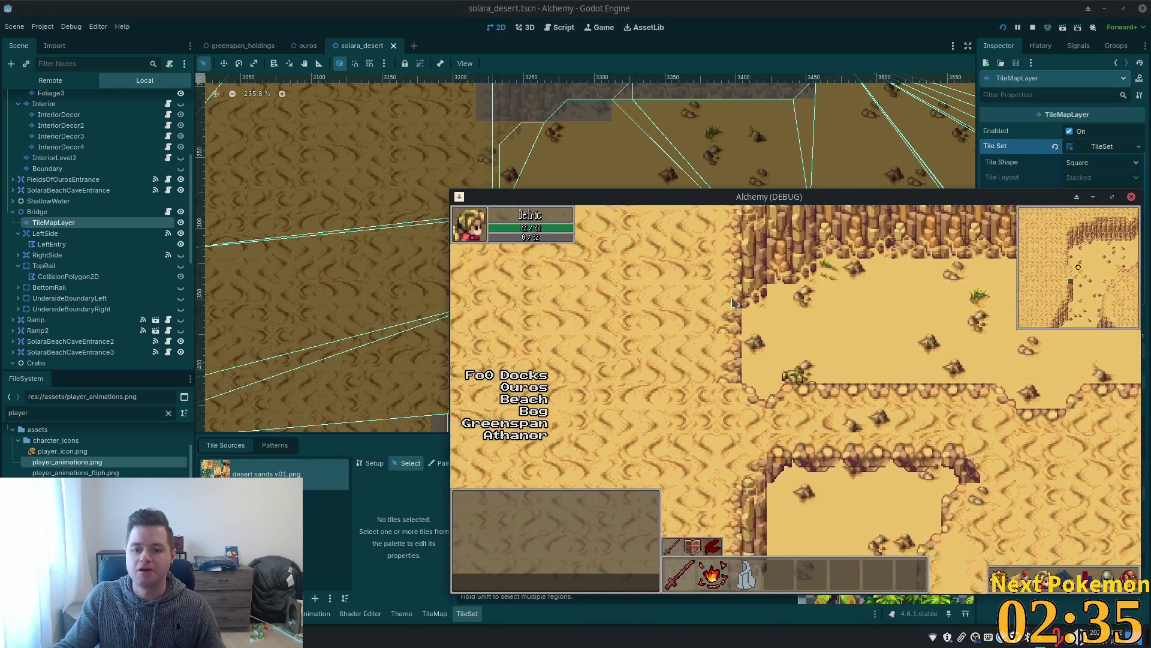
pyautogui.press('Right')
pyautogui.press('Up')
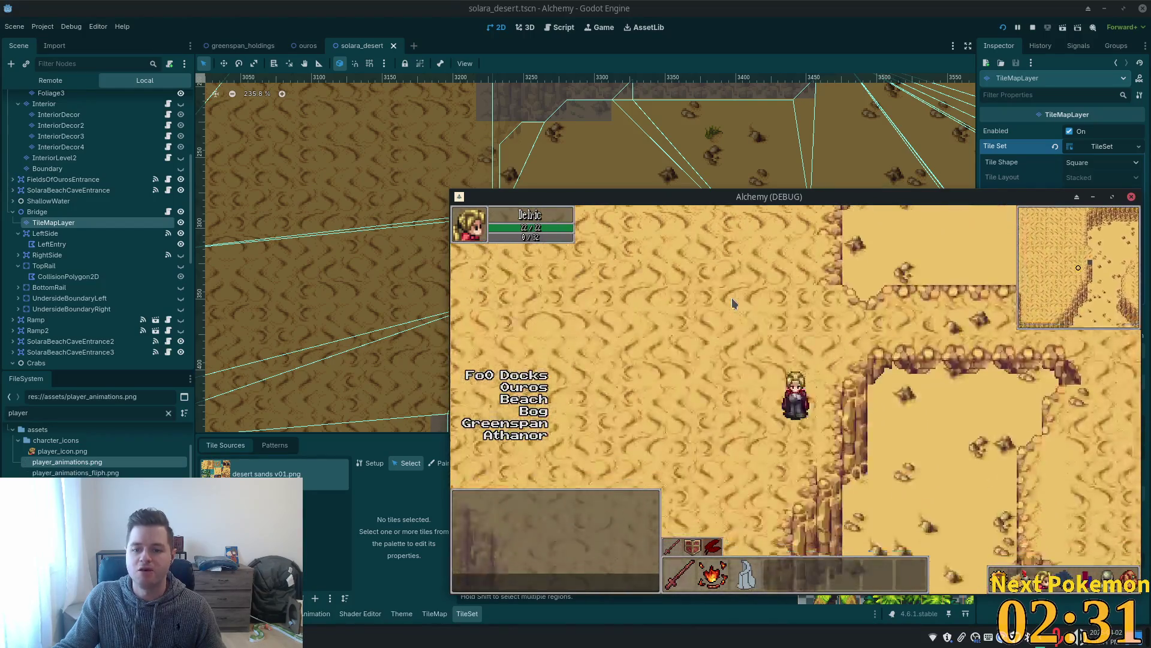
pyautogui.press('Right')
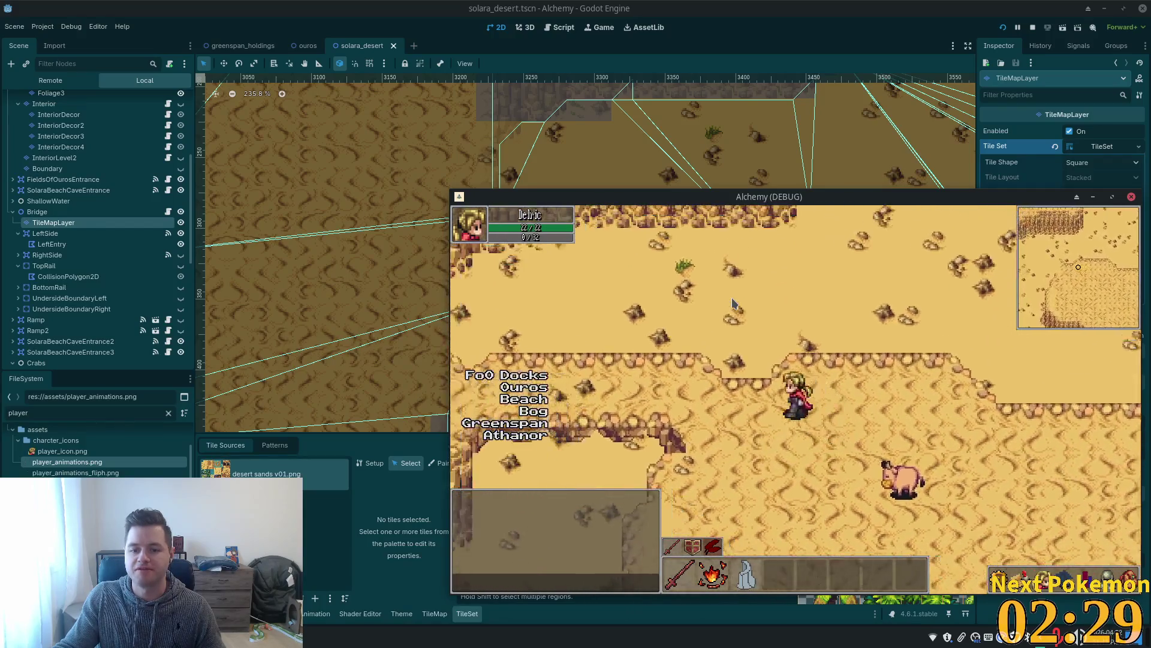
pyautogui.press('Right')
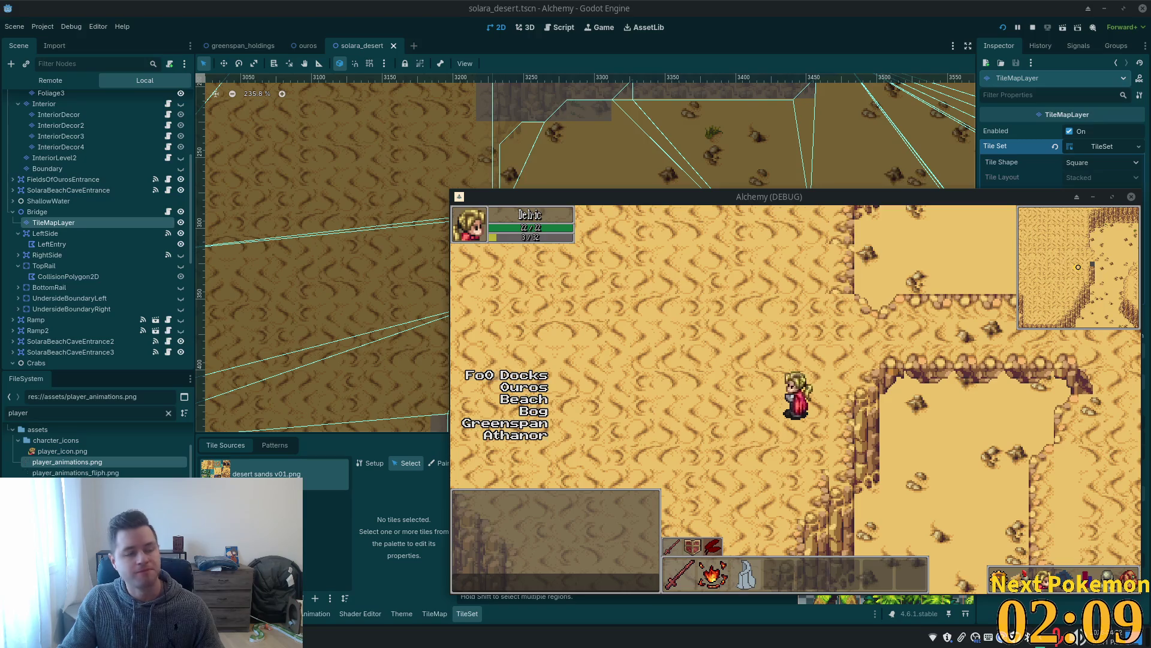
# Walk the character right along the cliff edge, then select the Bridge node to view its Z Index 2.
pyautogui.press('Up')
pyautogui.press('Right')
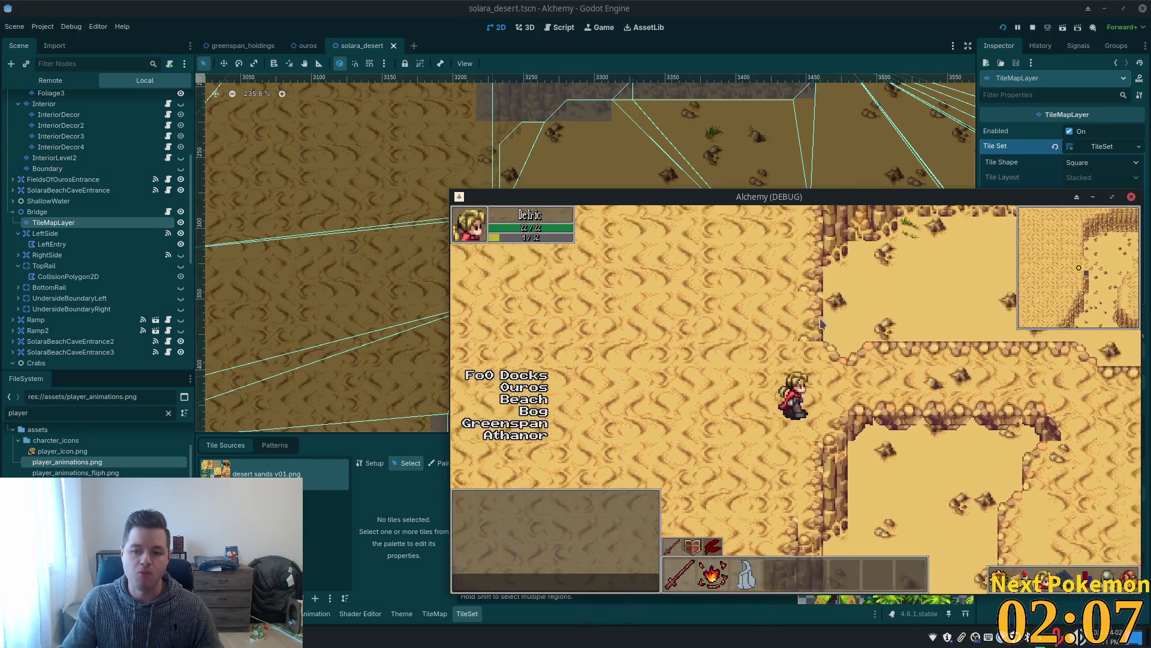
pyautogui.press('Right')
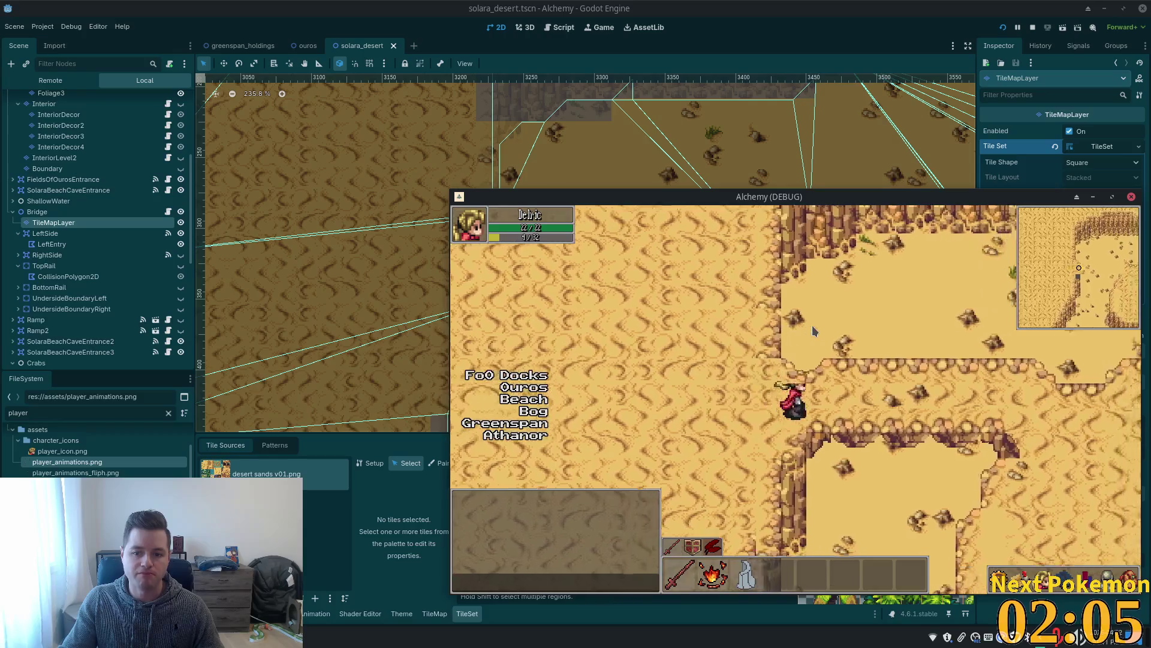
pyautogui.press('Right')
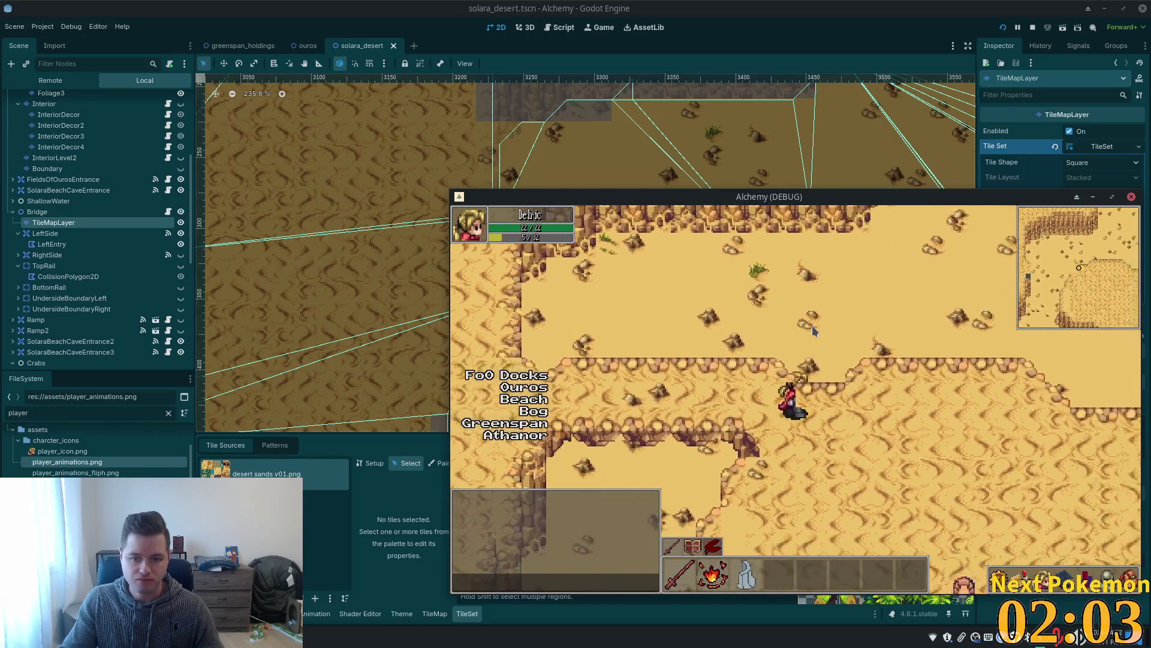
pyautogui.press('Left')
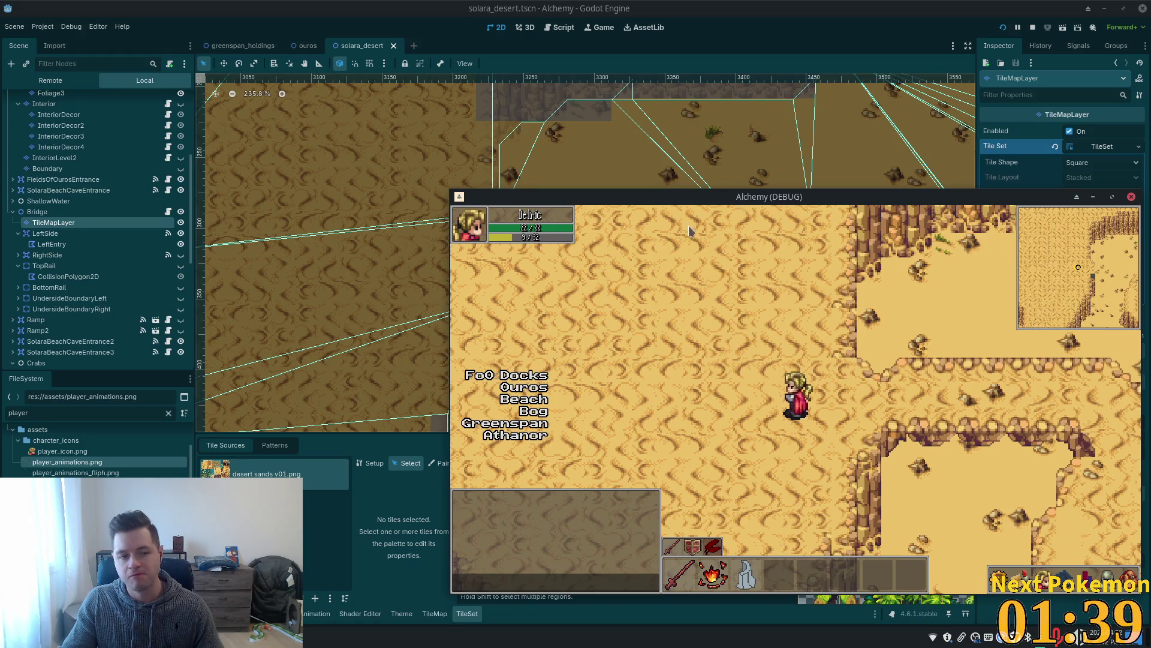
pyautogui.click(65, 212)
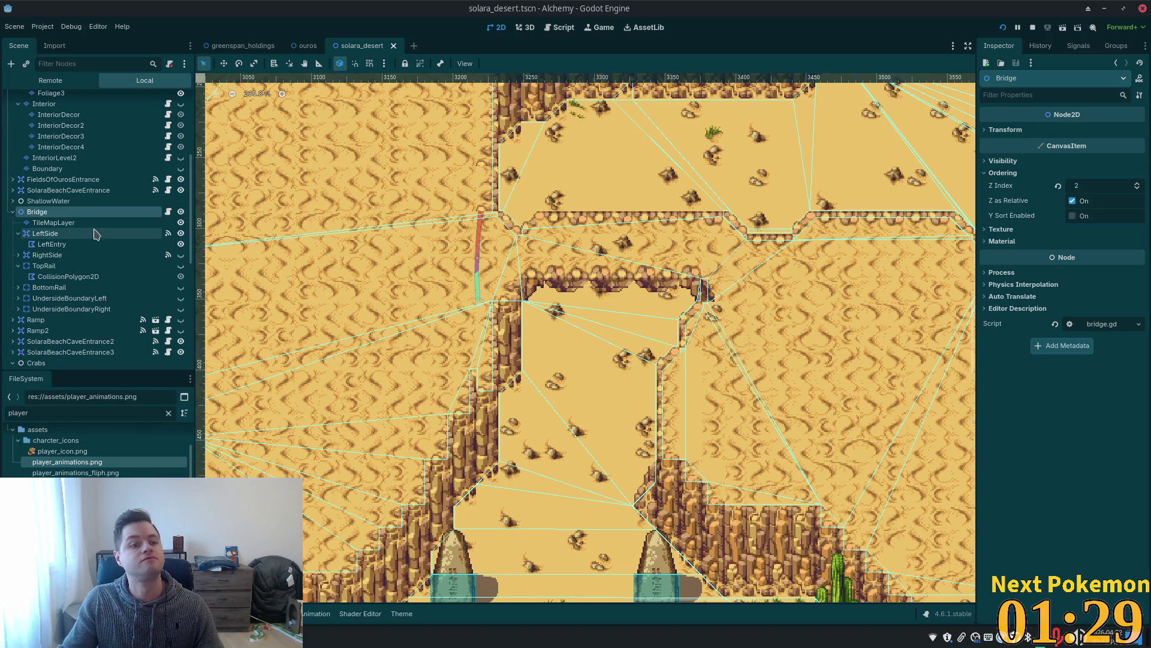
# Open the Bridge node's attached bridge.gd script from its script icon in the Scene tree.
pyautogui.click(163, 213)
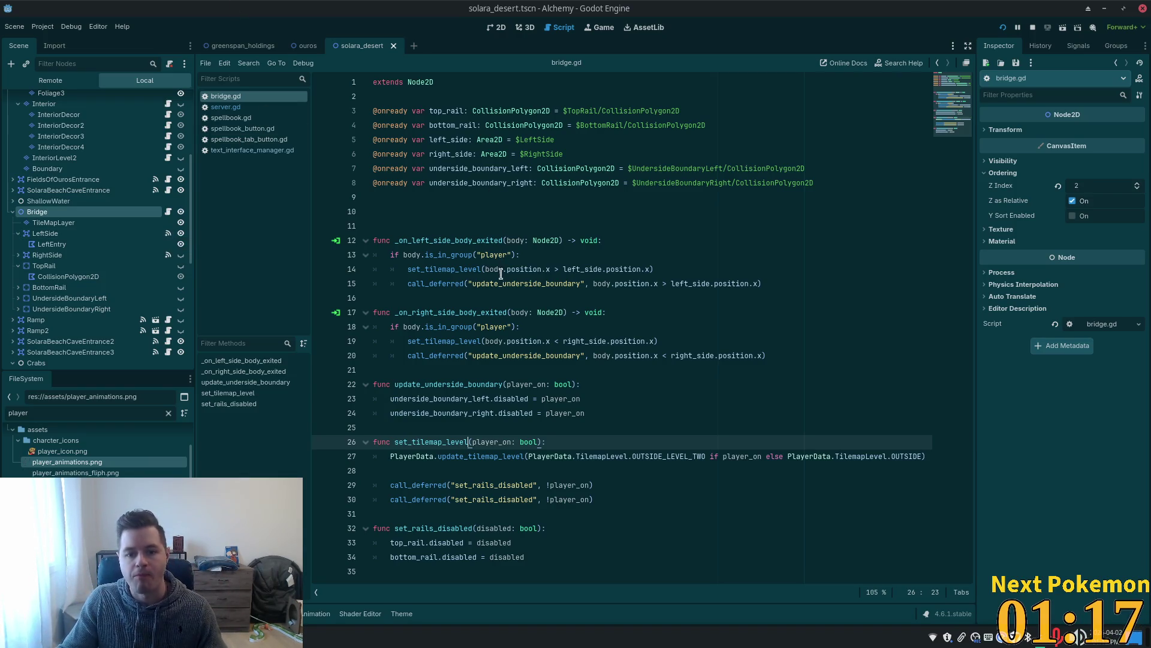
# Delete blank lines 9–10 in bridge.gd, then go to update_tilemap_level's definition in player_data.gd.
pyautogui.doubleClick(467, 341)
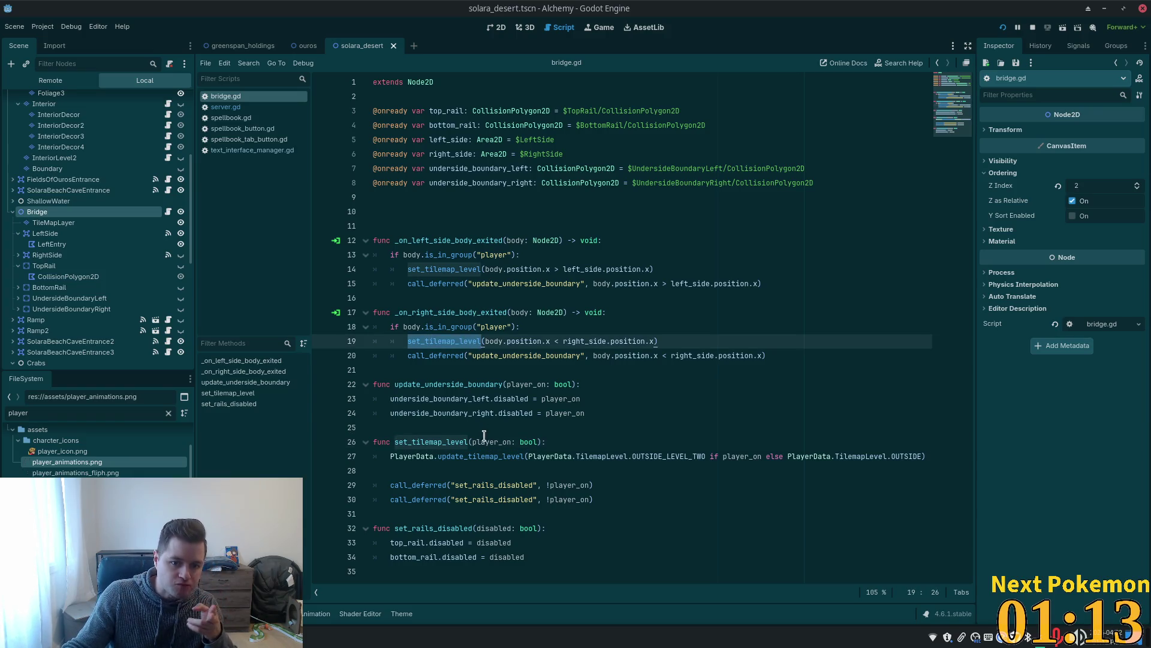
pyautogui.moveTo(658, 467)
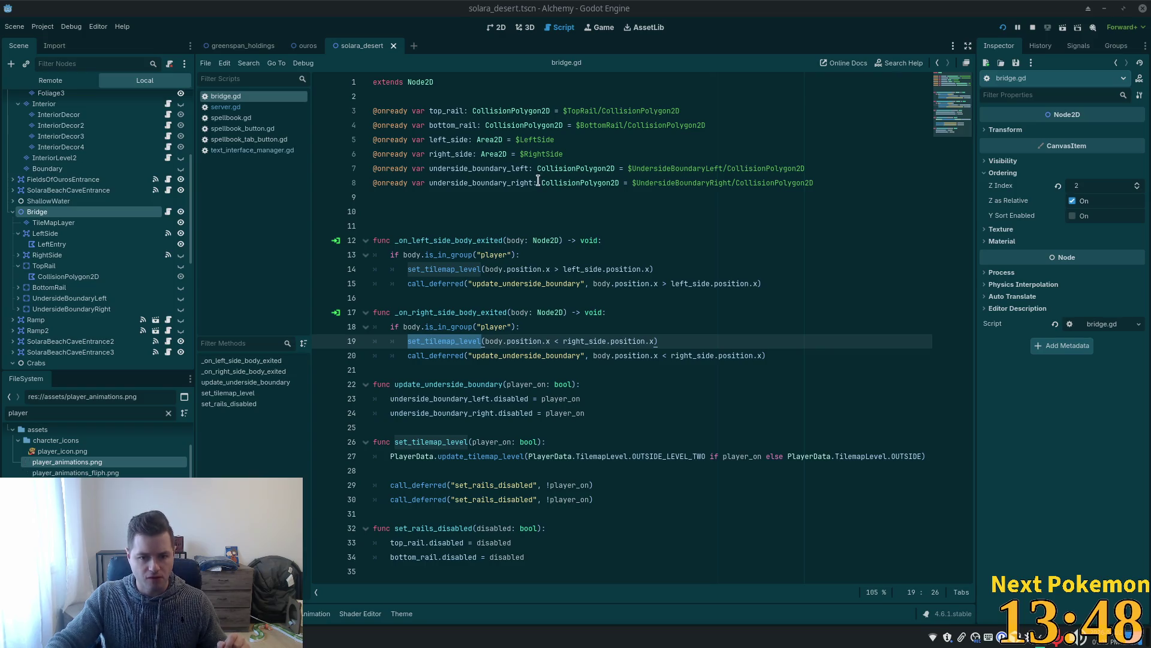
pyautogui.rightClick(577, 201)
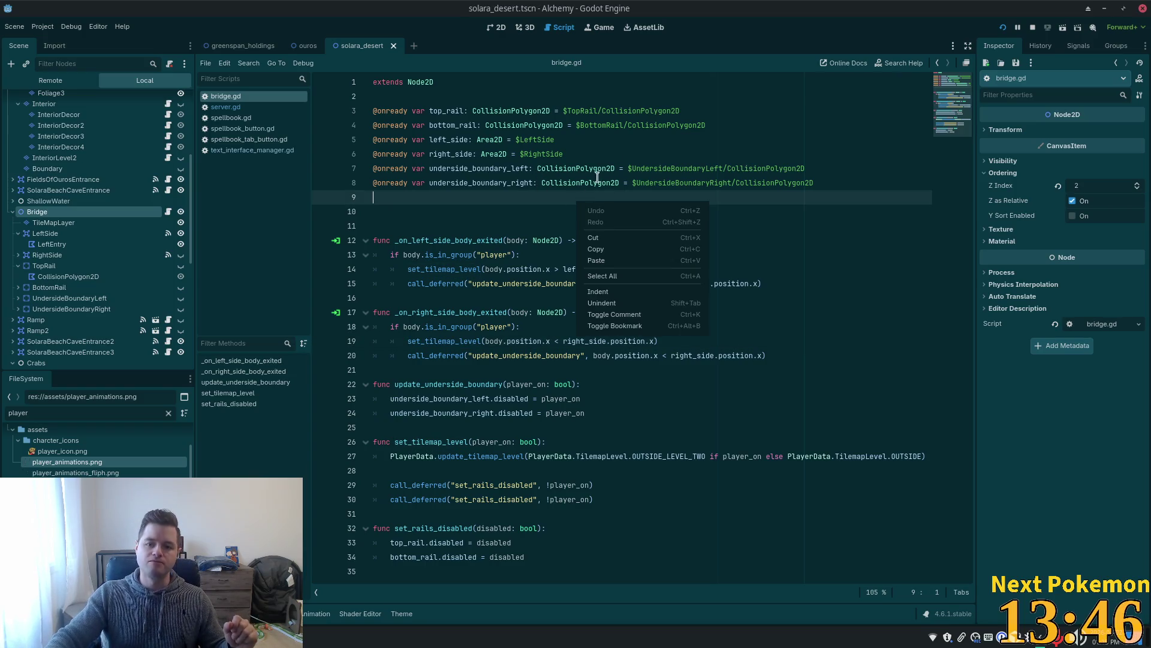
pyautogui.click(440, 211)
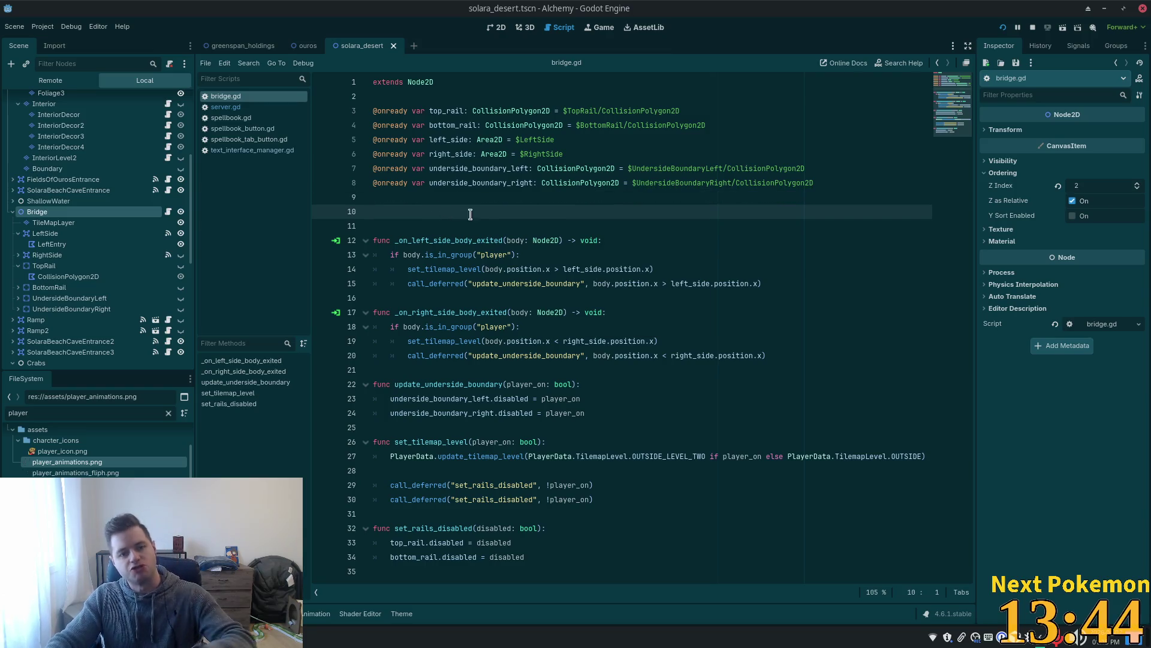
pyautogui.press('BackSpace')
pyautogui.press('BackSpace')
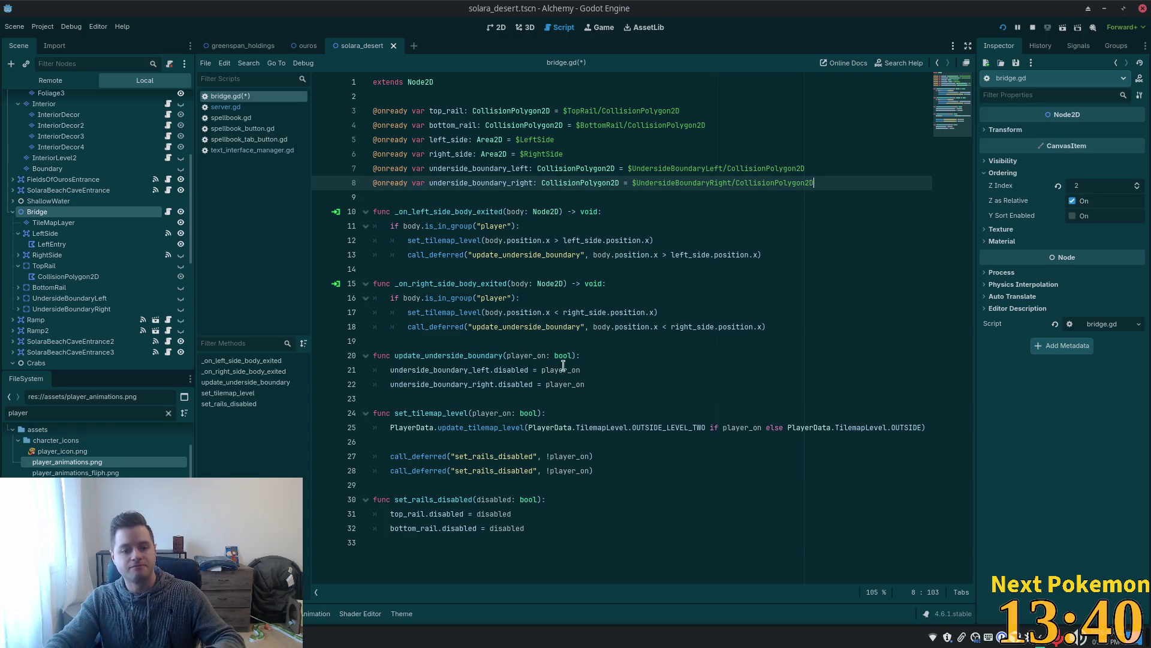
pyautogui.click(482, 427)
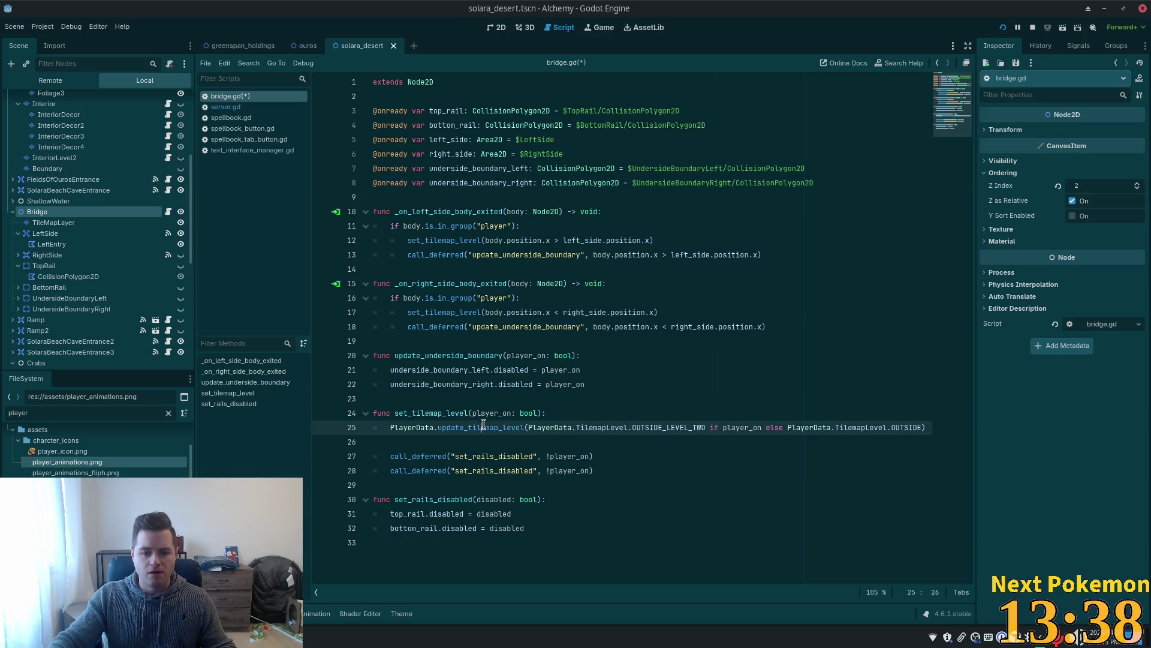
pyautogui.keyDown('ctrl'); pyautogui.click(482, 427); pyautogui.keyUp('ctrl')
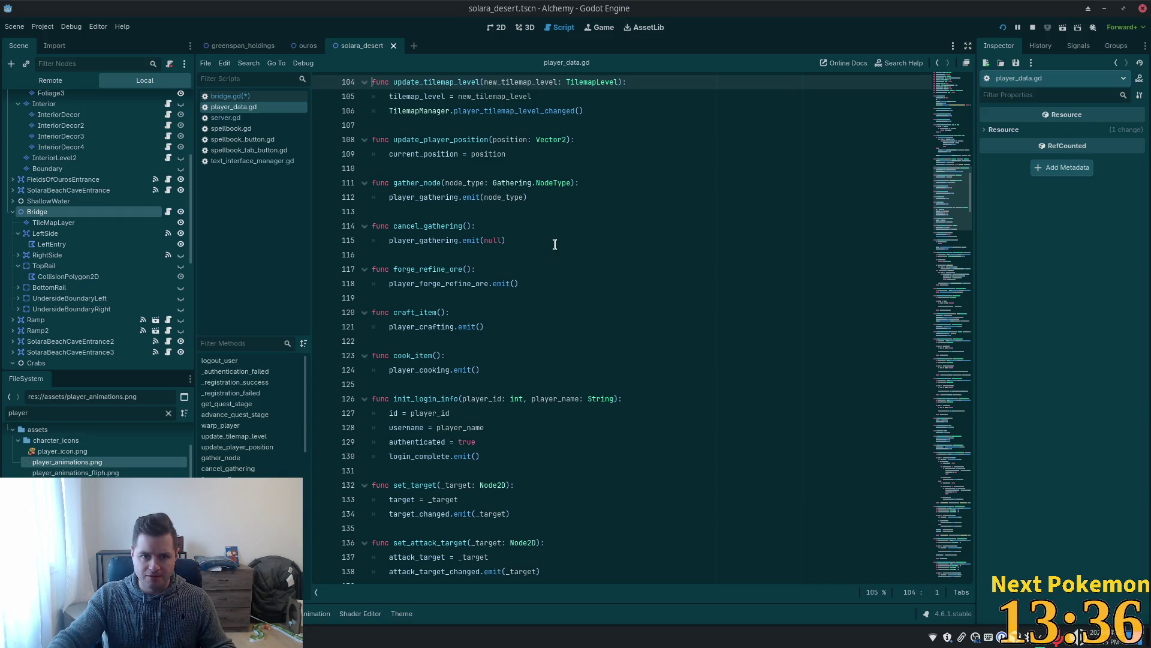
# Jump to player_tilemap_level_changed in tilemap_manager.gd and select player_exited_building.
pyautogui.scroll(4, 572, 259)
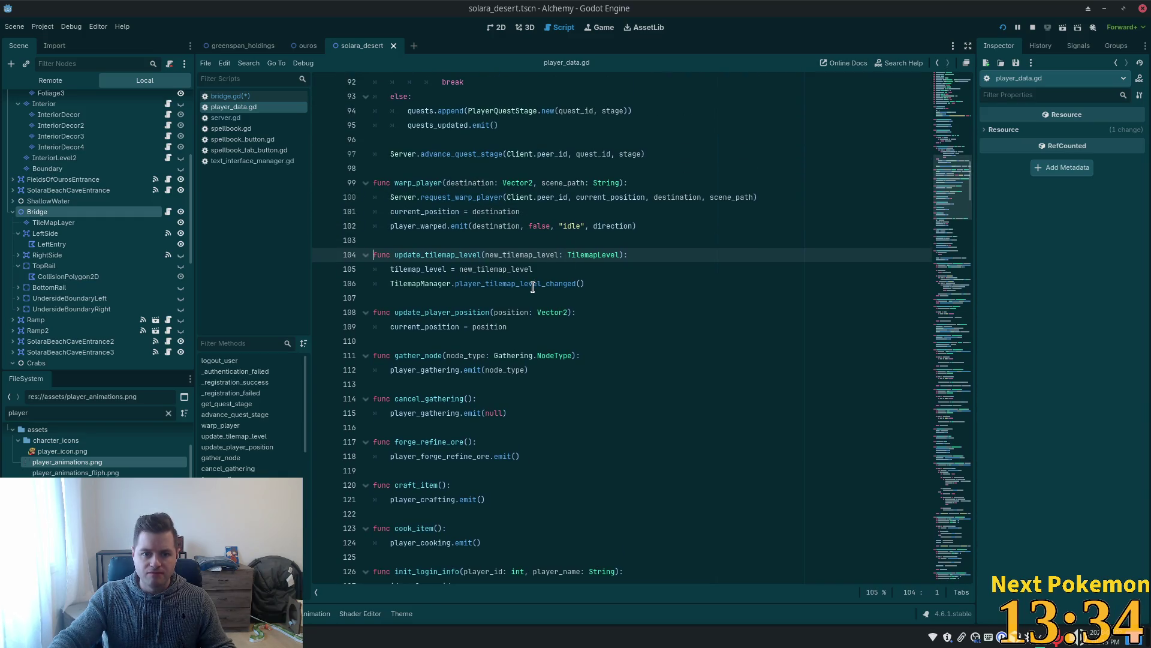
pyautogui.keyDown('ctrl'); pyautogui.click(533, 285); pyautogui.keyUp('ctrl')
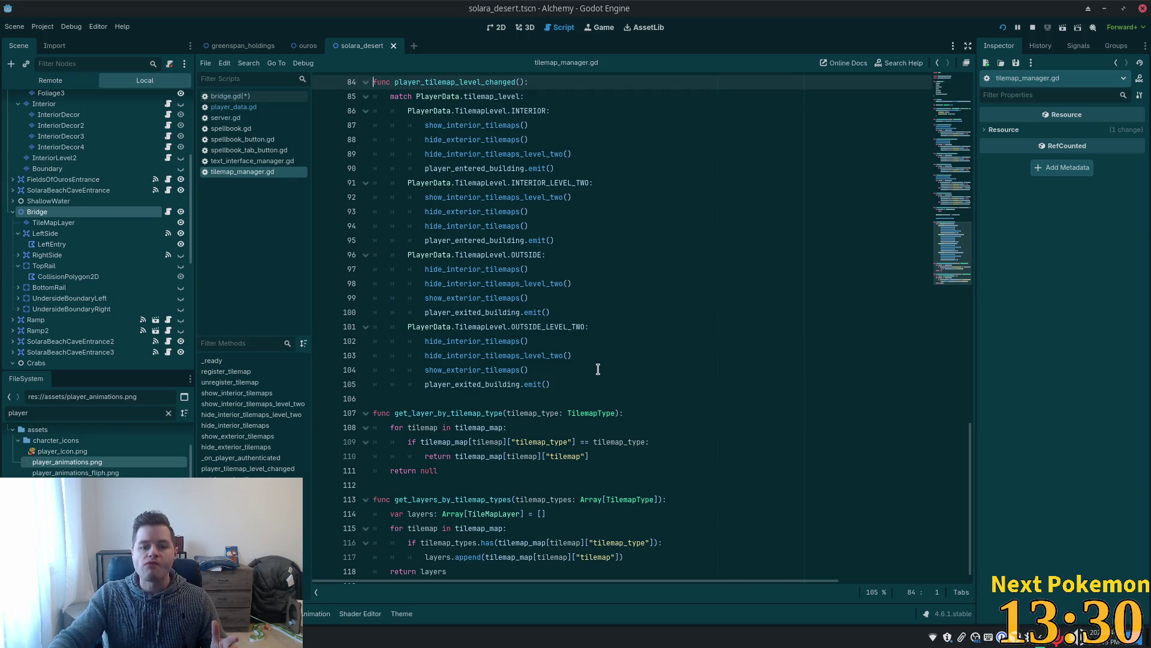
pyautogui.doubleClick(482, 385)
pyautogui.hotkey('ctrl', 'c')
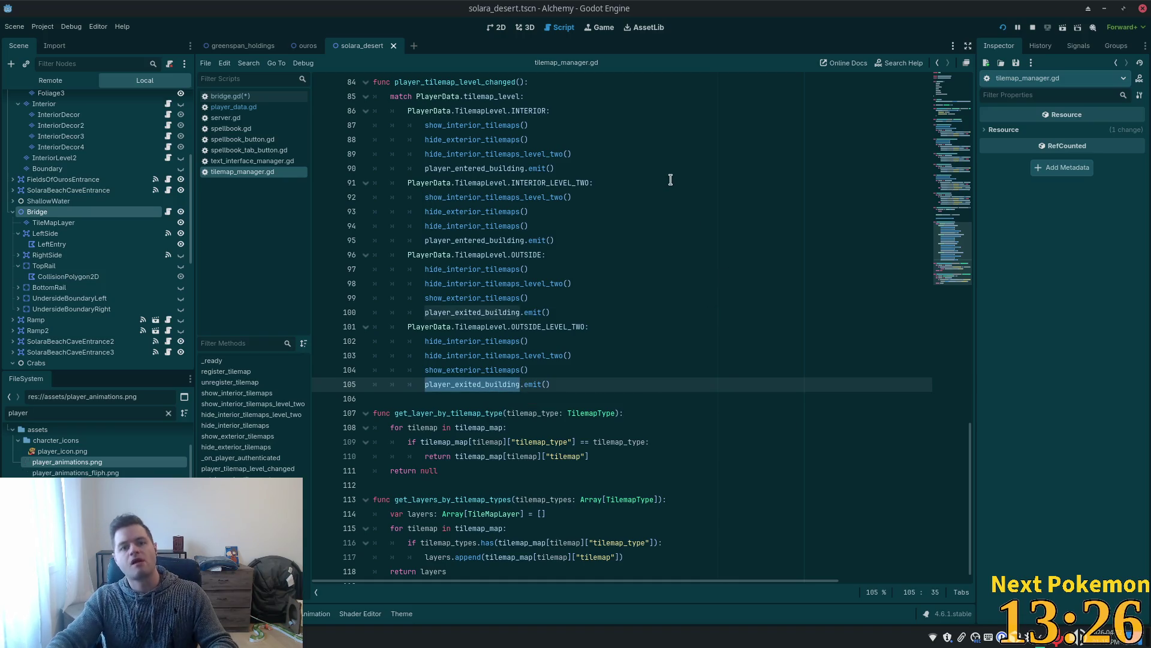
# Open player.gd via Quick Open and search to the _on_player_exited_building definition.
pyautogui.hotkey('shift', 'alt', 'o')
pyautogui.write('player')
pyautogui.press('Down')
pyautogui.press('Up')
pyautogui.press('Return')
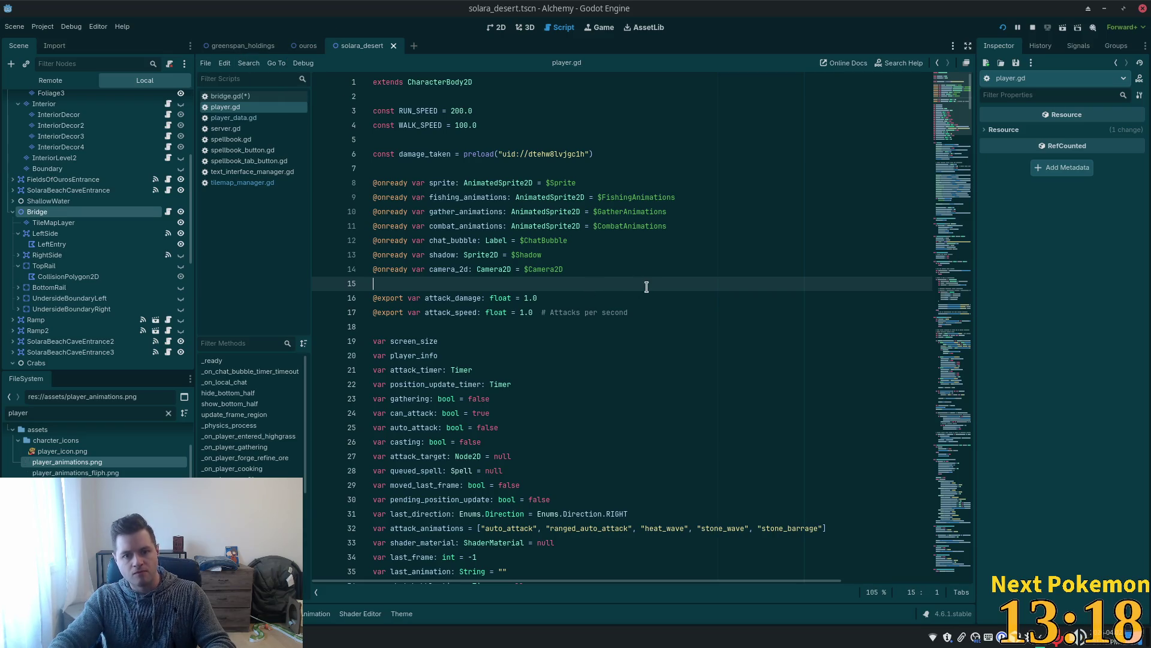
pyautogui.hotkey('ctrl', 'f')
pyautogui.hotkey('ctrl', 'v')
pyautogui.keyDown('ctrl'); pyautogui.click(597, 312); pyautogui.keyUp('ctrl')
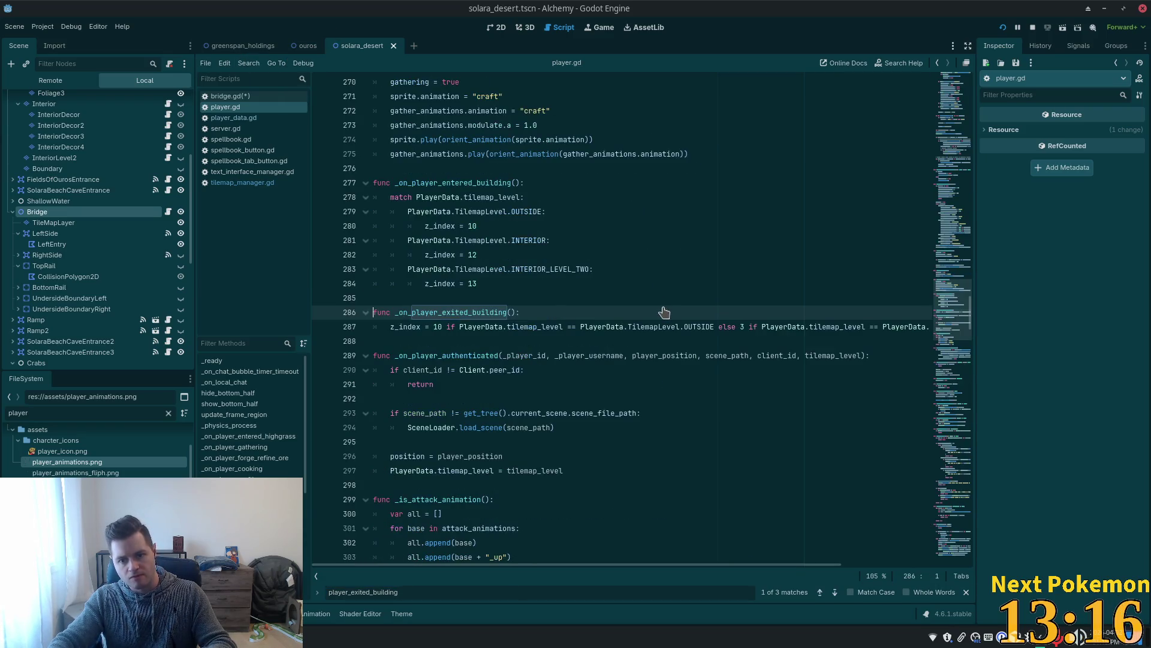
# Change the building-exit z_index on line 287 of player.gd from 3 to 11 and save the script.
pyautogui.moveTo(640, 325)
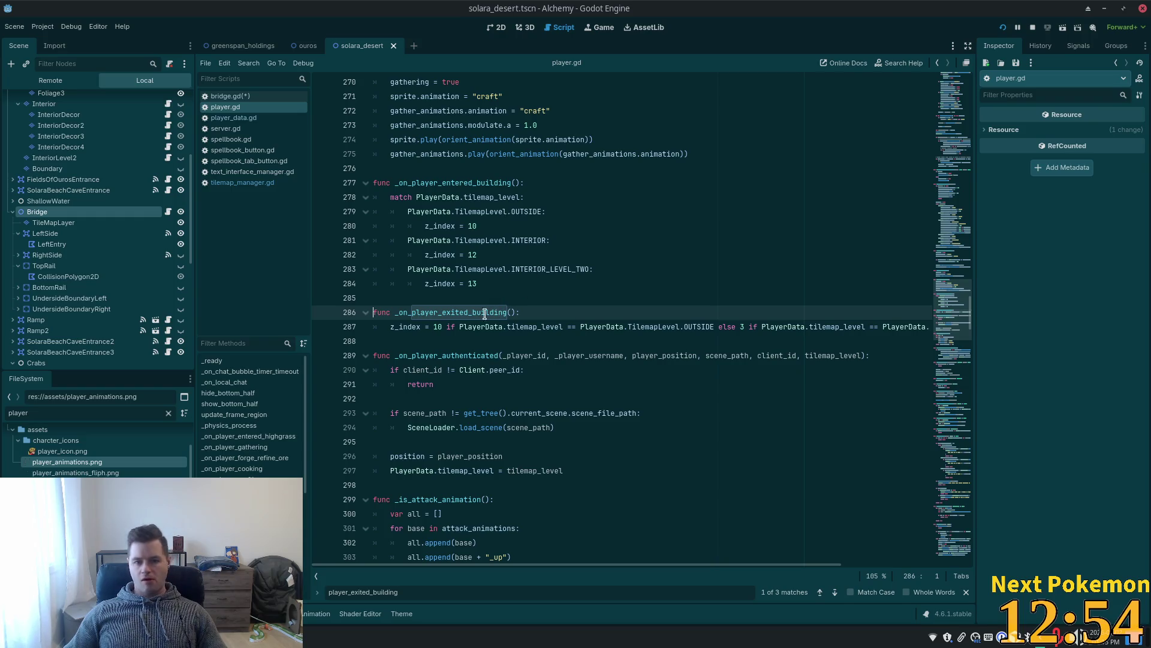
pyautogui.scroll(-1, 486, 309)
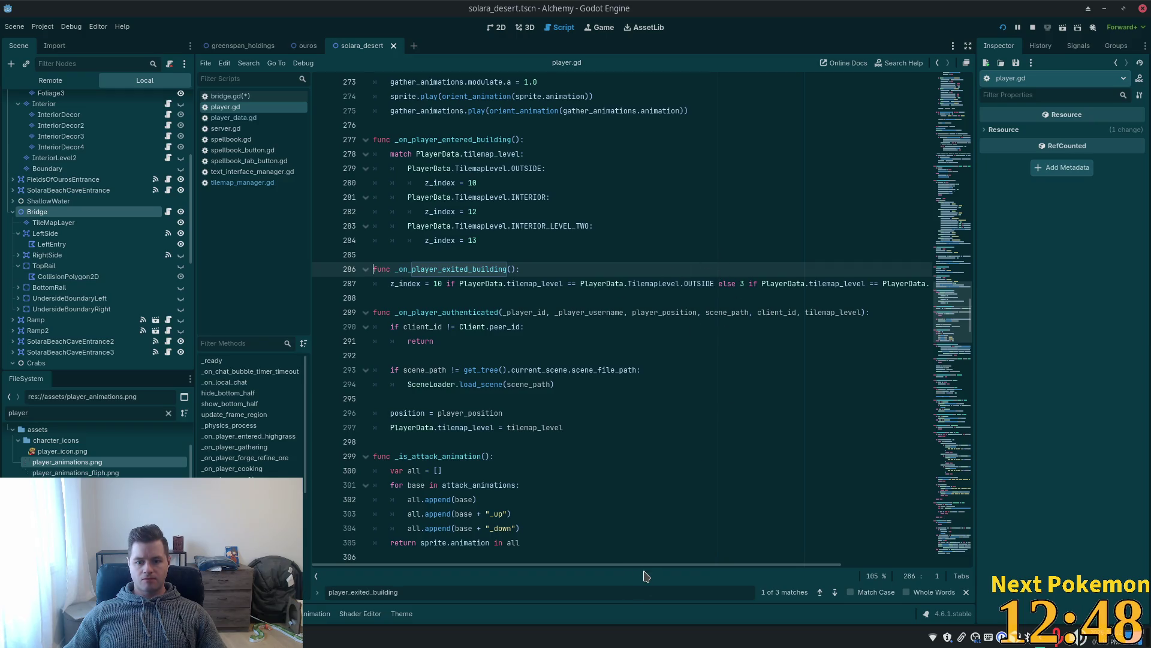
pyautogui.moveTo(648, 567); pyautogui.dragTo(820, 568)
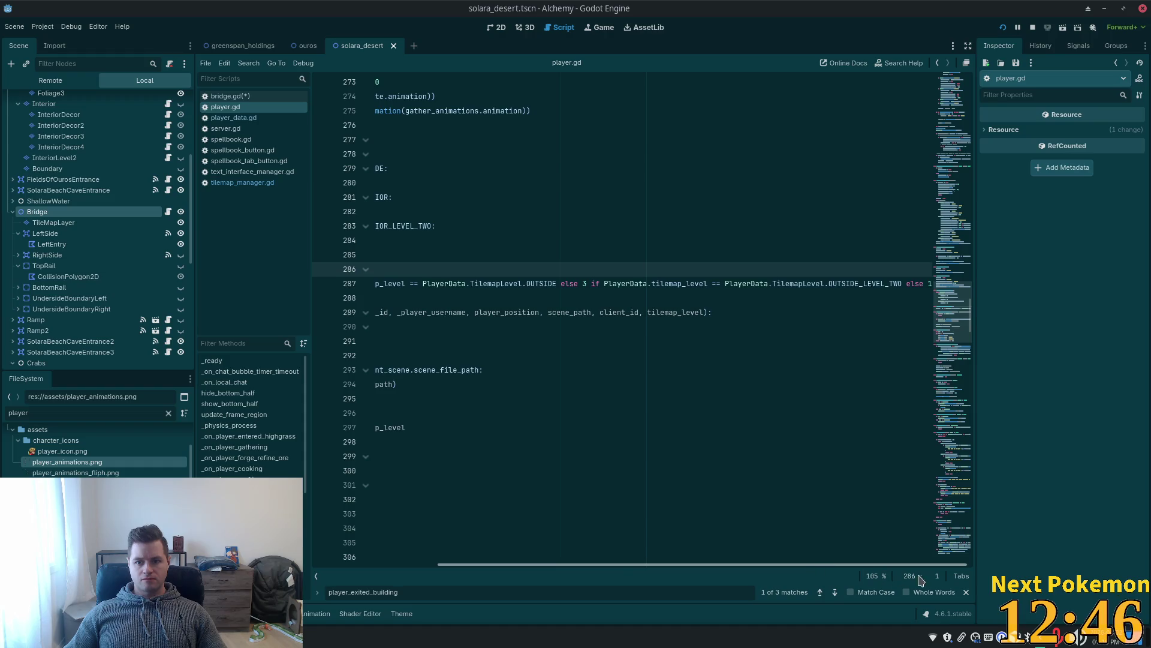
pyautogui.hscroll(-5, 563, 555)
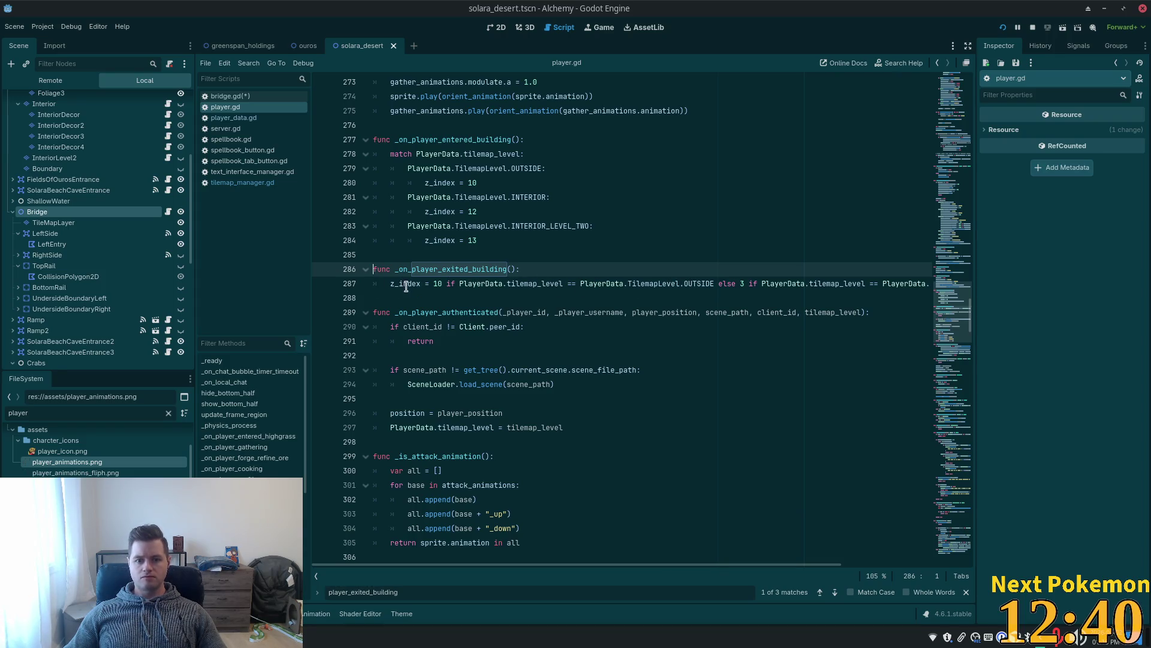
pyautogui.doubleClick(436, 284)
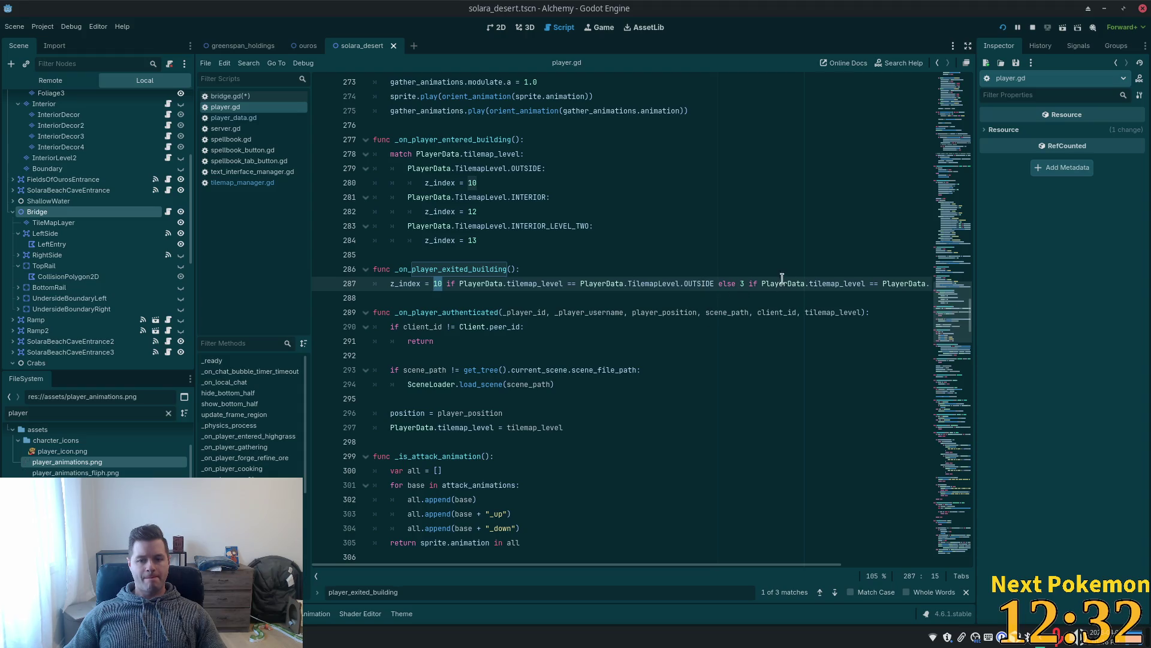
pyautogui.click(746, 283)
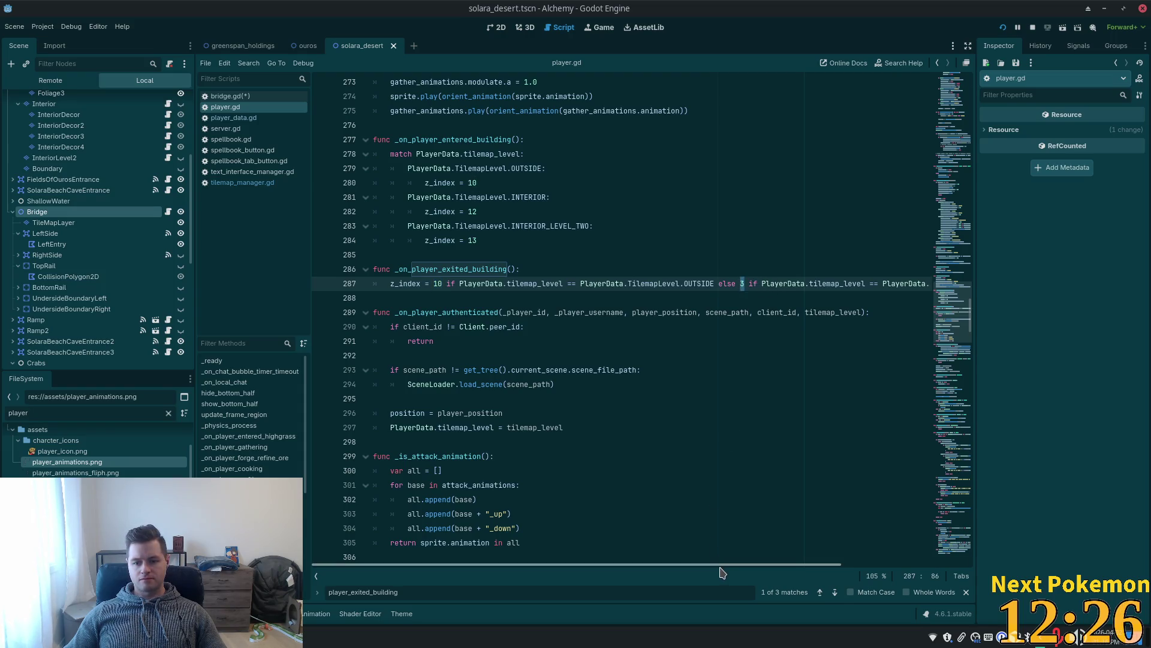
pyautogui.moveTo(723, 570)
pyautogui.mouseDown()
pyautogui.moveTo(897, 542)
pyautogui.moveTo(899, 527)
pyautogui.mouseUp()
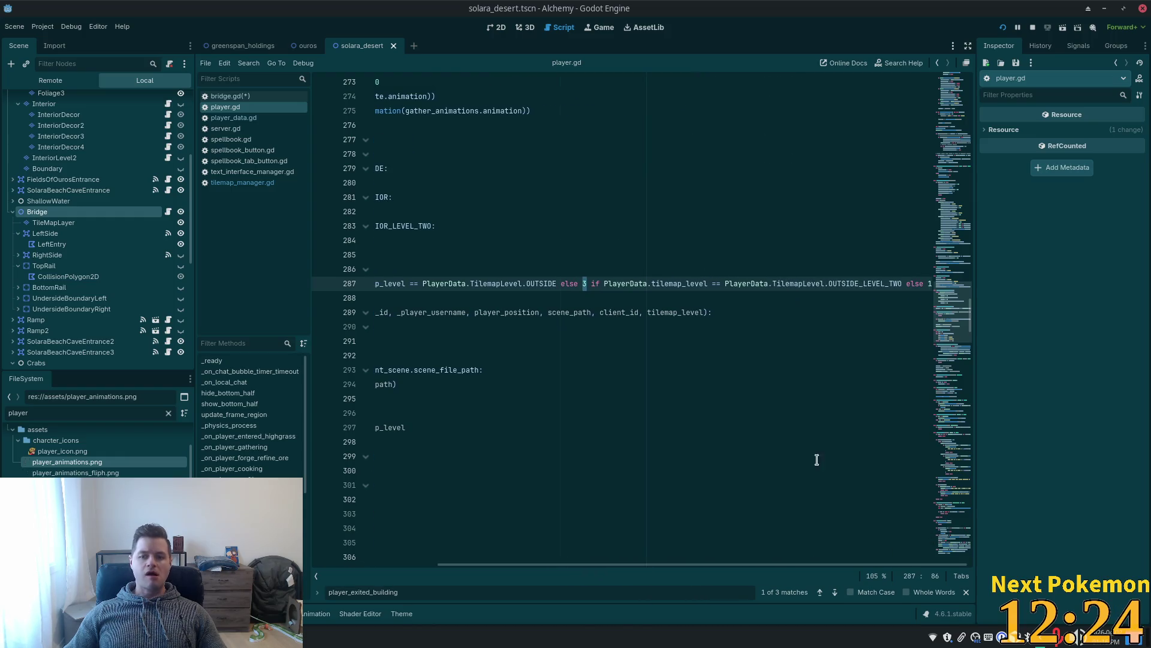
pyautogui.write('11')
pyautogui.hotkey('ctrl', 's')
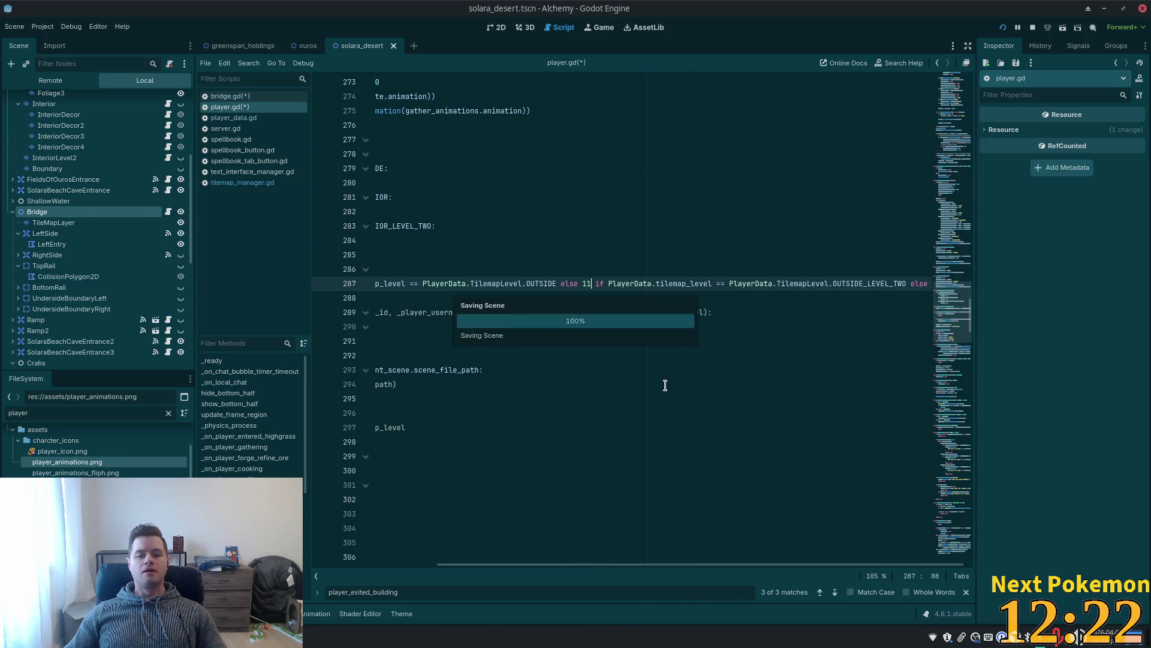
pyautogui.hotkey('alt', 'Tab')
pyautogui.hotkey('alt', 'Tab')
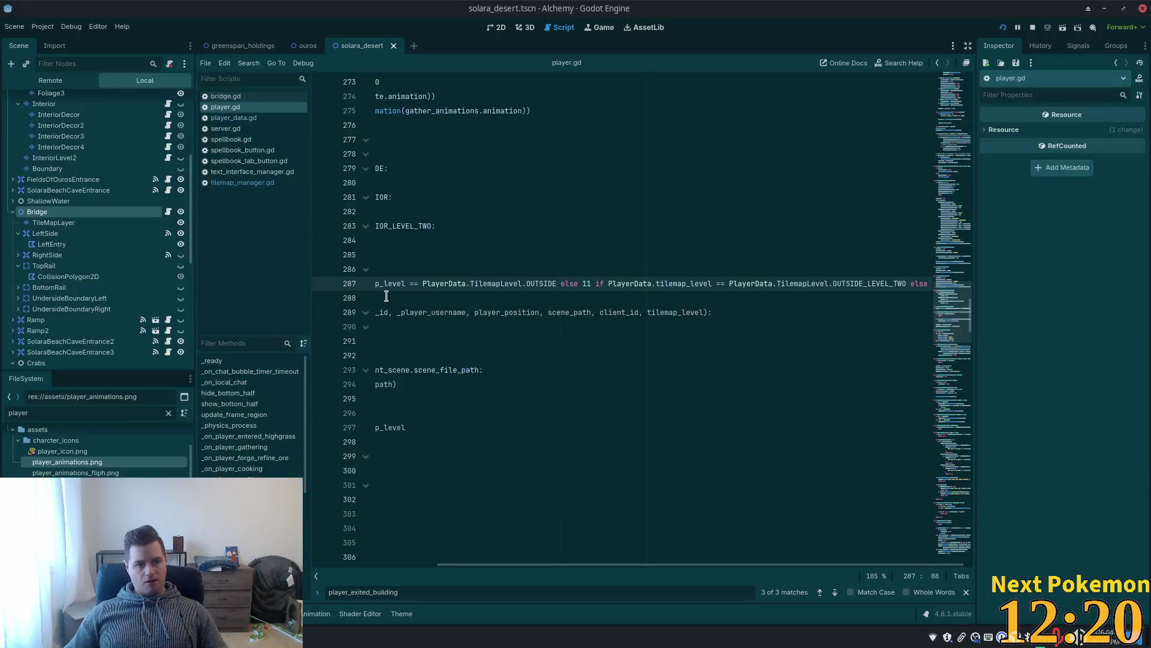
pyautogui.click(54, 223)
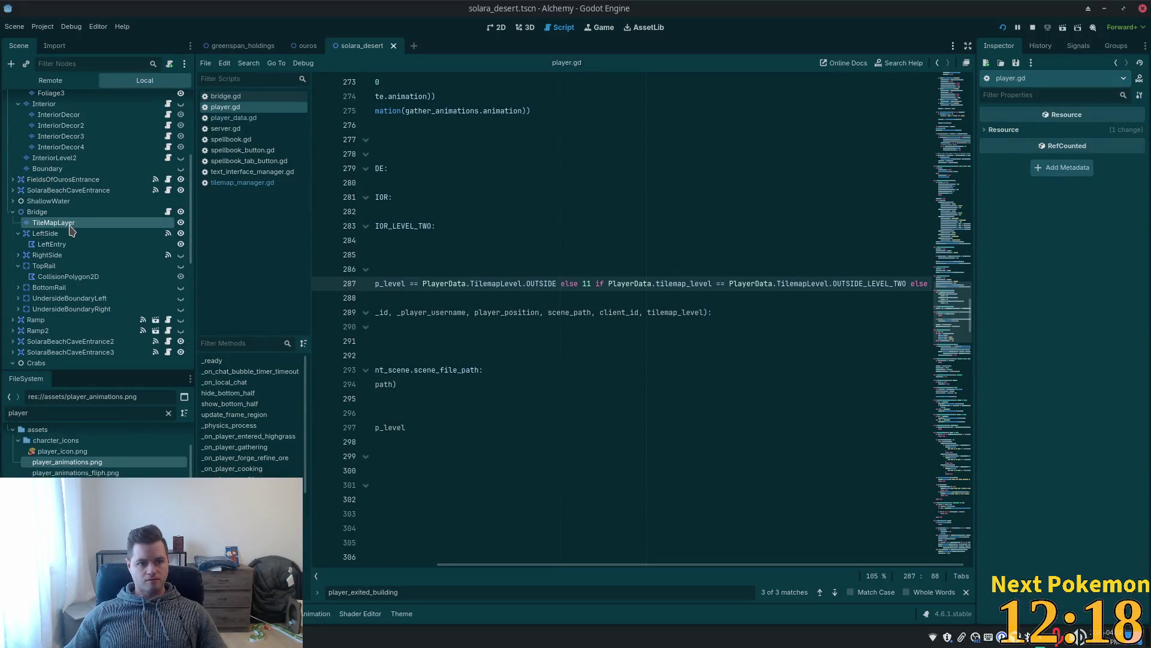
# Compare the ordering settings of the Bridge node, the Ground layer and Bridge's TileMapLayer.
pyautogui.click(53, 213)
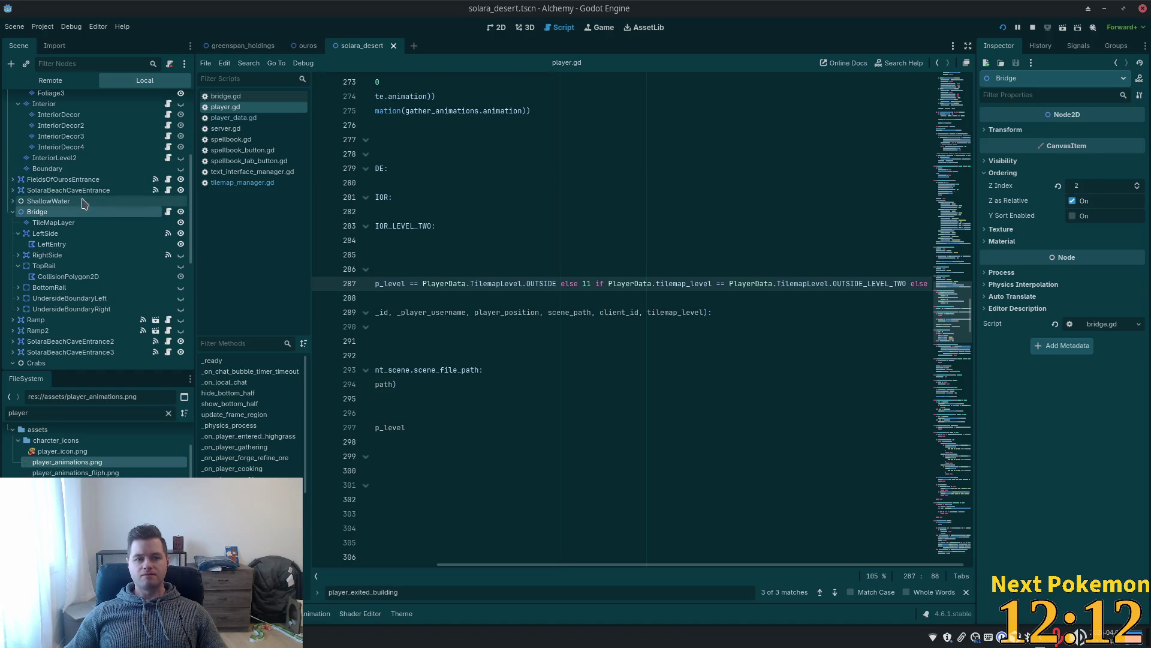
pyautogui.scroll(5, 102, 198)
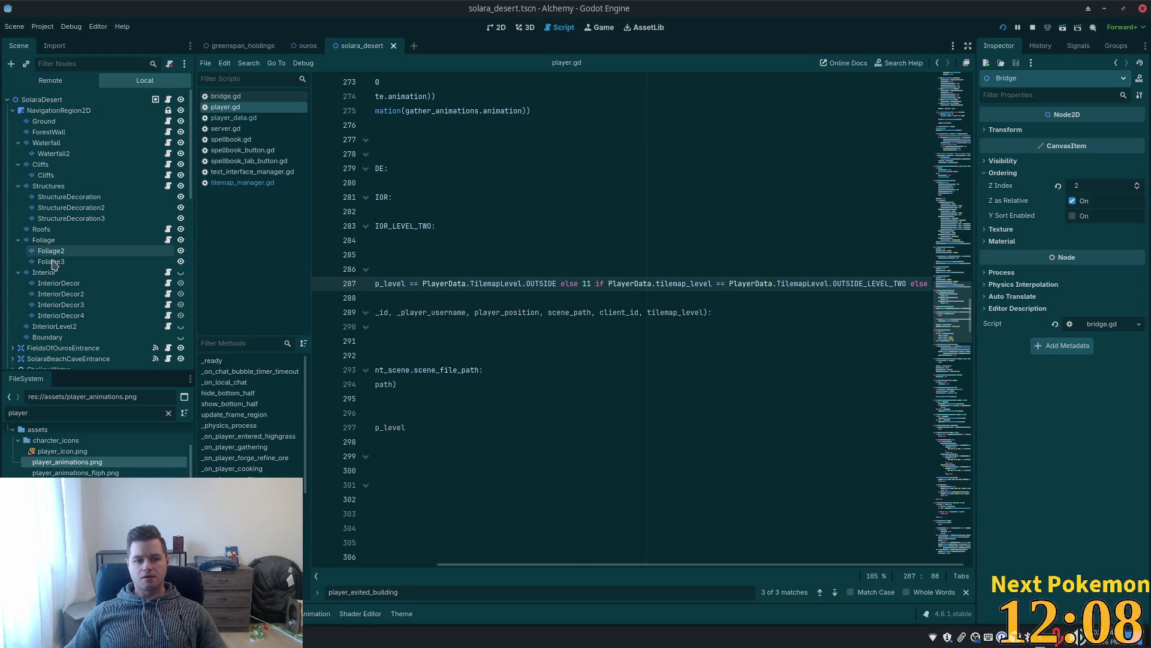
pyautogui.doubleClick(57, 120)
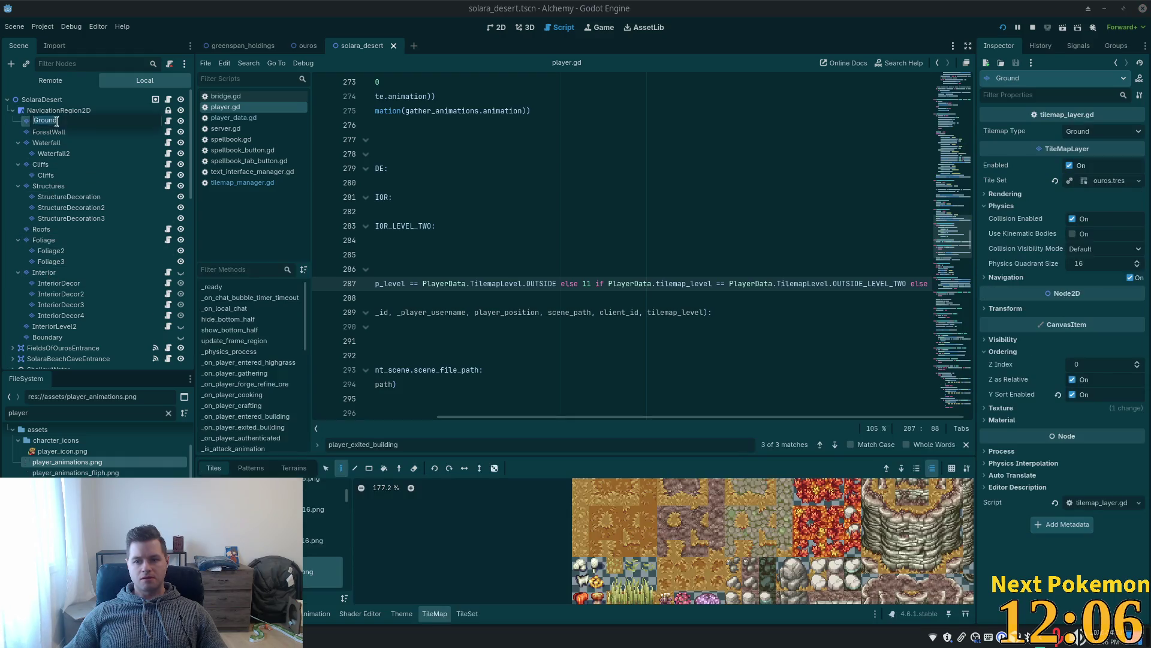
pyautogui.click(50, 133)
pyautogui.click(45, 122)
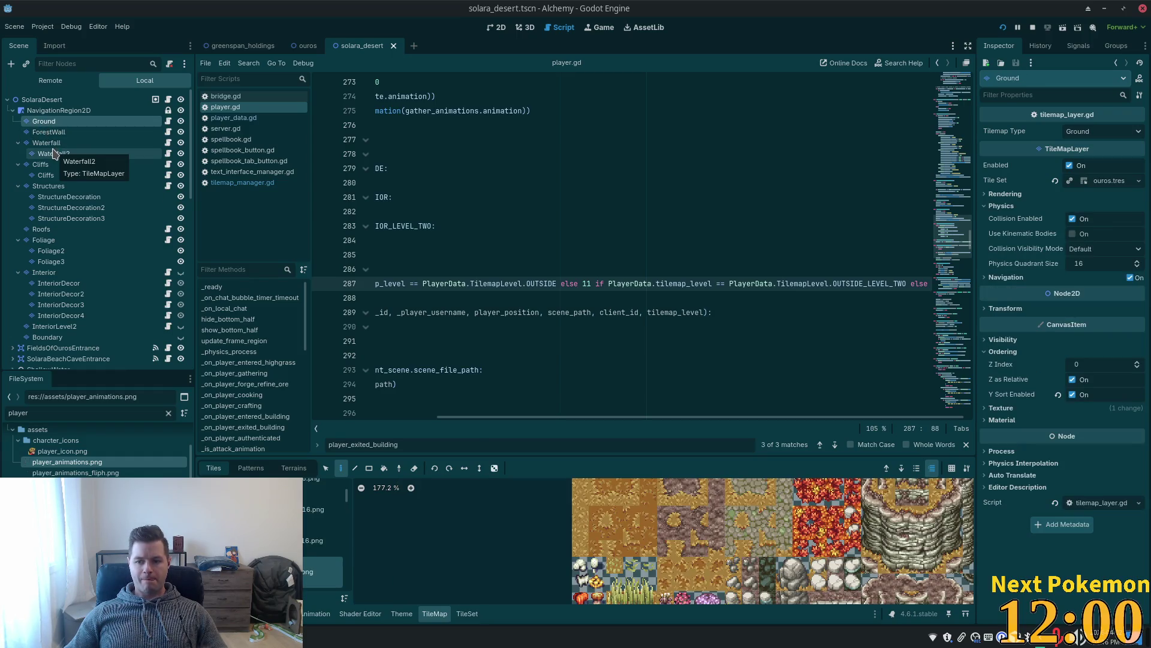
pyautogui.scroll(-5, 156, 217)
pyautogui.scroll(-3, 156, 217)
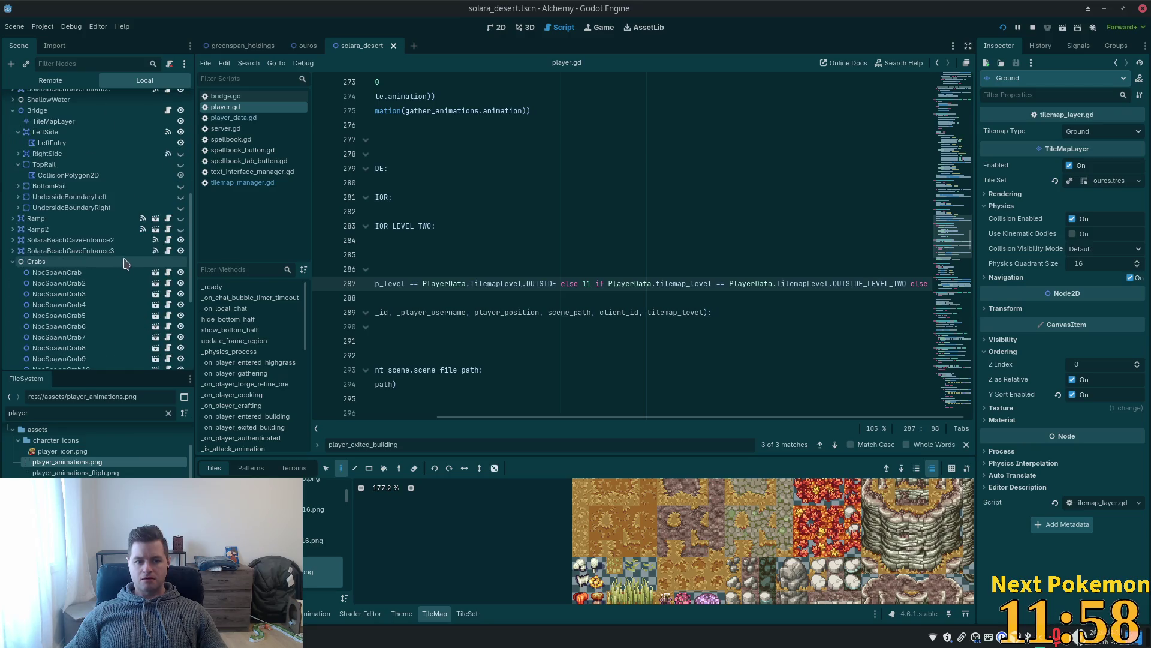
pyautogui.click(43, 121)
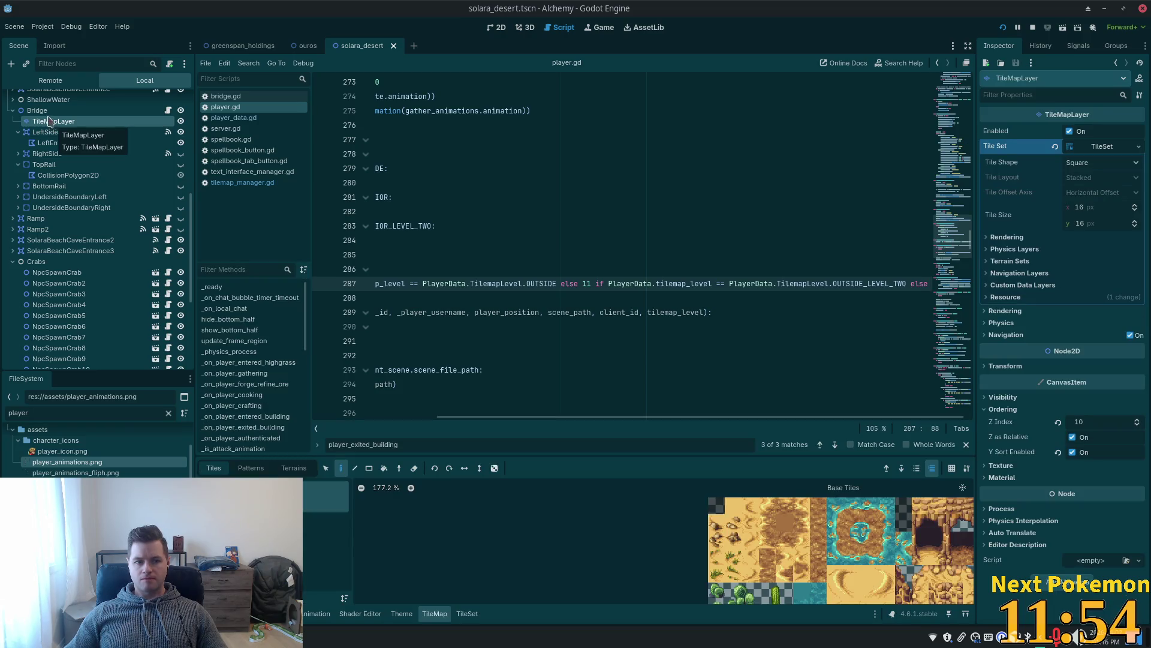
pyautogui.click(41, 111)
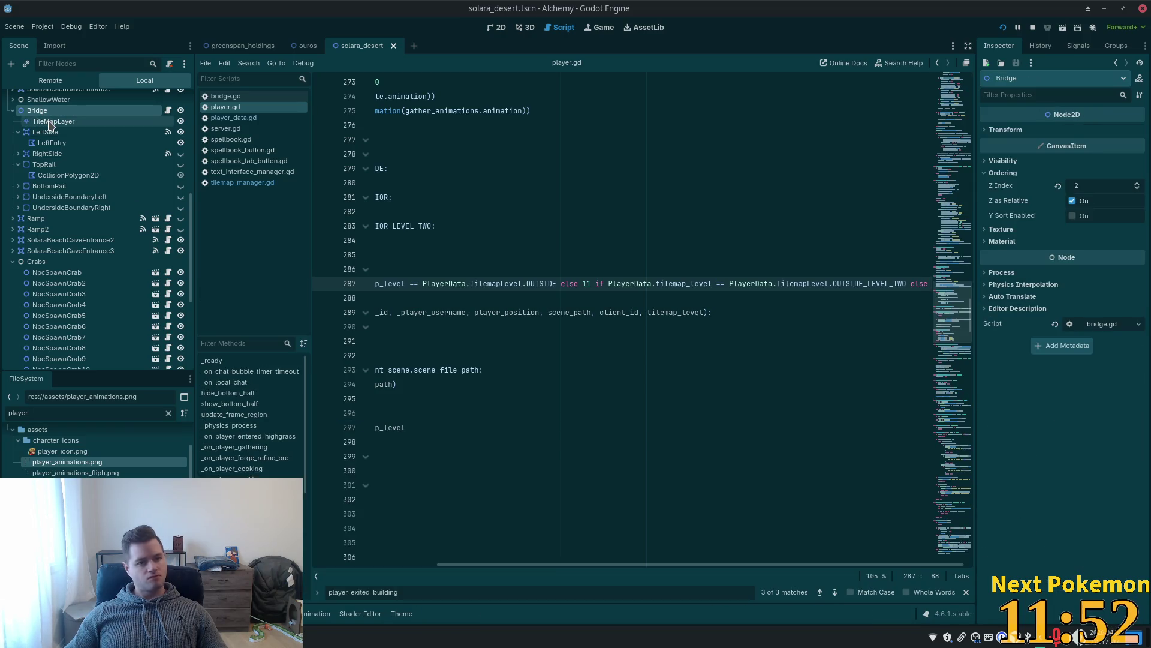
pyautogui.click(51, 123)
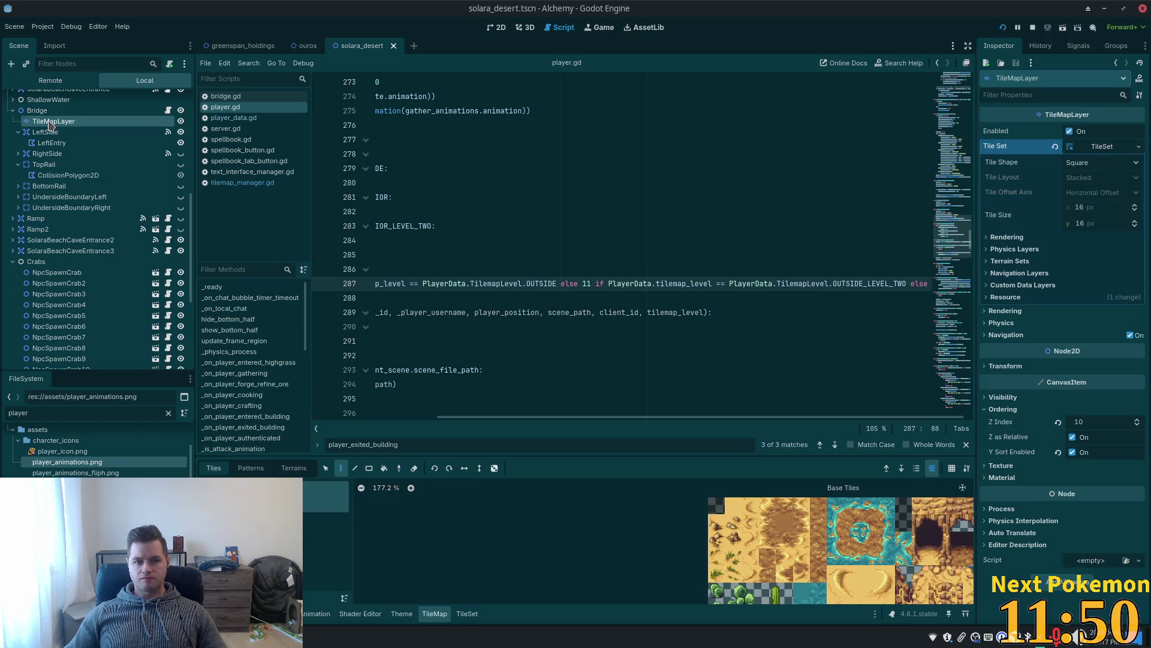
pyautogui.click(37, 110)
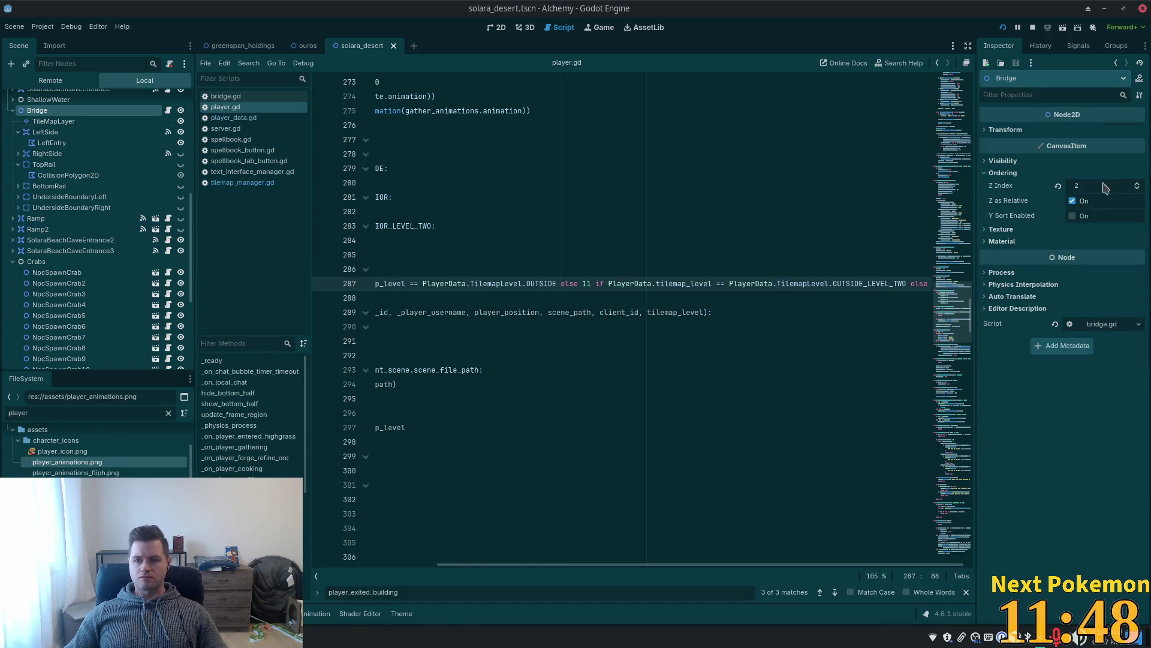
# Enable Y Sort on the Bridge node, set its Z Index to 0, and save the scene.
pyautogui.click(1073, 215)
pyautogui.click(1082, 185)
pyautogui.write('-20')
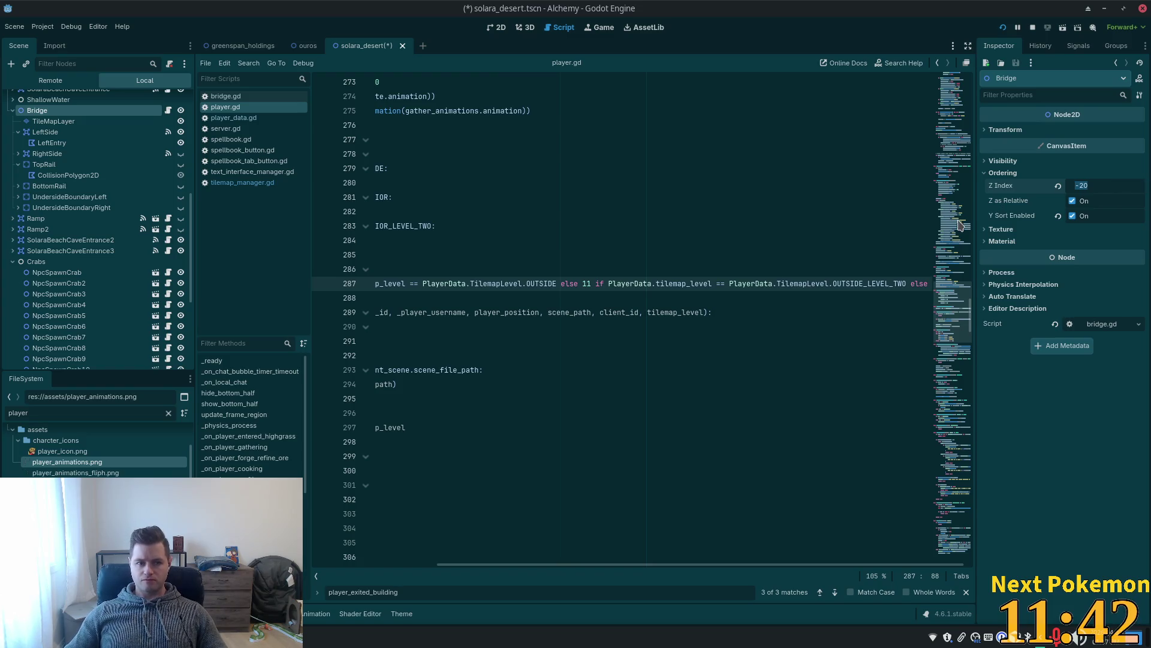
pyautogui.press('Tab')
pyautogui.hotkey('ctrl', 's')
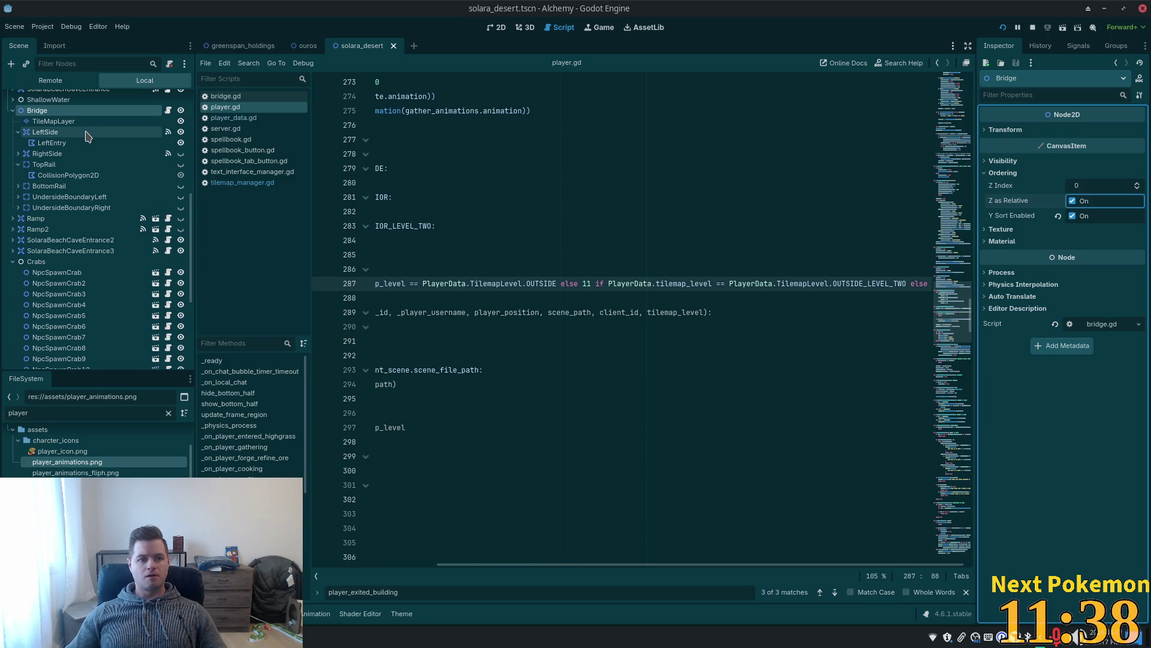
pyautogui.click(72, 121)
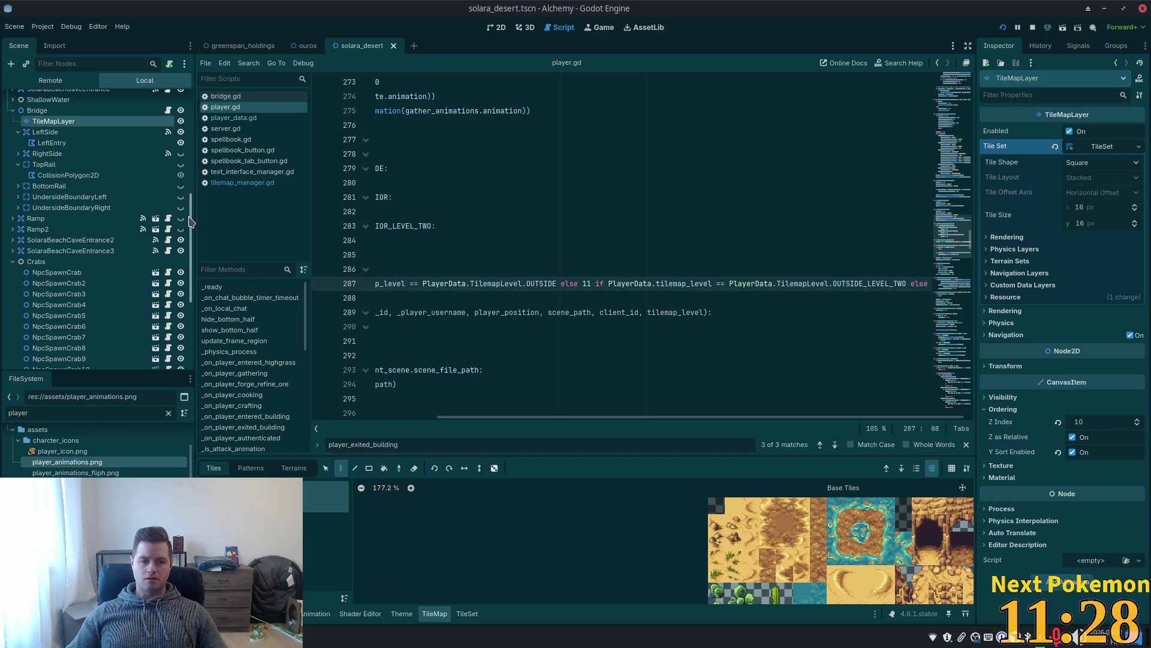
# Set the Z Index of Bridge's TileMapLayer to 11 in the Inspector.
pyautogui.click(1088, 425)
pyautogui.write('12')
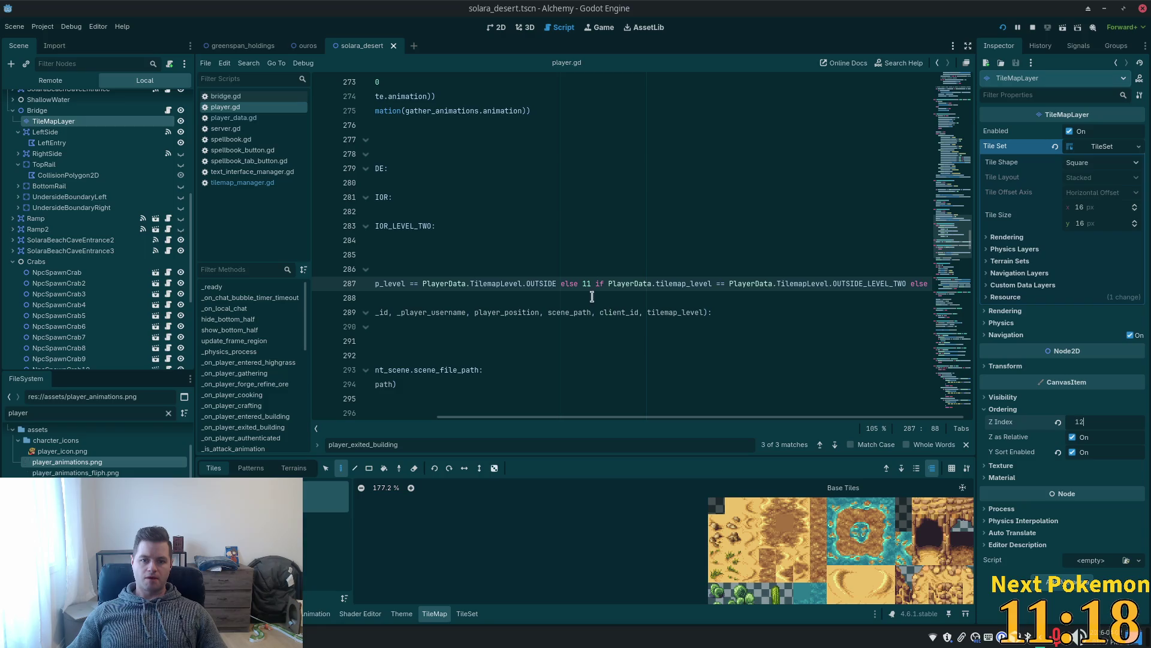
pyautogui.moveTo(606, 422)
pyautogui.mouseDown()
pyautogui.moveTo(448, 411)
pyautogui.moveTo(458, 401)
pyautogui.mouseUp()
pyautogui.click(1083, 422)
pyautogui.moveTo(1083, 419); pyautogui.dragTo(1077, 421)
pyautogui.write('11')
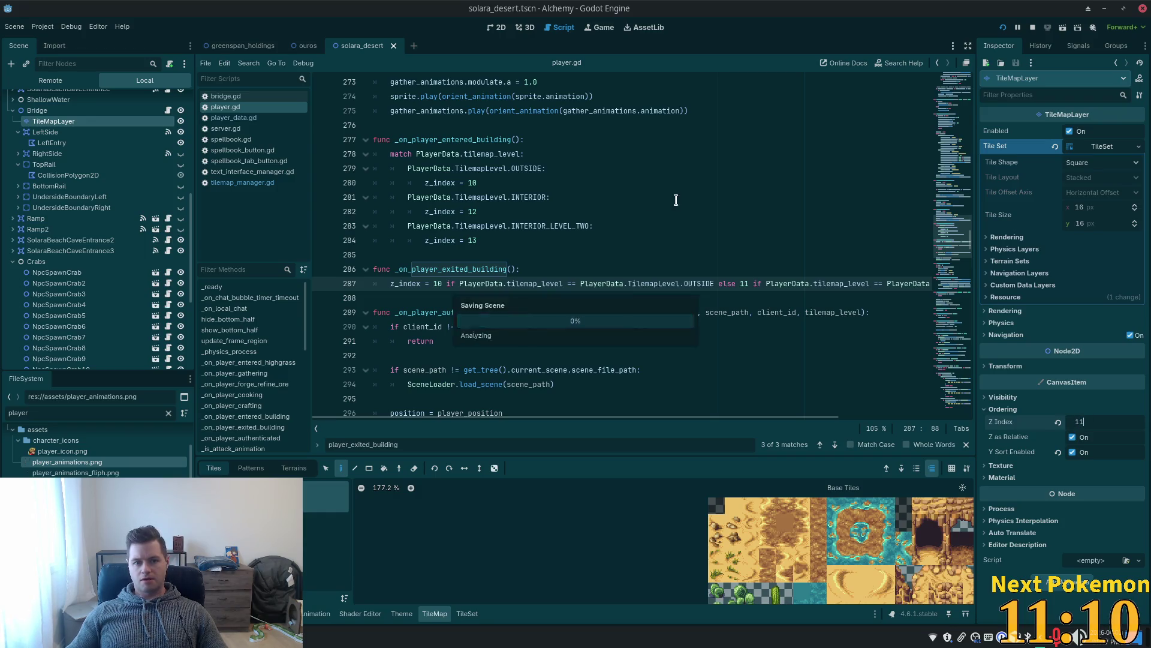
pyautogui.click(508, 226)
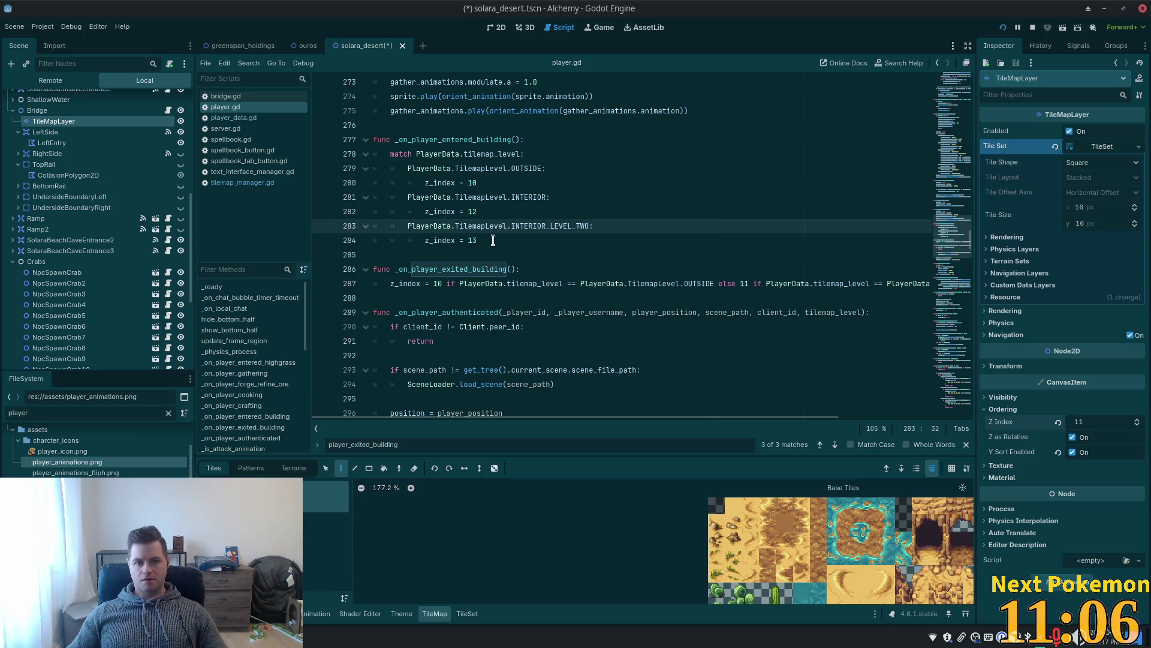
# Select the match block inside _on_player_entered_building in player.gd.
pyautogui.moveTo(493, 240)
pyautogui.mouseDown()
pyautogui.moveTo(455, 226)
pyautogui.moveTo(390, 157)
pyautogui.mouseUp()
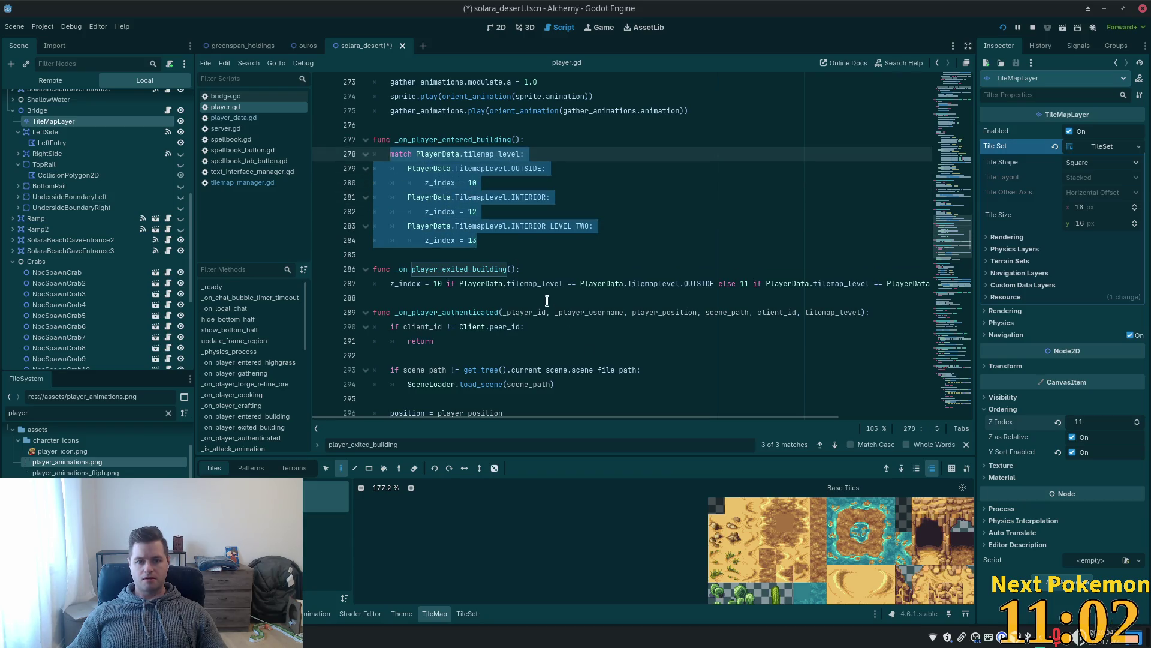
pyautogui.scroll(-5, 659, 300)
pyautogui.moveTo(950, 234)
pyautogui.mouseDown()
pyautogui.moveTo(949, 357)
pyautogui.moveTo(907, 182)
pyautogui.mouseUp()
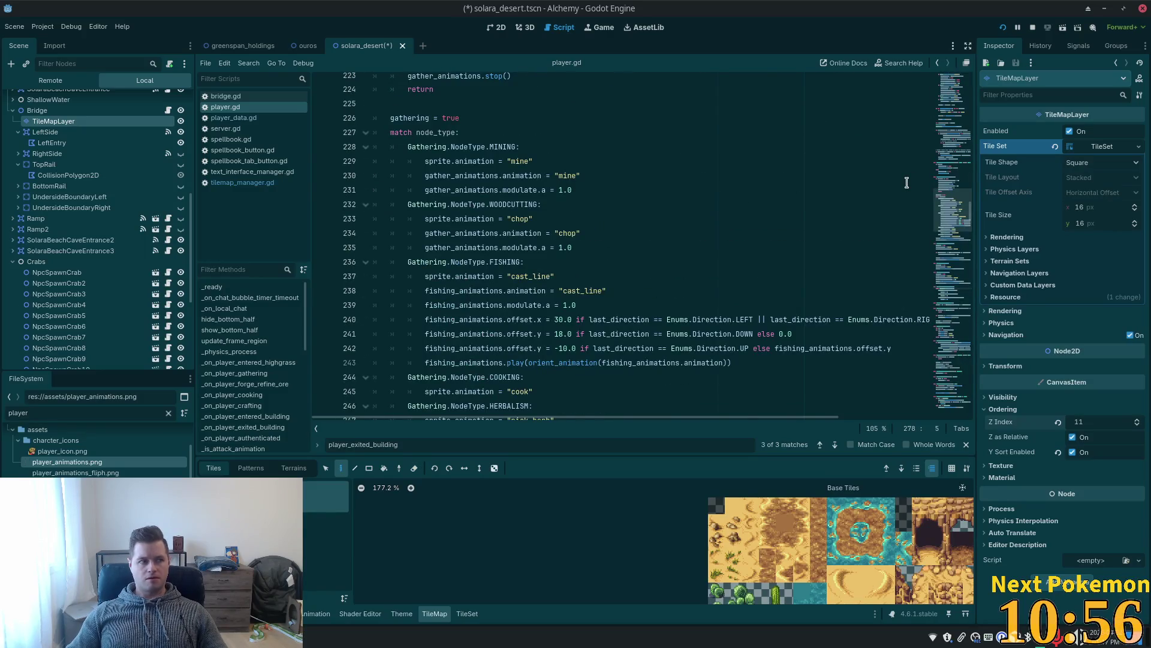
# Add a blank line on empty line 276, just above _on_player_entered_building in player.gd.
pyautogui.press('Right')
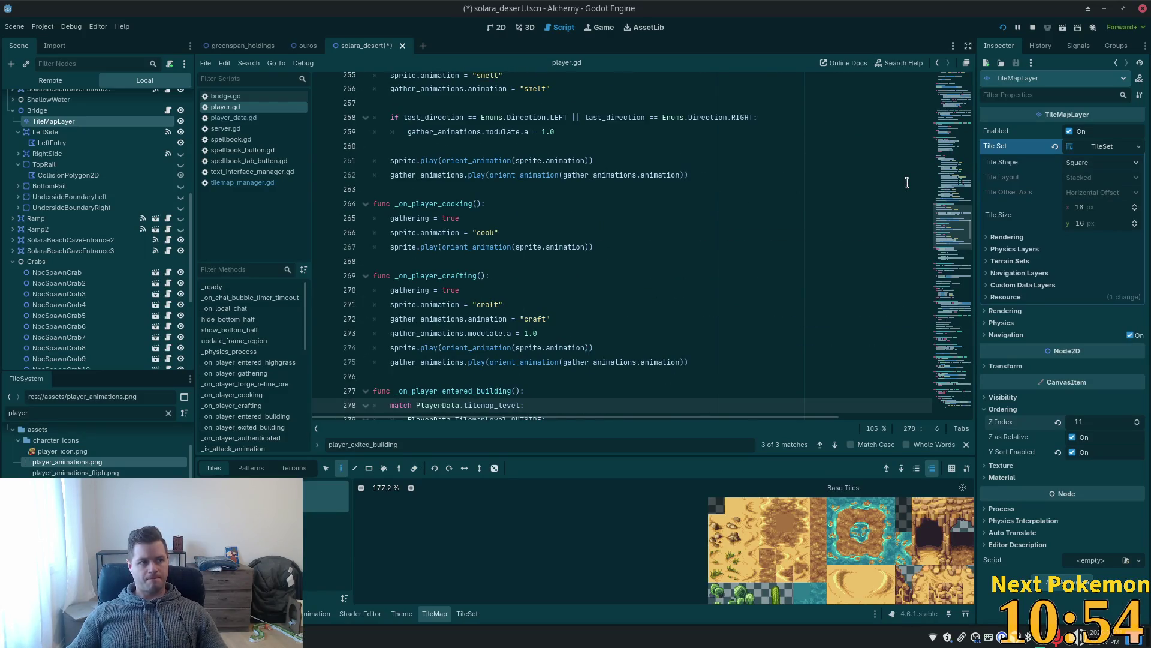
pyautogui.press('Left')
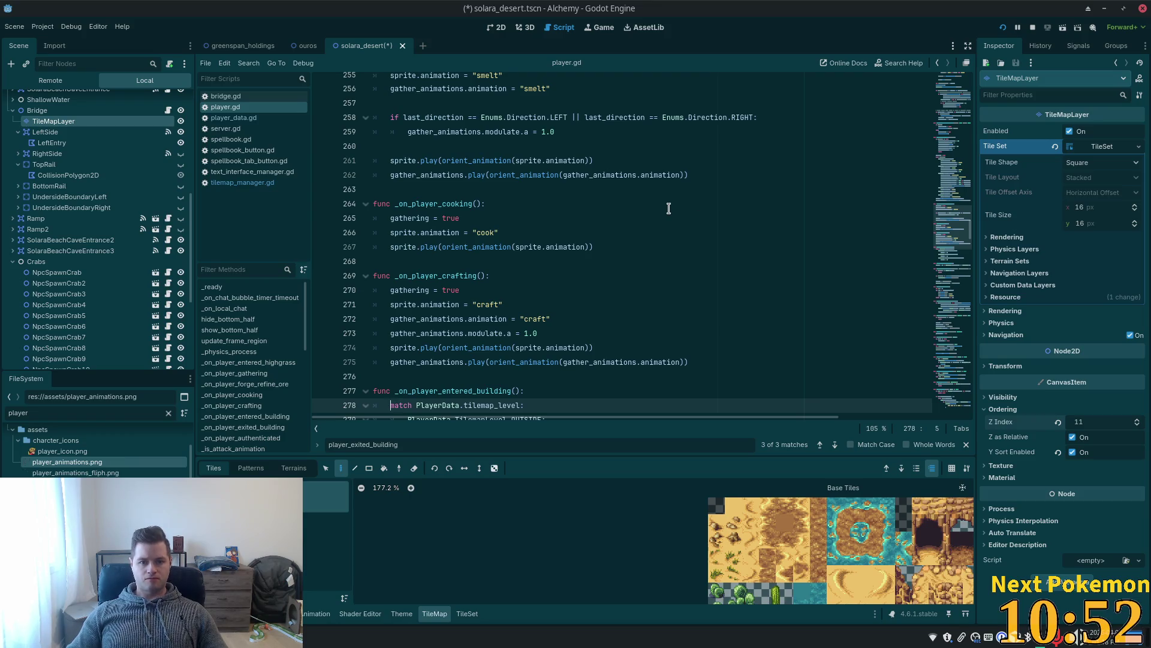
pyautogui.scroll(-7, 650, 156)
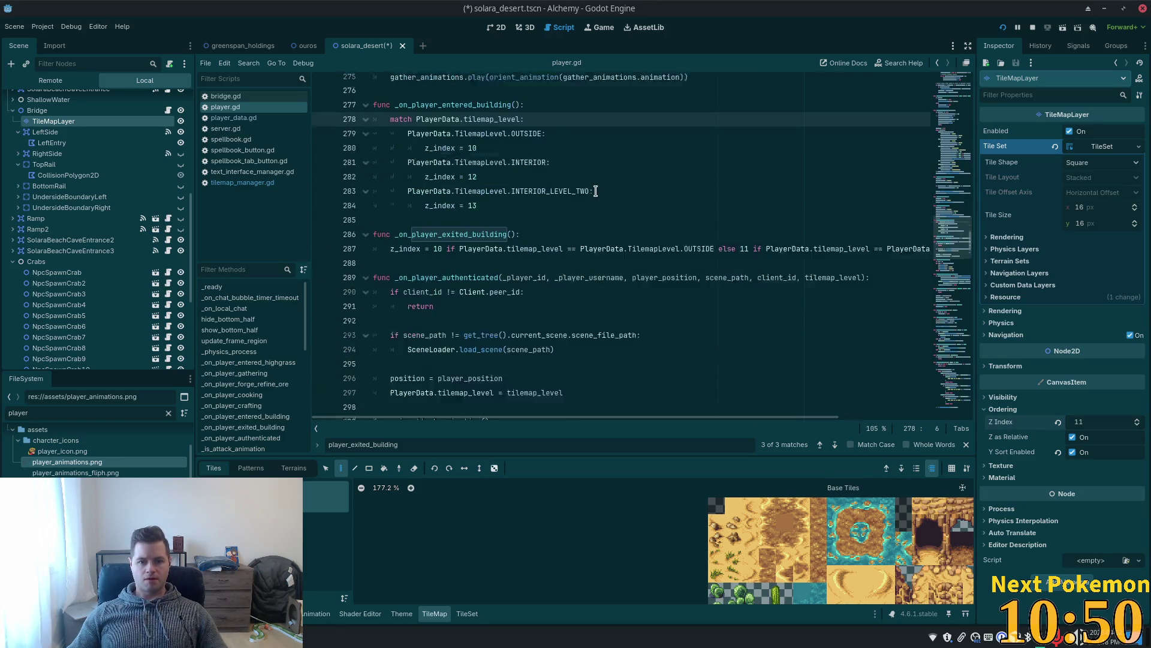
pyautogui.scroll(2, 522, 188)
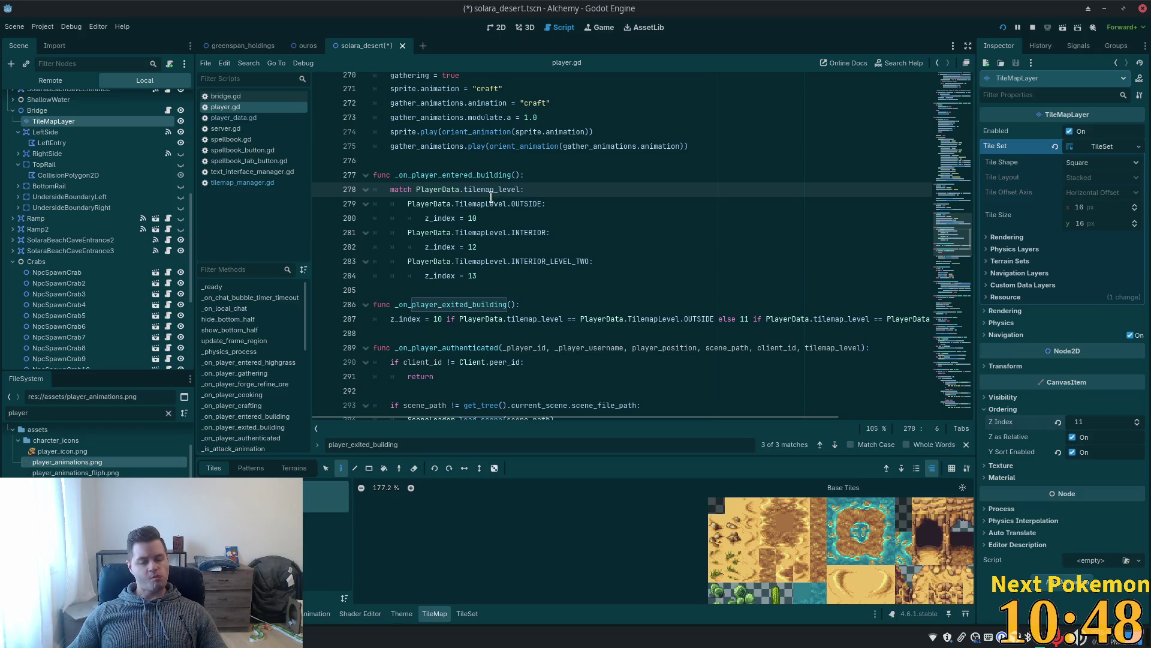
pyautogui.click(377, 161)
pyautogui.press('Return')
pyautogui.press('Return')
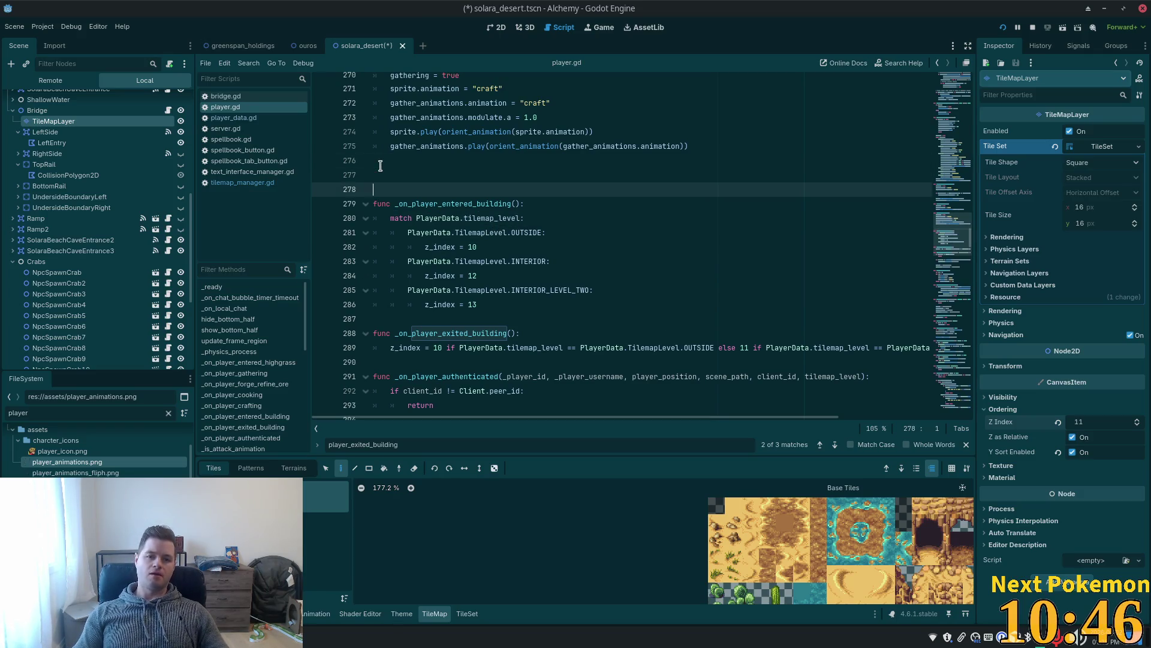
# Write the header for a new function, update_z_index(), above the building-entry handler.
pyautogui.press('Up')
pyautogui.write('func update_')
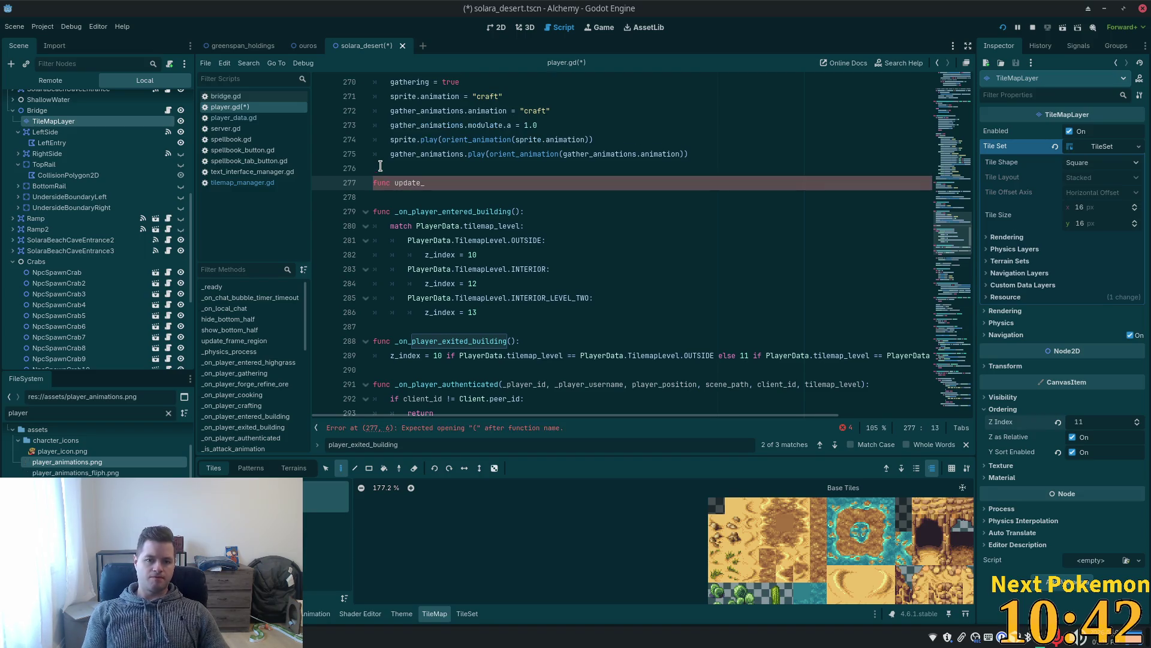
pyautogui.write('z-')
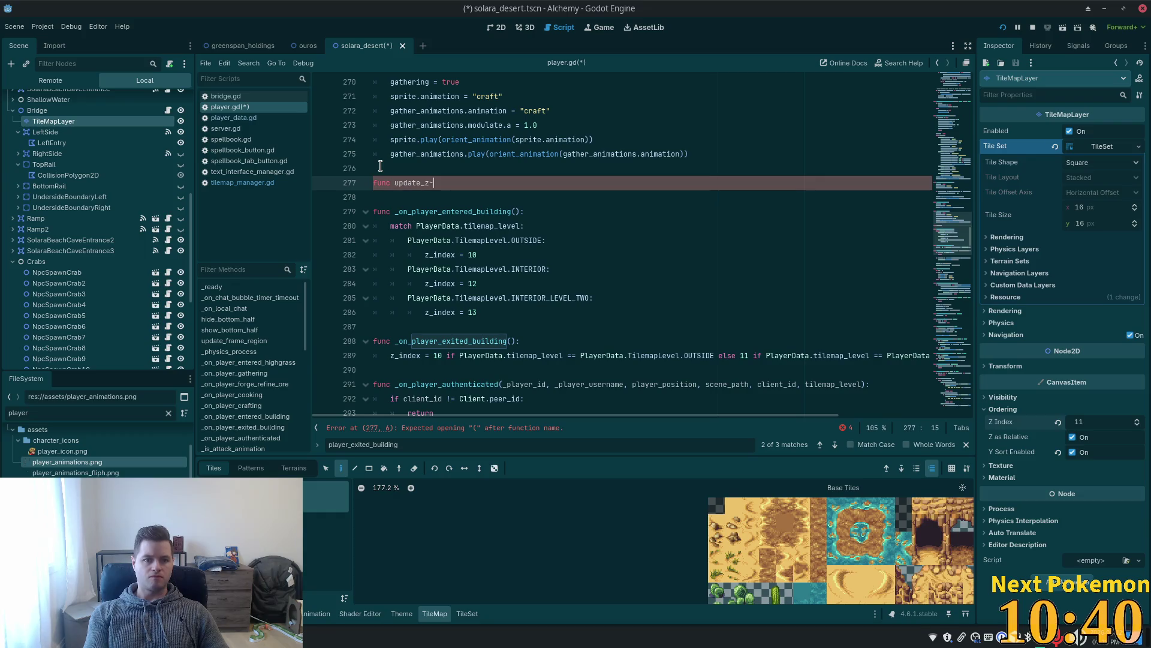
pyautogui.write('index')
pyautogui.press('BackSpace')
pyautogui.press('BackSpace')
pyautogui.press('BackSpace')
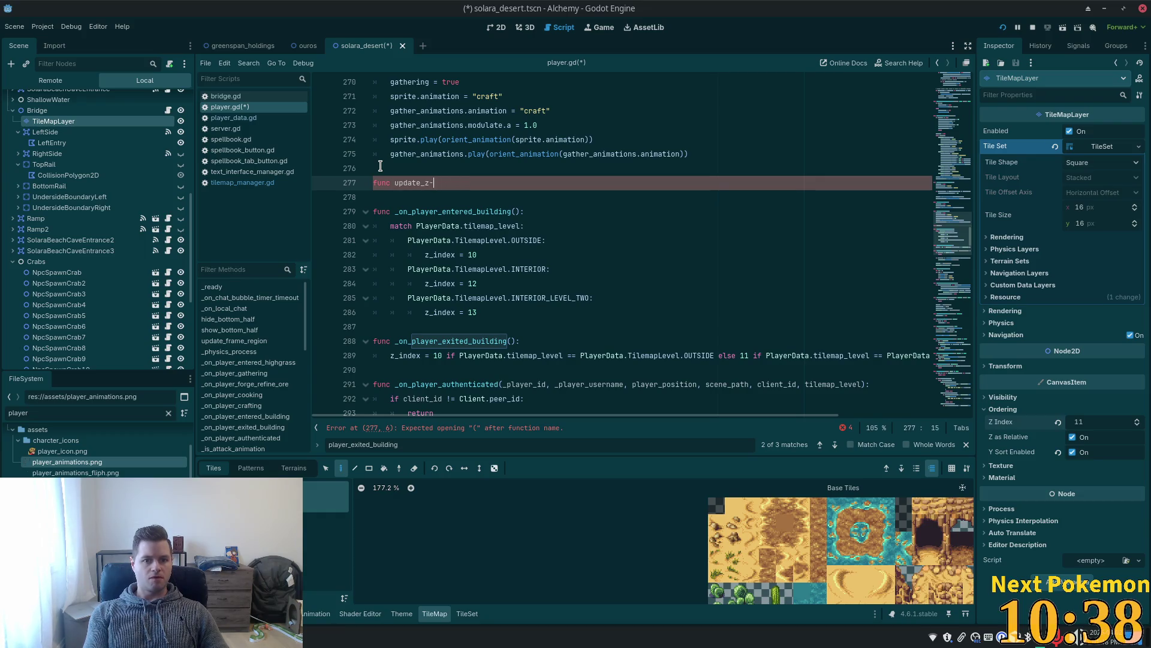
pyautogui.write('_index(')
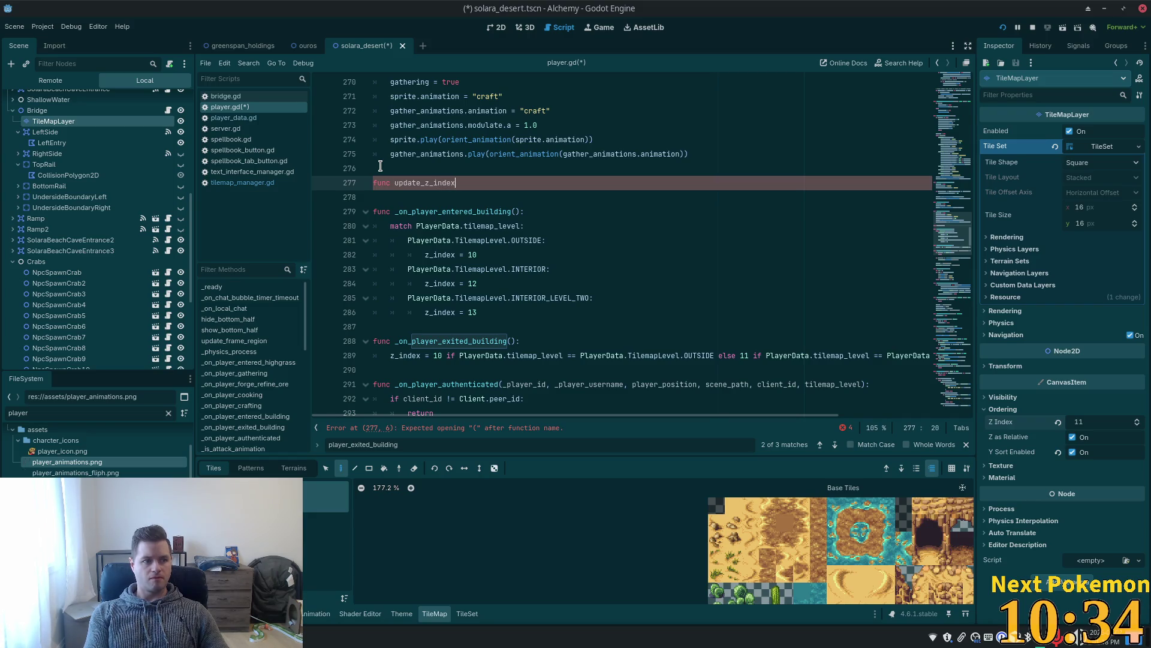
pyautogui.write('):')
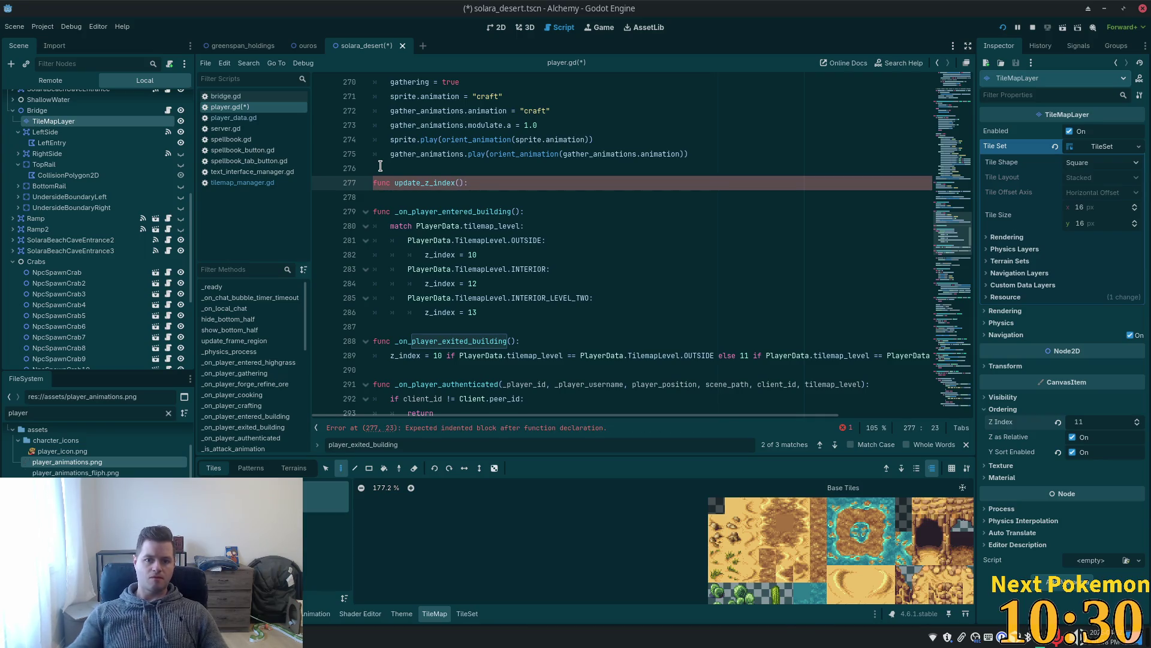
# Move the match block into update_z_index() and call update_z_index() from the handler.
pyautogui.moveTo(491, 307)
pyautogui.mouseDown()
pyautogui.moveTo(432, 298)
pyautogui.moveTo(391, 225)
pyautogui.mouseUp()
pyautogui.hotkey('ctrl', 'c')
pyautogui.press('BackSpace')
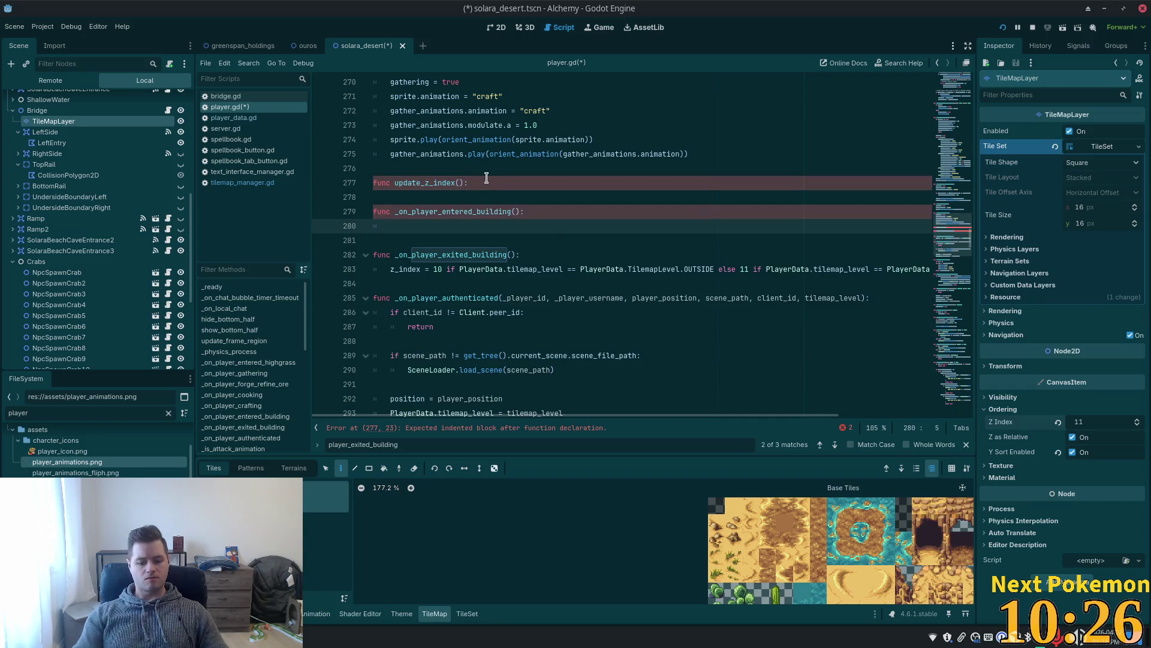
pyautogui.write('update_z')
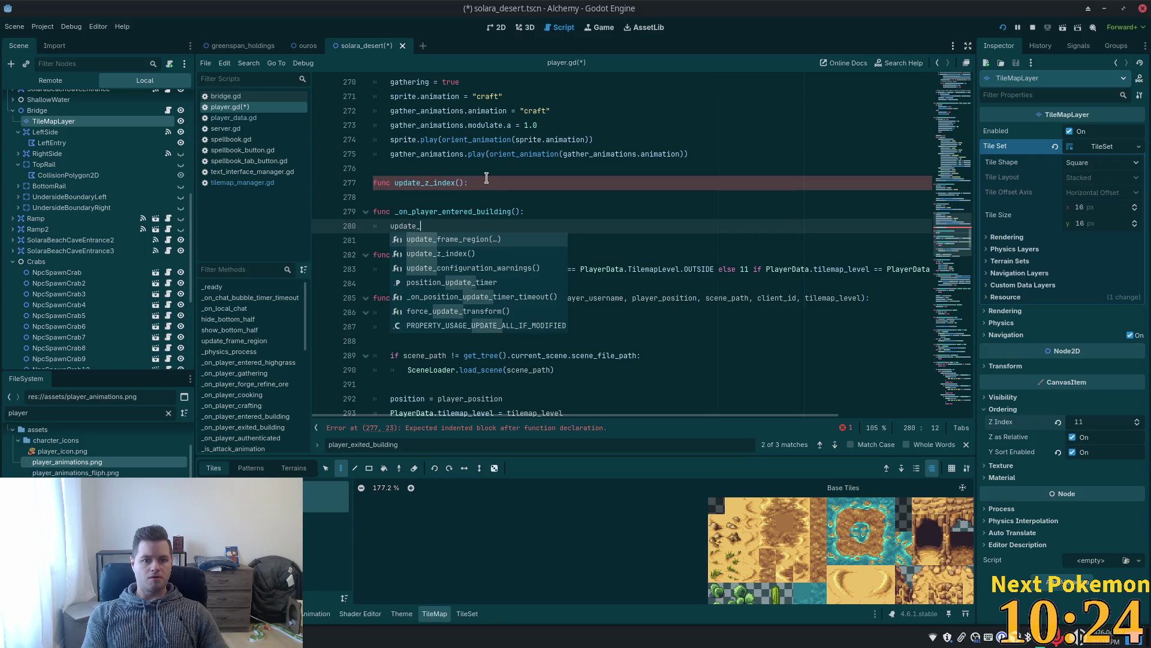
pyautogui.press('Return')
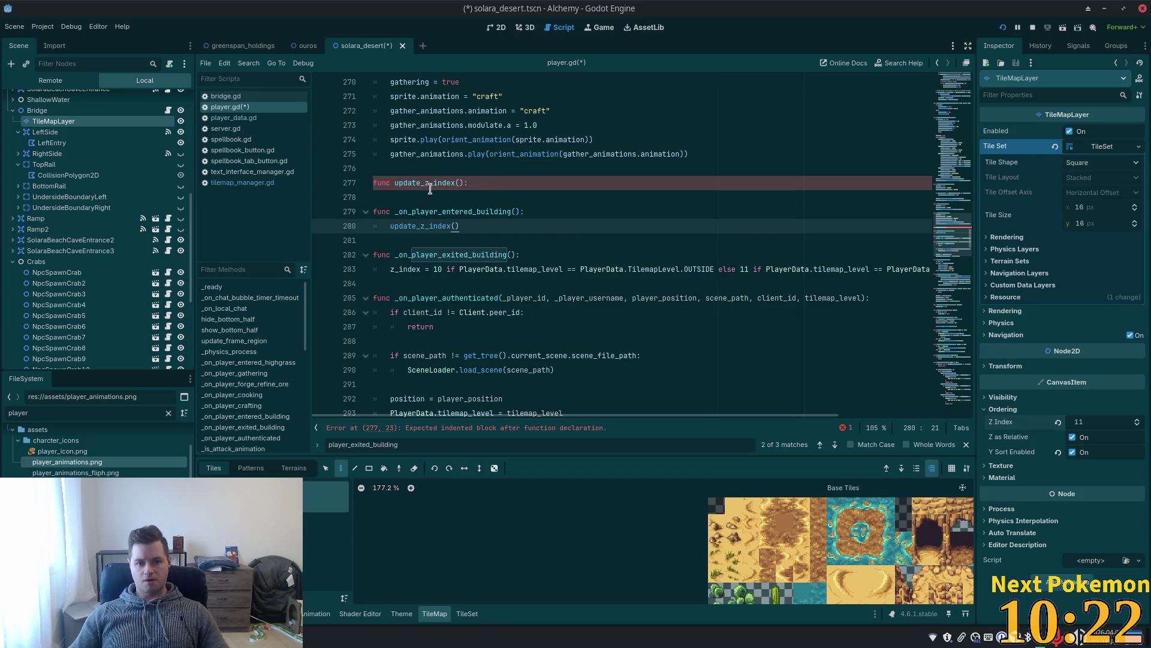
pyautogui.click(428, 197)
pyautogui.press('Tab')
pyautogui.hotkey('ctrl', 'v')
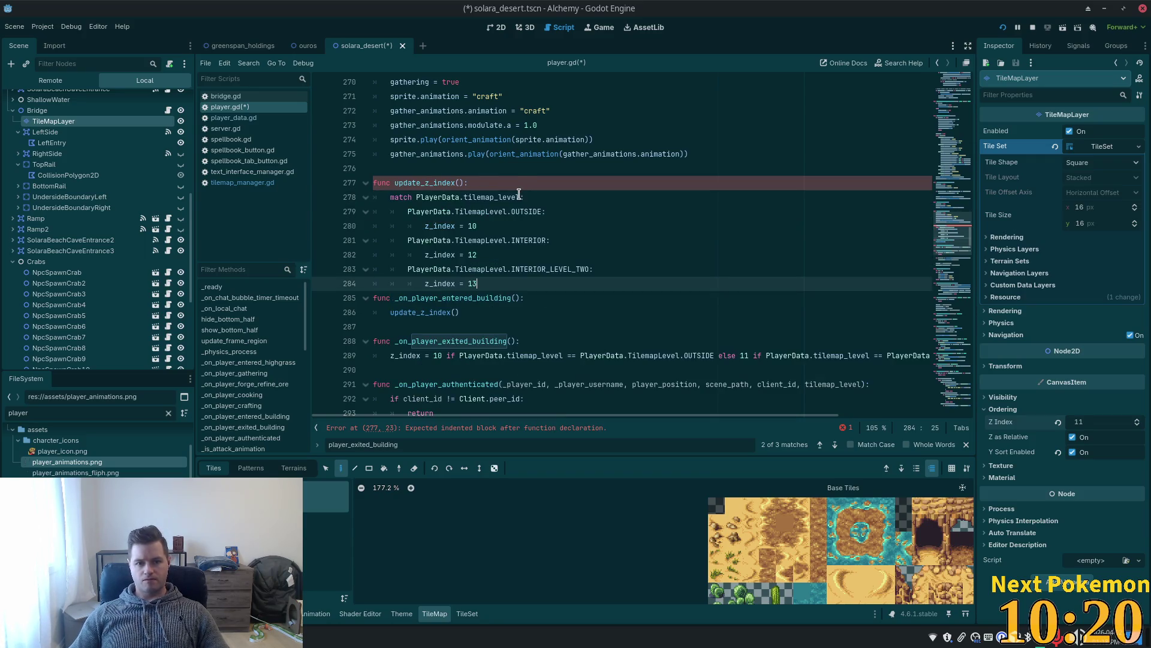
pyautogui.click(484, 227)
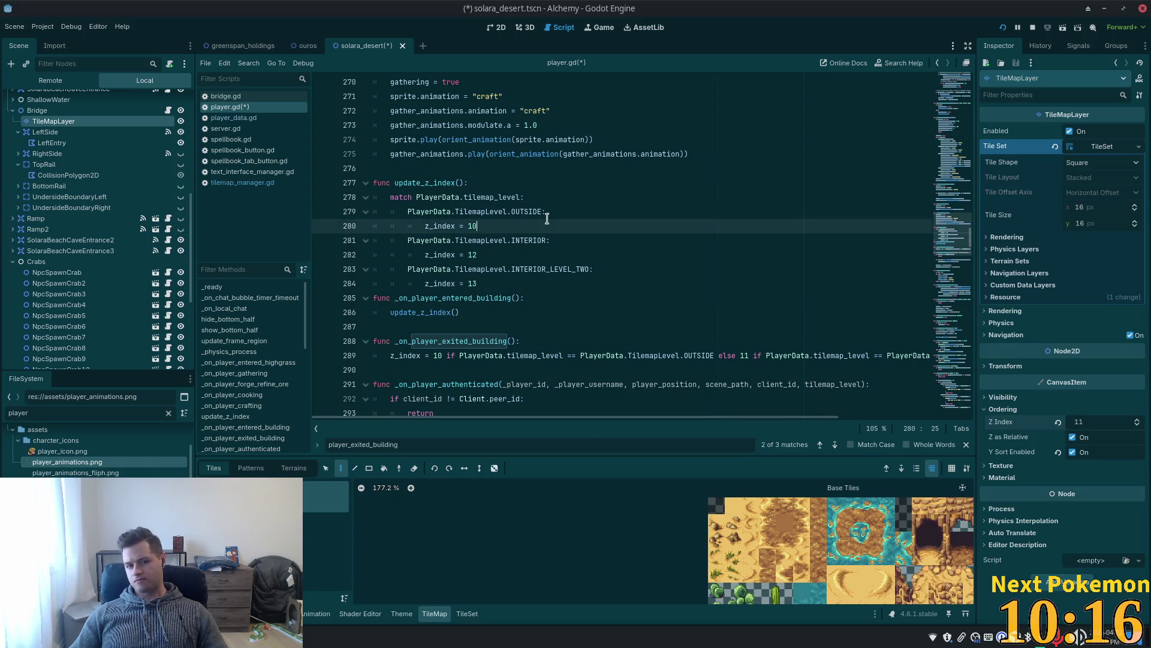
# Add a PlayerData.tilemap_level.OUTSIDE_LEVEL_TWO case setting z_index = 11 after the OUTSIDE case.
pyautogui.press('Return')
pyautogui.write('Pla')
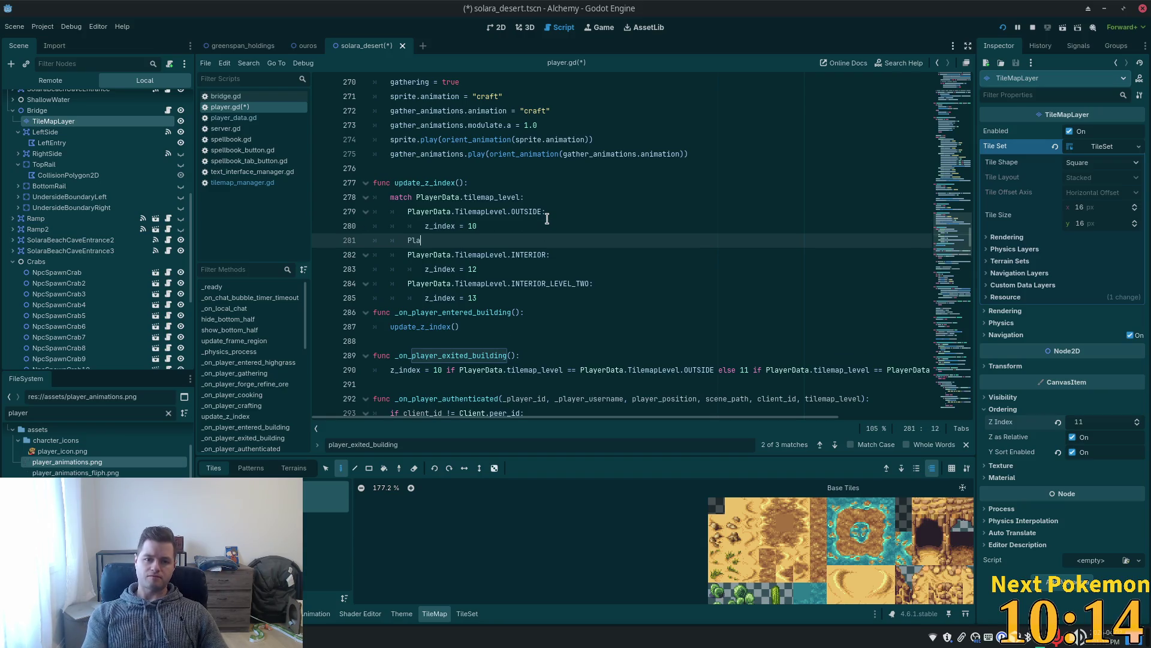
pyautogui.write('yerData.')
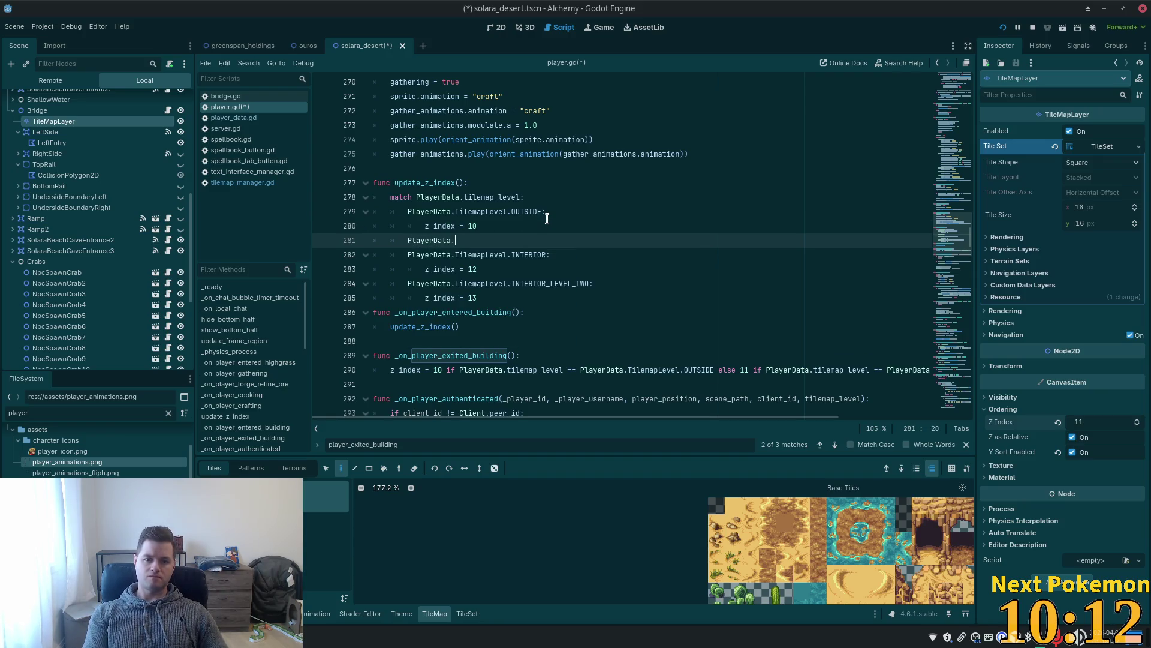
pyautogui.write('Til')
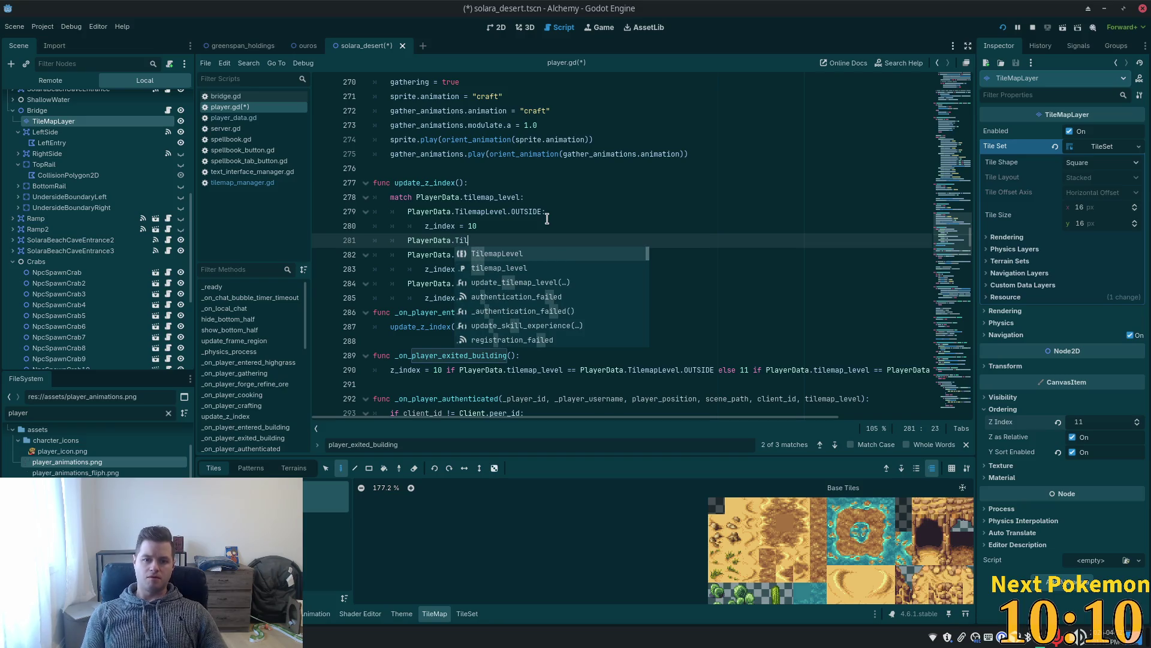
pyautogui.press('Down')
pyautogui.press('Return')
pyautogui.write('.OUTS')
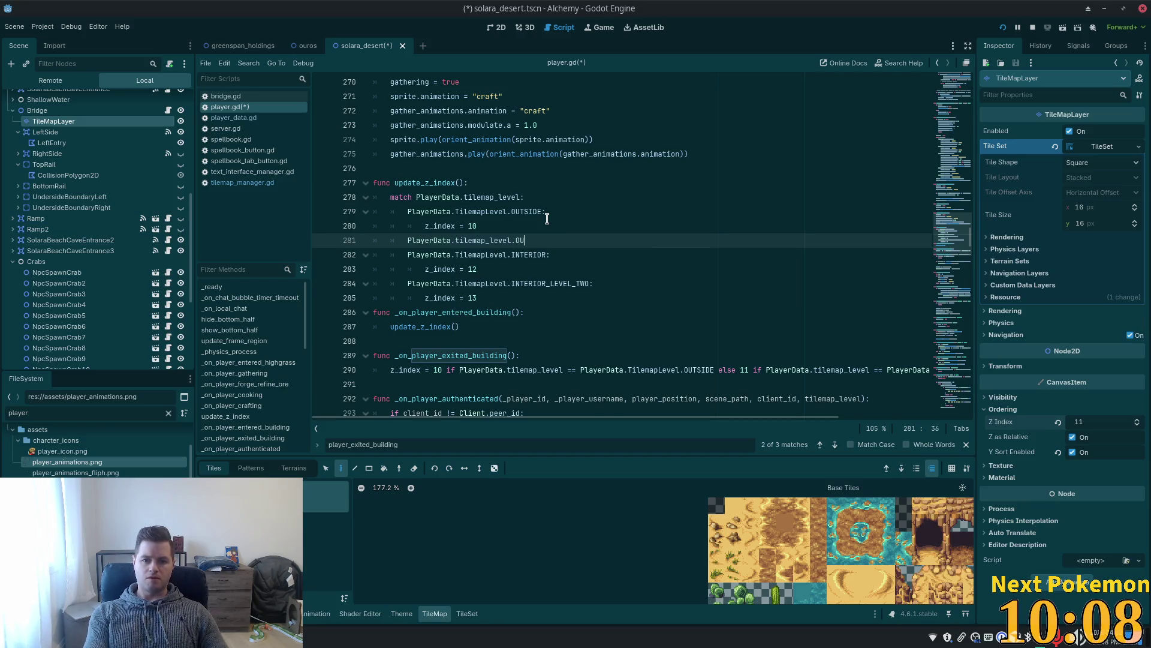
pyautogui.write('IDE')
pyautogui.write('_')
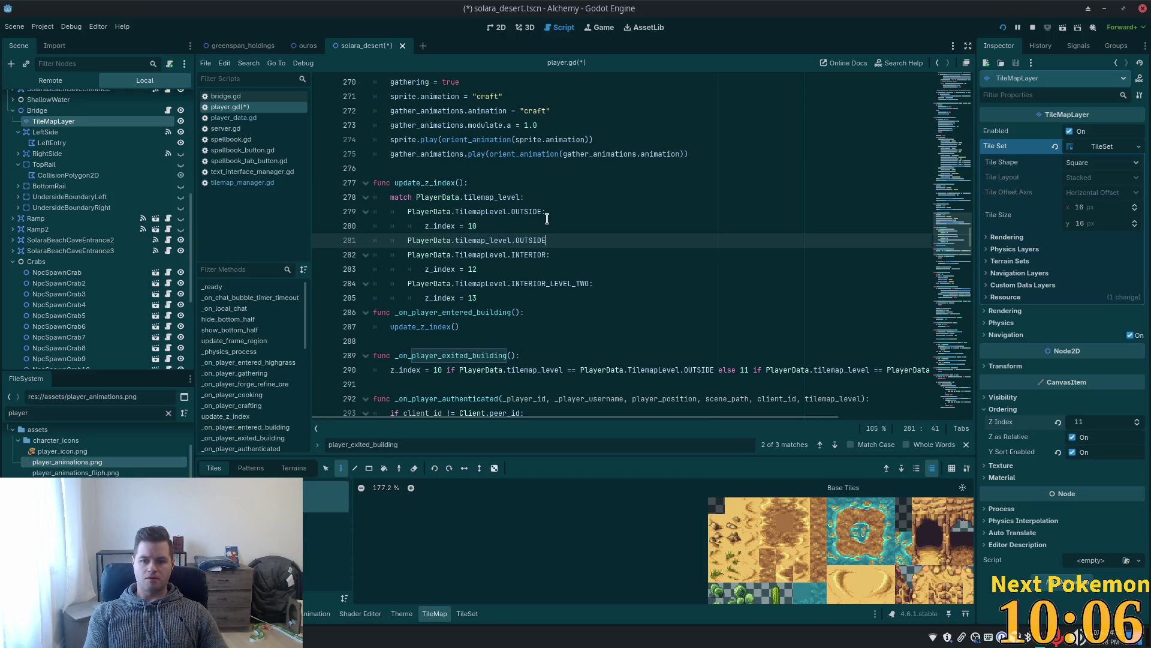
pyautogui.write('LE')
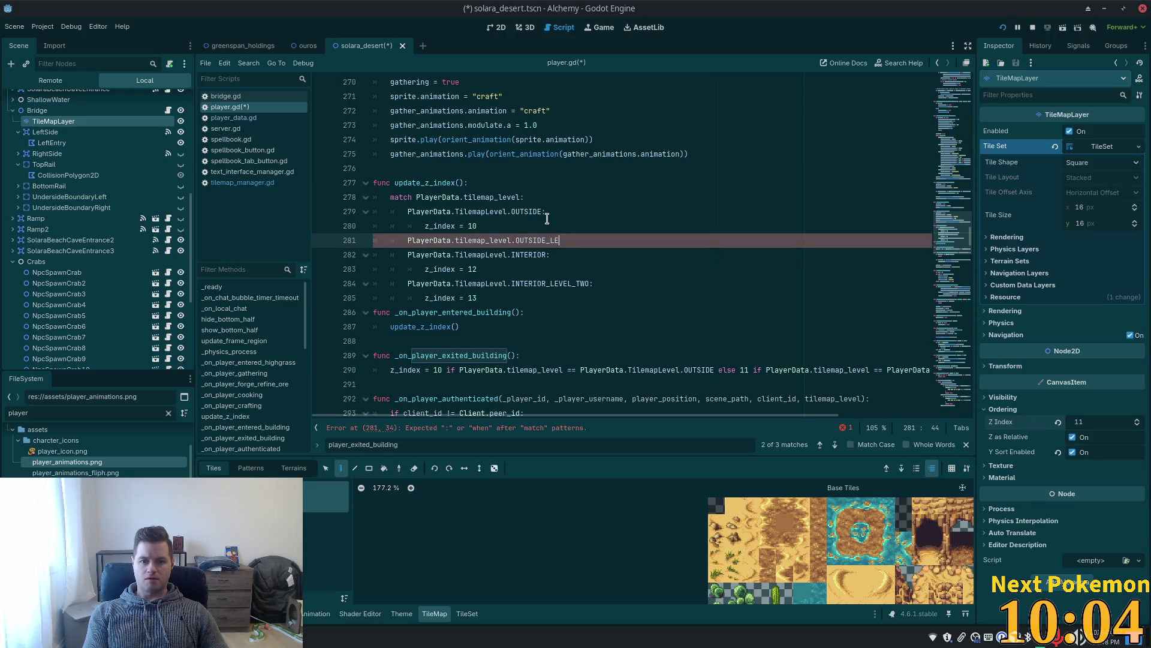
pyautogui.write('VEL')
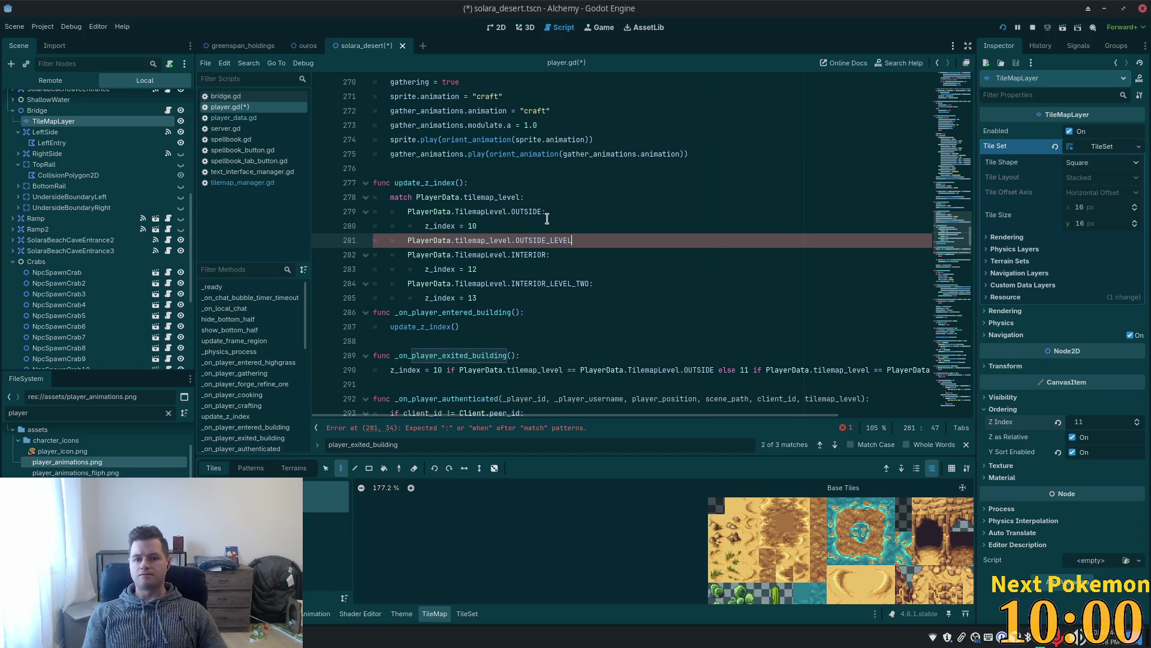
pyautogui.write('_2')
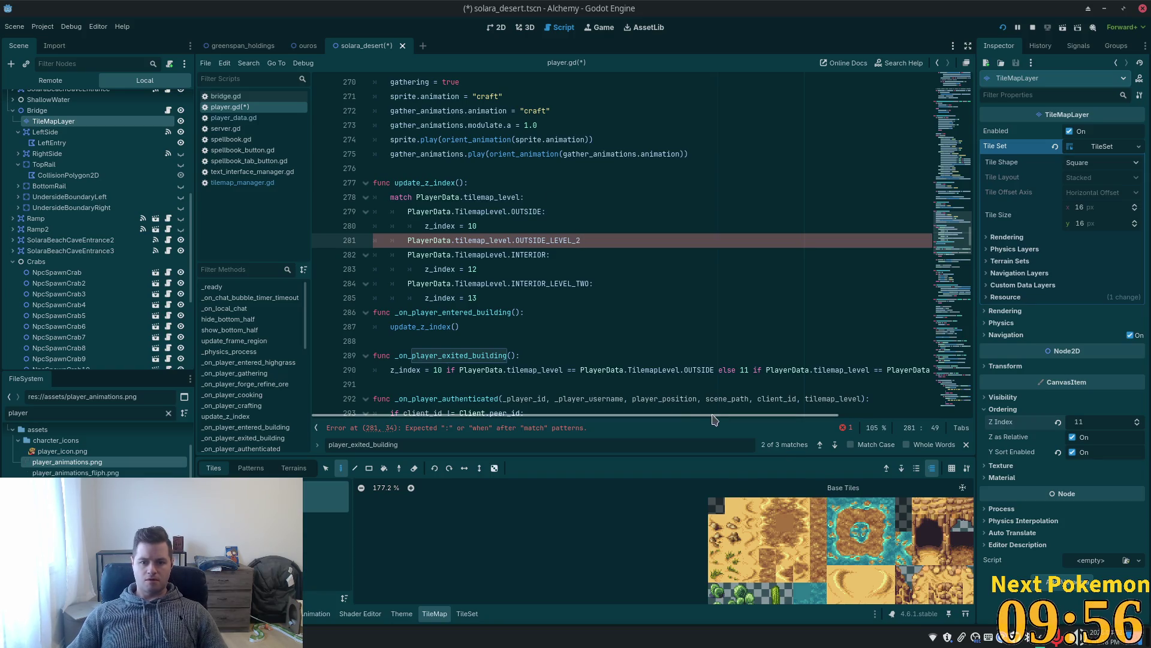
pyautogui.moveTo(697, 420)
pyautogui.mouseDown()
pyautogui.moveTo(837, 423)
pyautogui.moveTo(525, 393)
pyautogui.mouseUp()
pyautogui.write('TW')
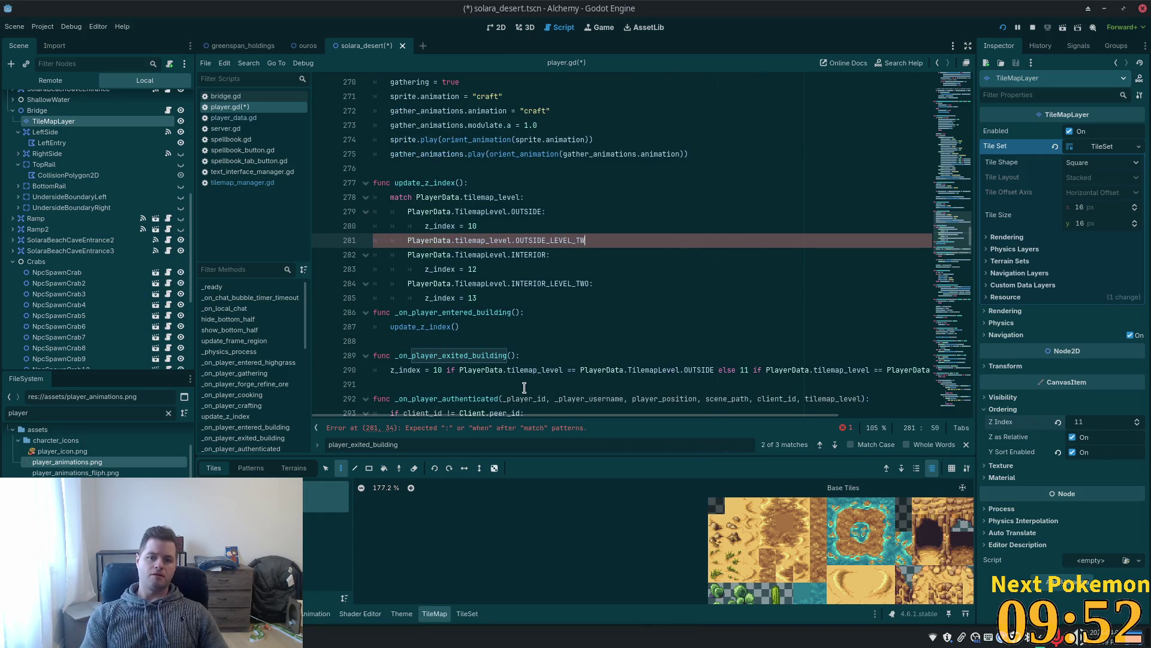
pyautogui.write('O:')
pyautogui.press('Return')
pyautogui.write('z-')
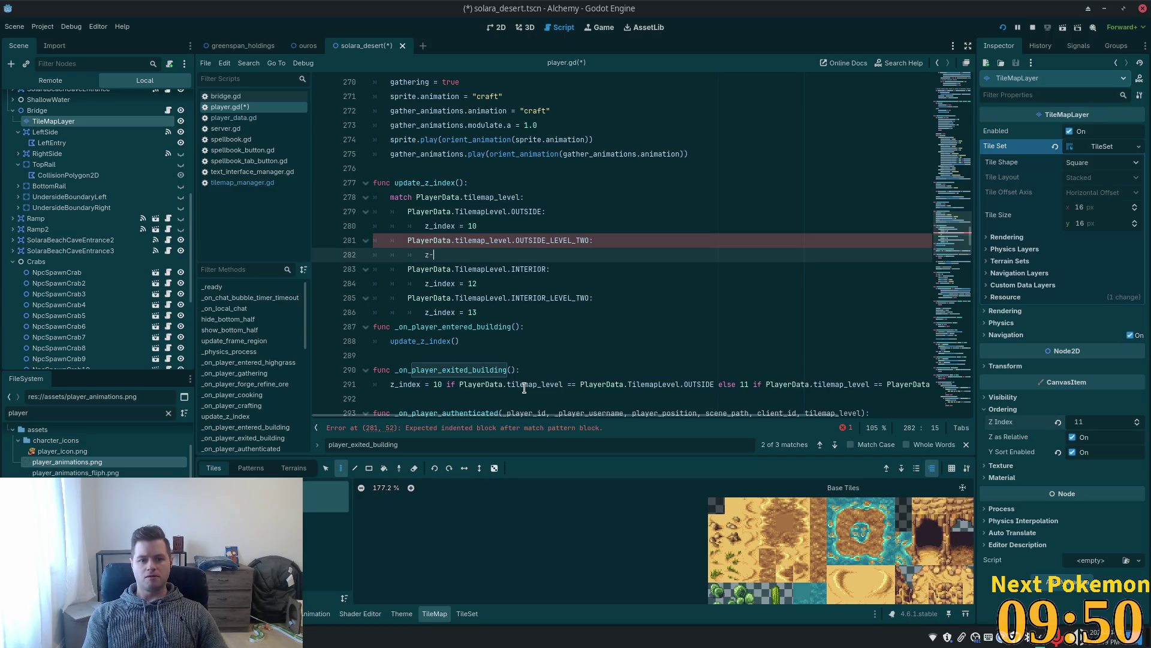
pyautogui.write('_index')
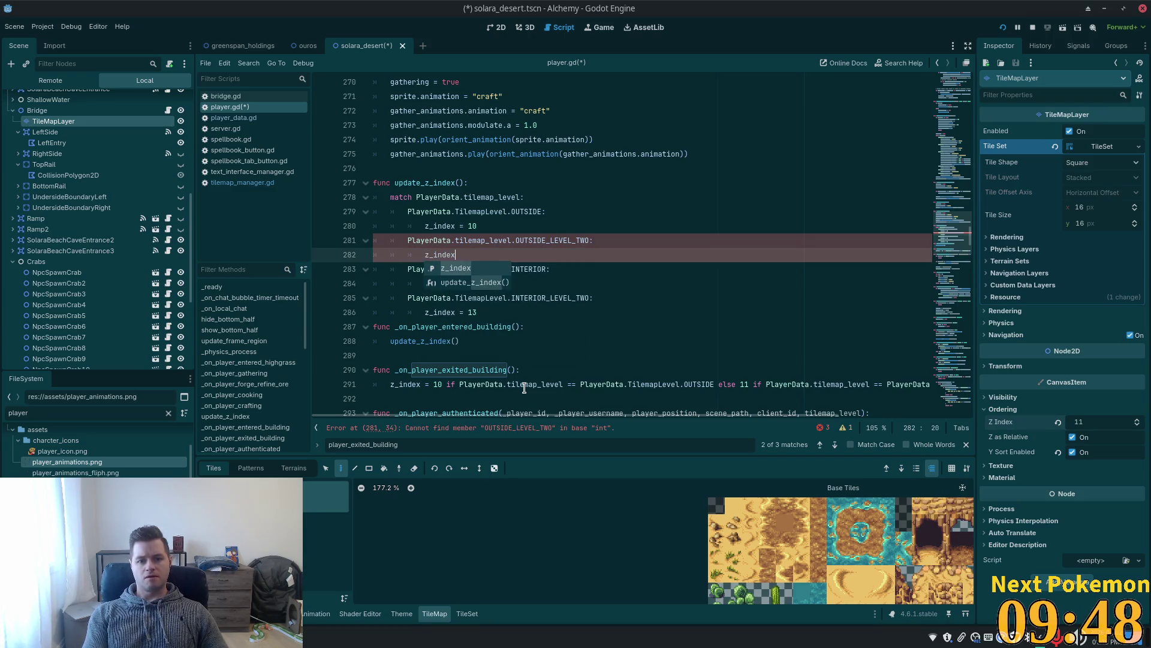
pyautogui.write(' = 11')
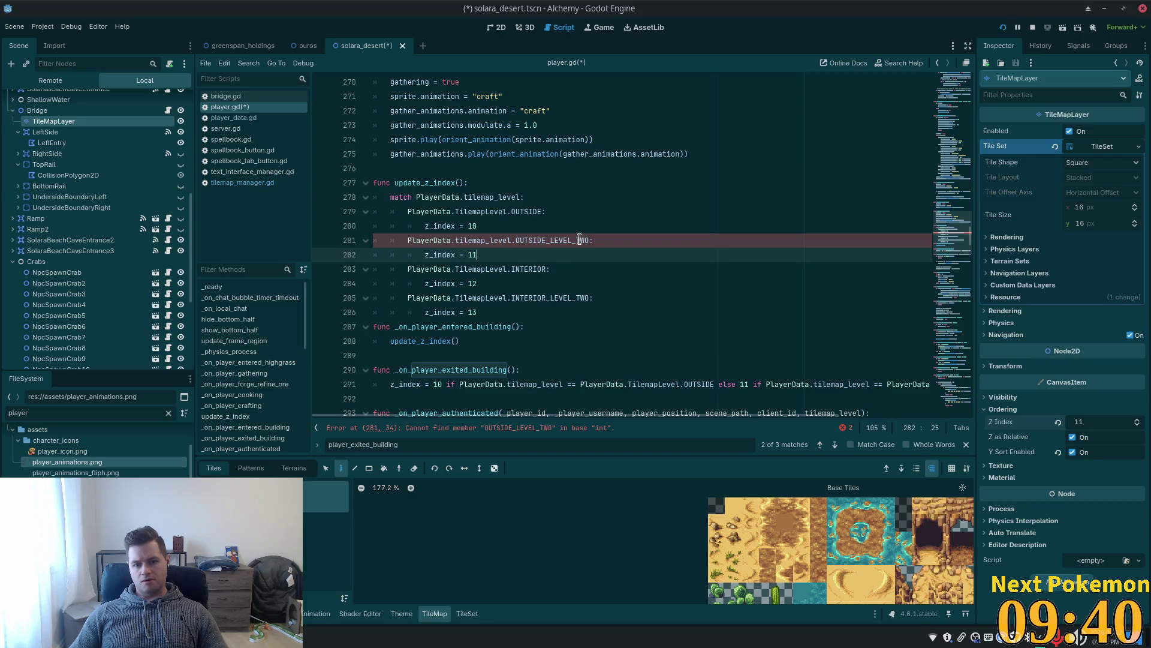
# Ctrl-click TilemapLevel on the new case line to jump to its enum definition.
pyautogui.click(486, 240)
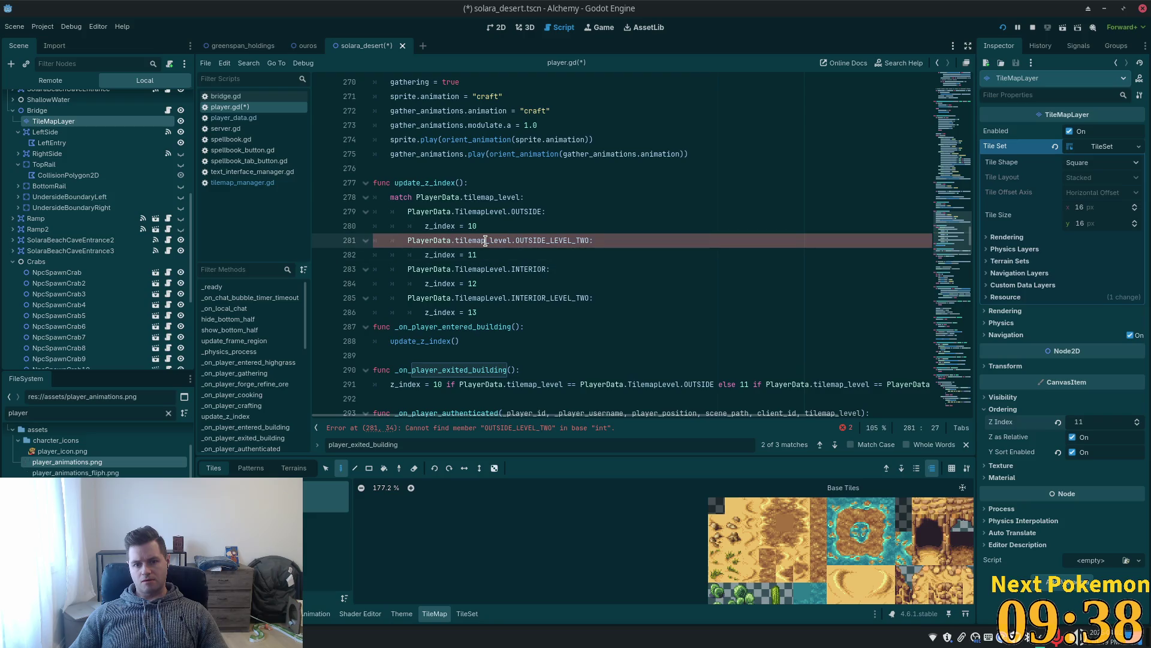
pyautogui.moveTo(494, 241)
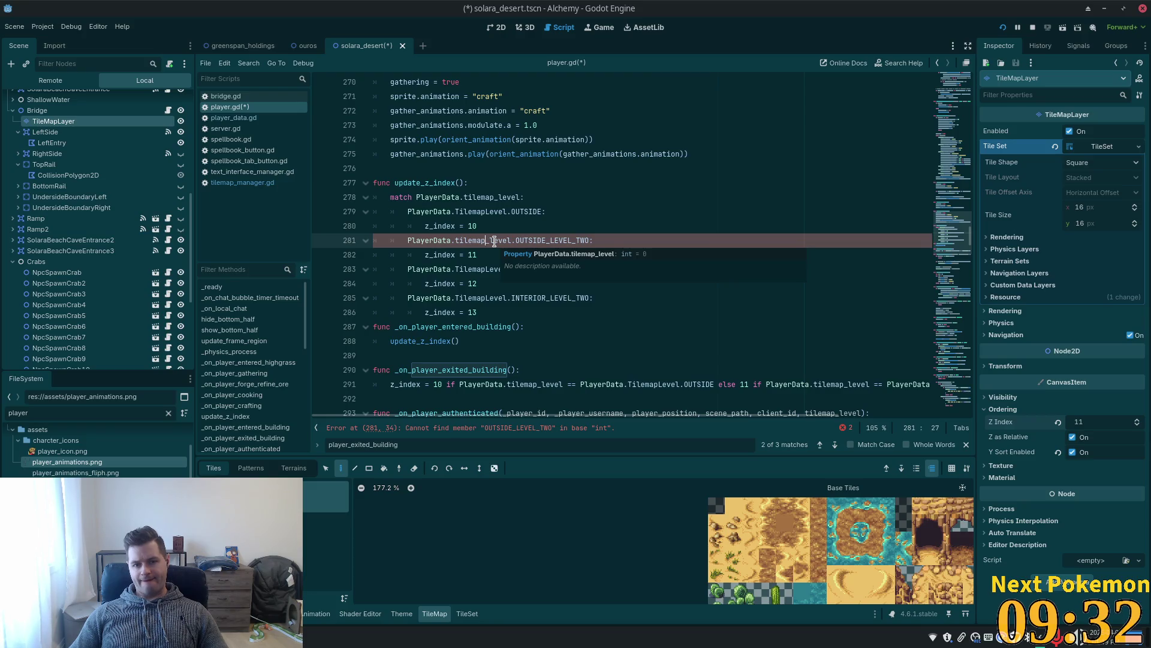
pyautogui.press('ctrl')
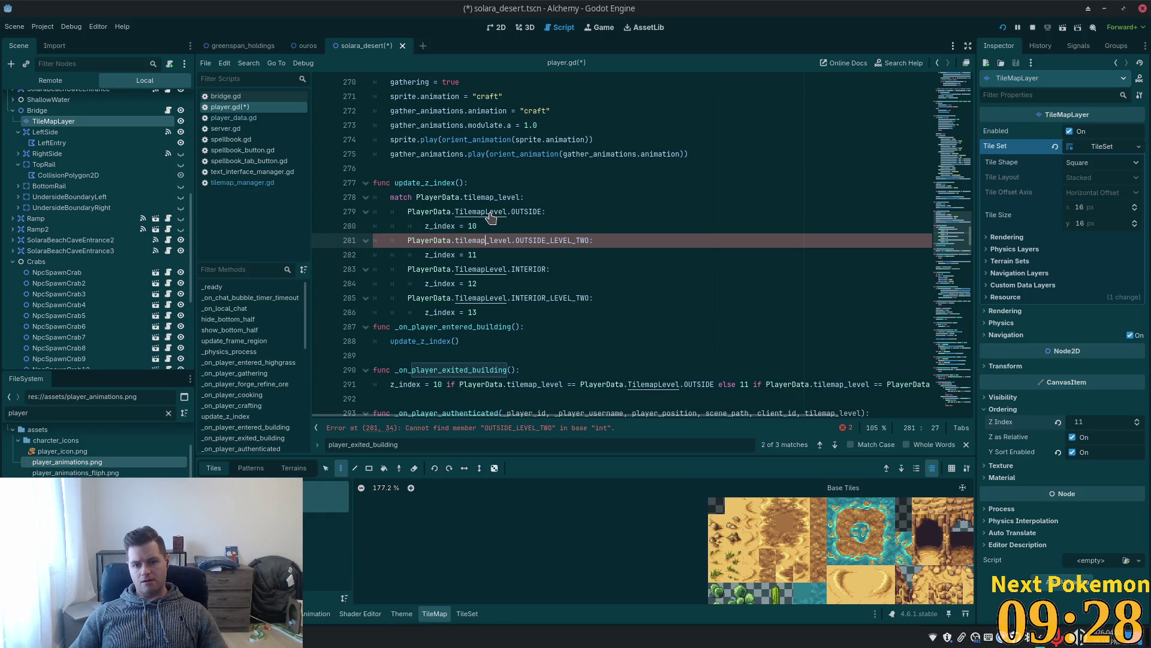
pyautogui.keyDown('ctrl'); pyautogui.click(489, 213); pyautogui.keyUp('ctrl')
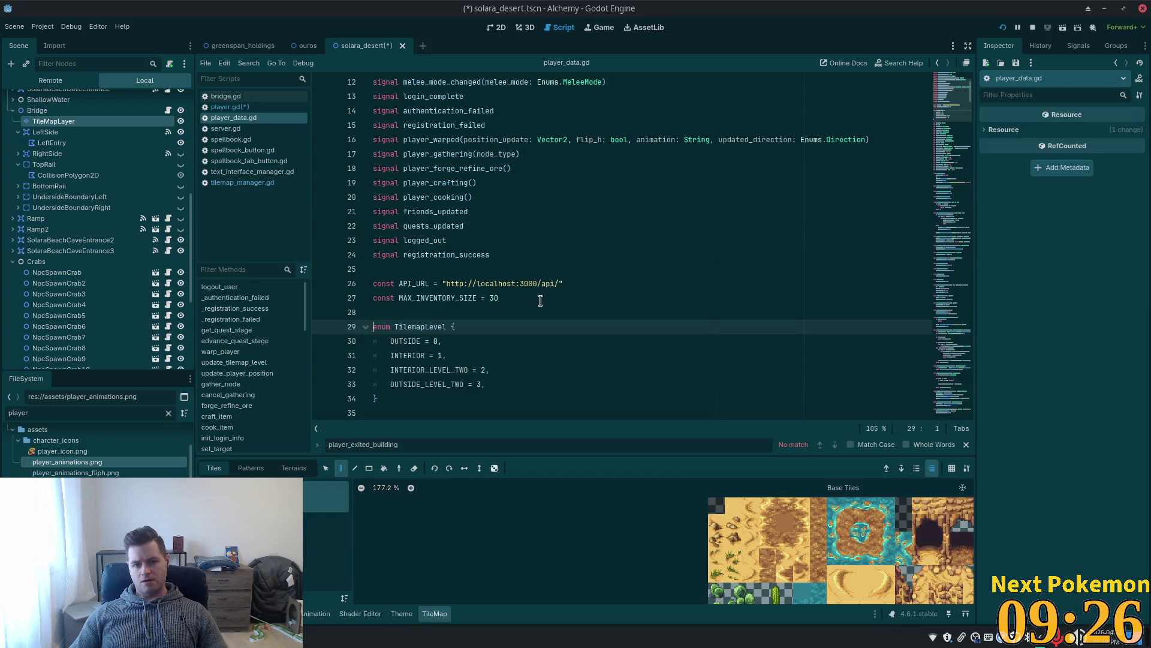
# Check INTERIOR_LEVEL_TWO and OUTSIDE_LEVEL_TWO in the enum, then return to player.gd's OUTSIDE_LEVEL_TWO line via the ouros scene.
pyautogui.doubleClick(426, 370)
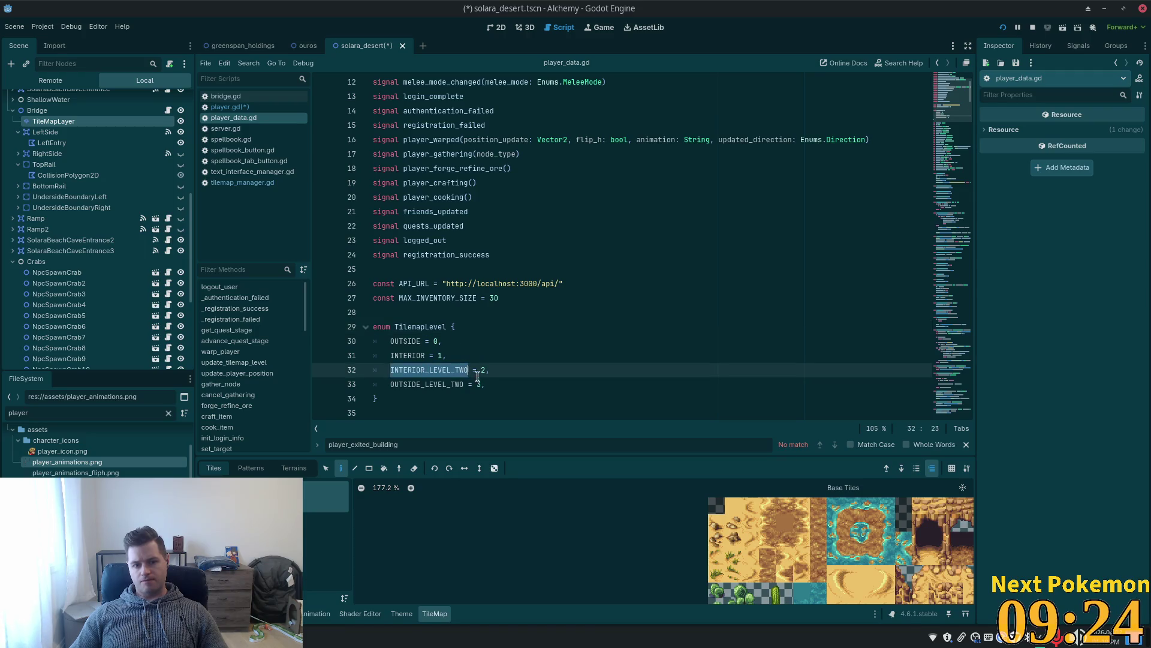
pyautogui.doubleClick(416, 385)
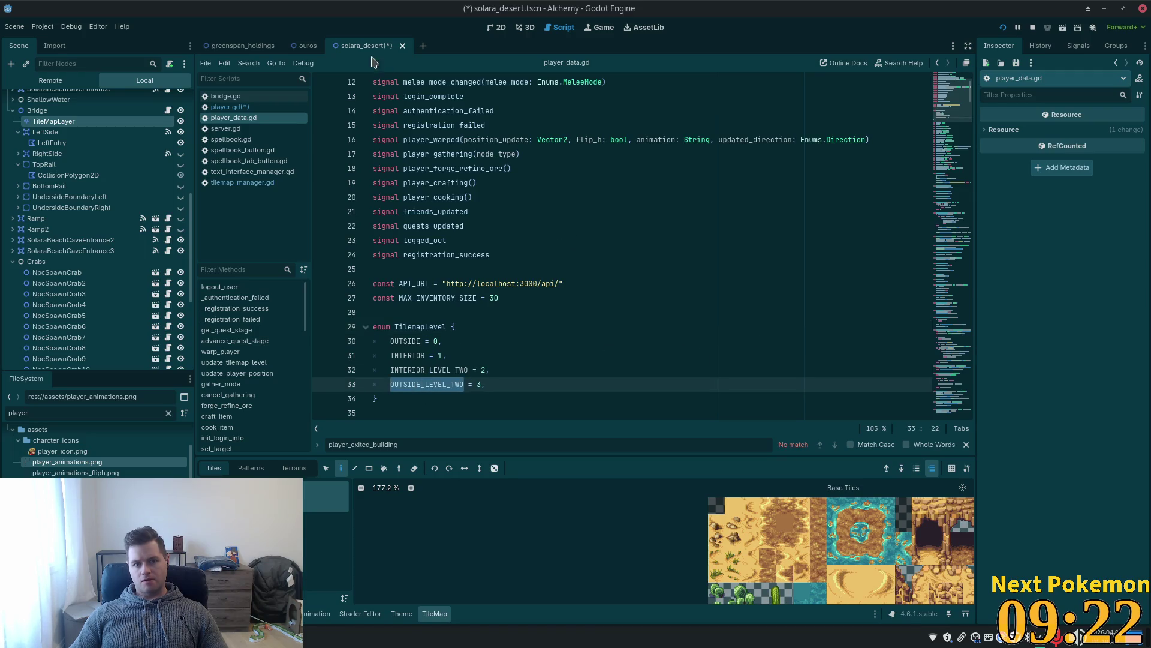
pyautogui.click(304, 46)
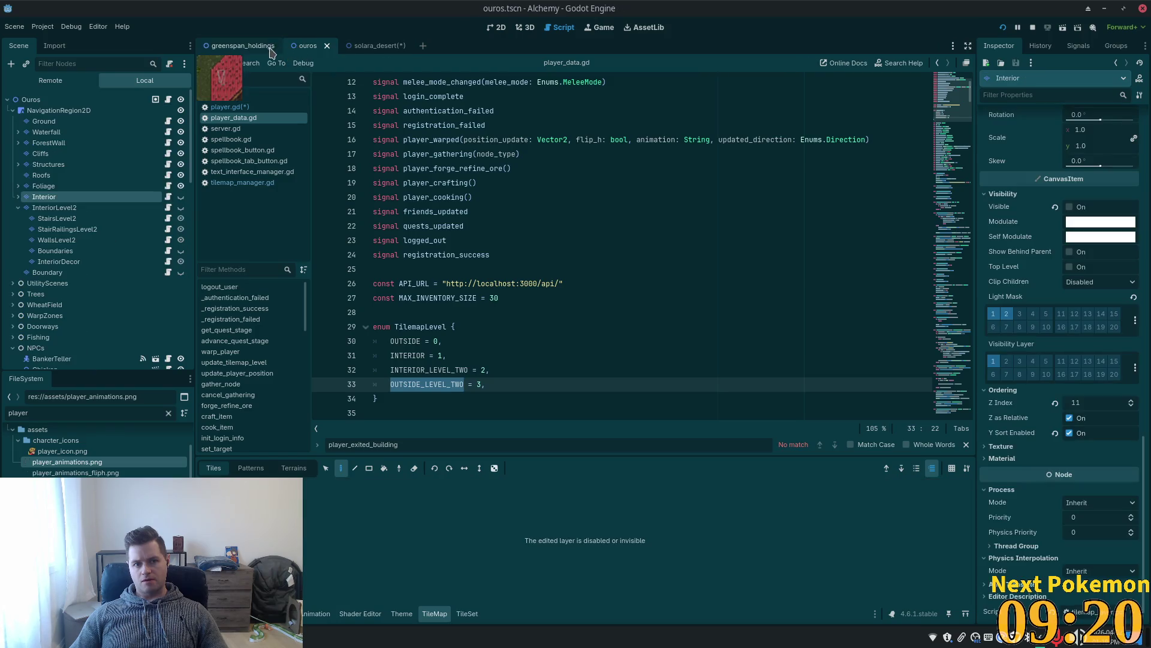
pyautogui.click(226, 107)
pyautogui.doubleClick(552, 240)
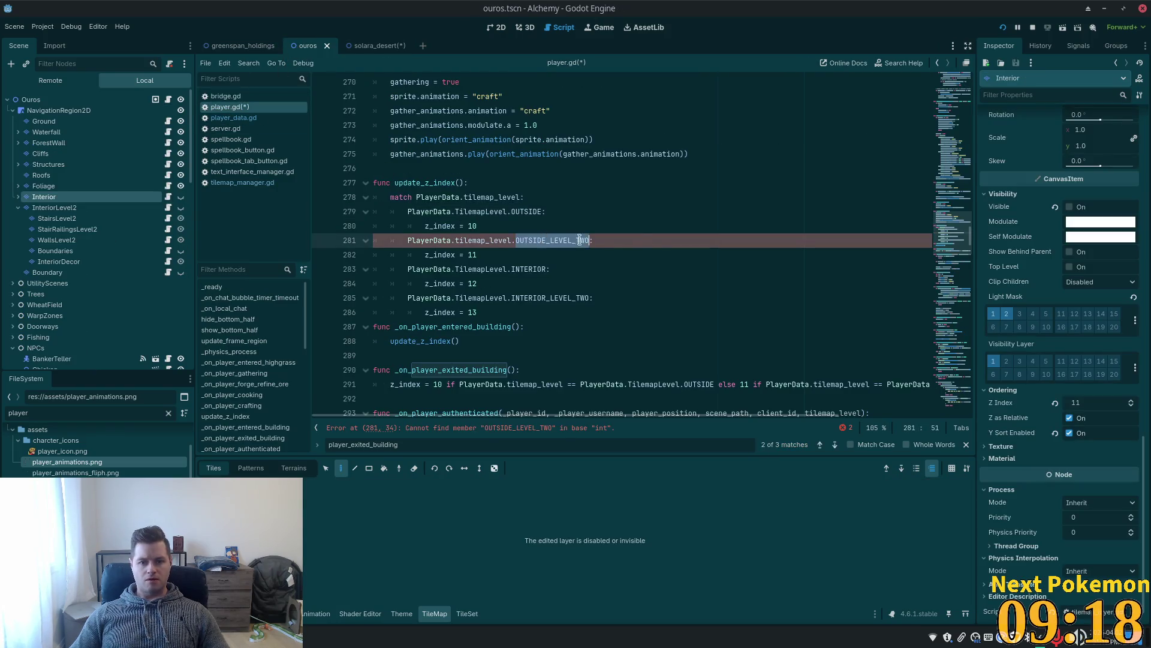